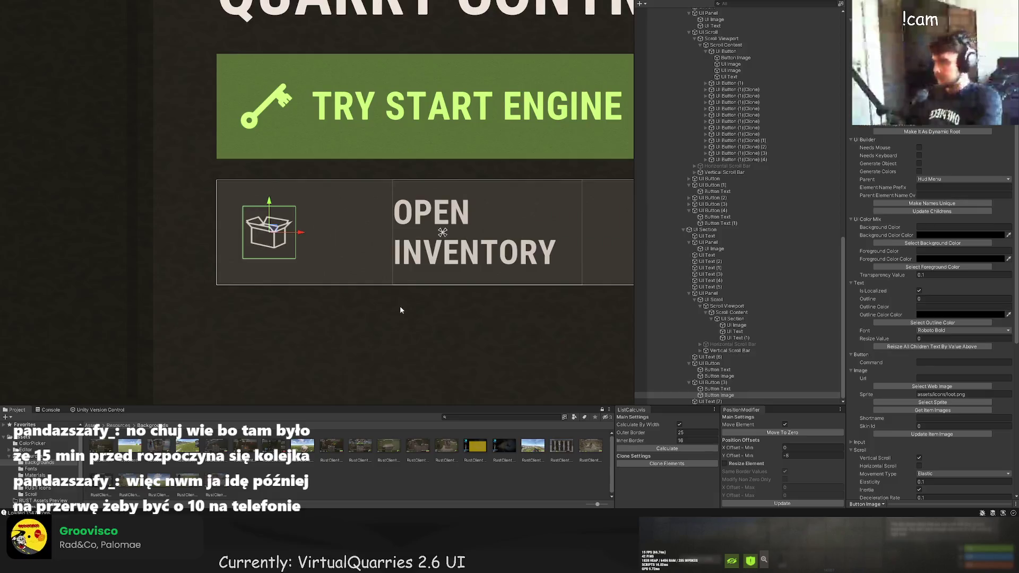
Enlarge the box icon from its corners and move it down about 27 px.
{"action": "scroll", "coordinate": [247, 241], "scroll_direction": "up", "scroll_amount": 5}
{"action": "scroll", "coordinate": [247, 242], "scroll_direction": "up", "scroll_amount": 2}
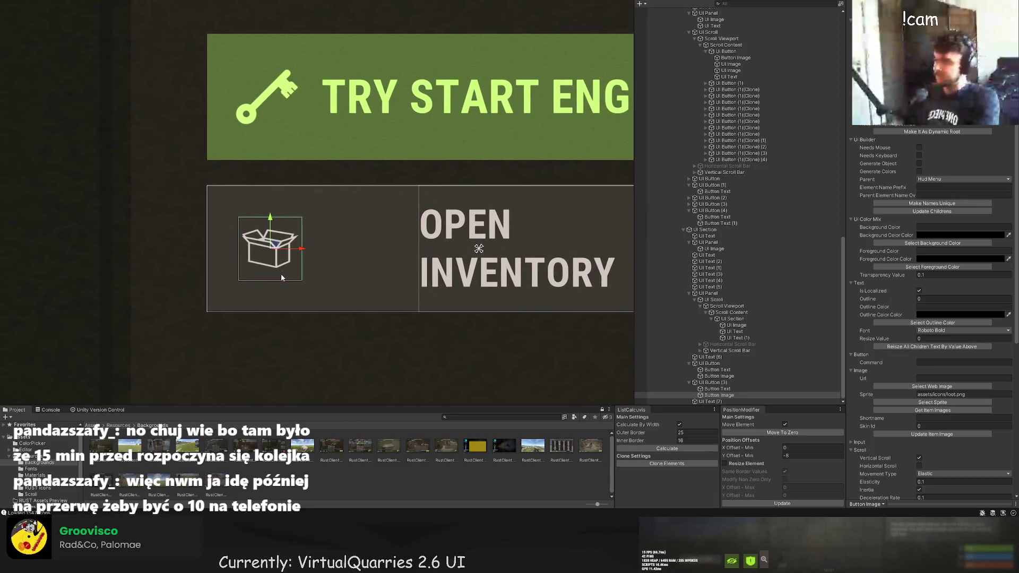
{"action": "key", "text": "t"}
{"action": "left_click_drag", "start_coordinate": [303, 211], "coordinate": [348, 173]}
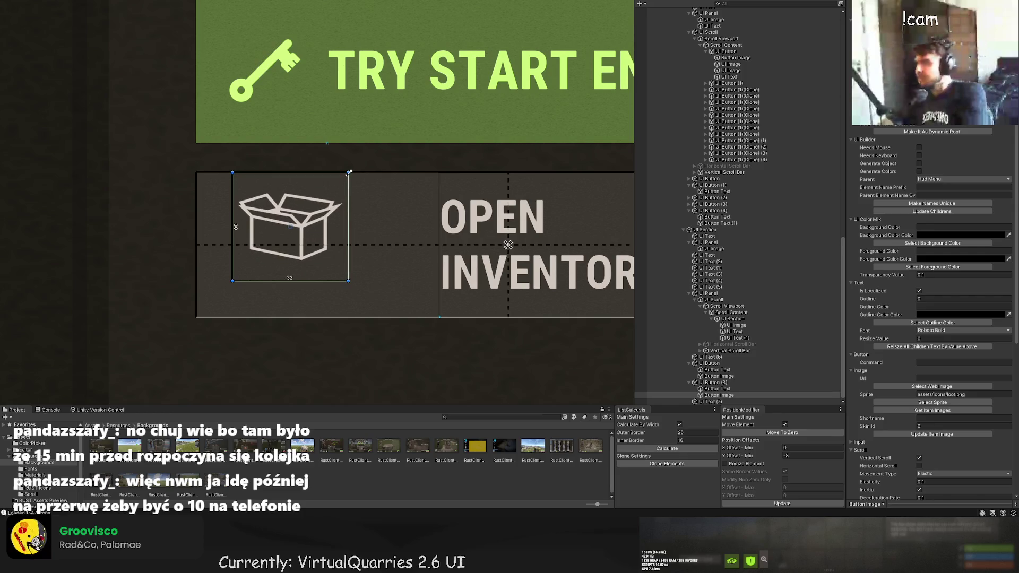
{"action": "mouse_move", "coordinate": [232, 281]}
{"action": "left_mouse_down"}
{"action": "mouse_move", "coordinate": [224, 310]}
{"action": "mouse_move", "coordinate": [232, 288]}
{"action": "left_mouse_up"}
{"action": "key", "text": "w"}
{"action": "left_click_drag", "start_coordinate": [287, 200], "coordinate": [293, 221]}
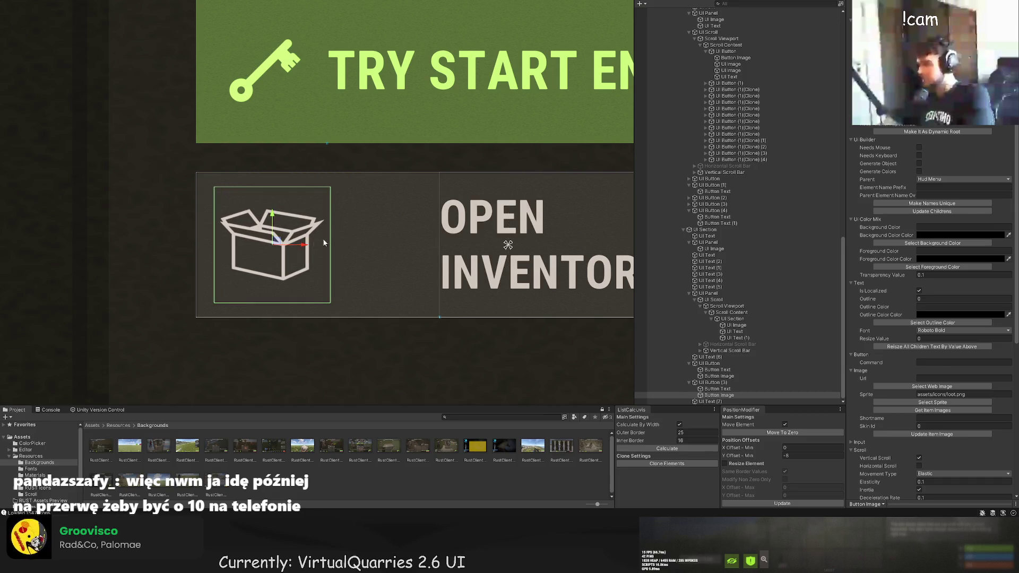
{"action": "left_click", "coordinate": [323, 238]}
{"action": "scroll", "coordinate": [345, 273], "scroll_direction": "down", "scroll_amount": 2}
{"action": "scroll", "coordinate": [345, 268], "scroll_direction": "down", "scroll_amount": 3}
Refine the box icon's corners so it ends up 28×28 with offsets 6,6.
{"action": "left_click", "coordinate": [356, 259]}
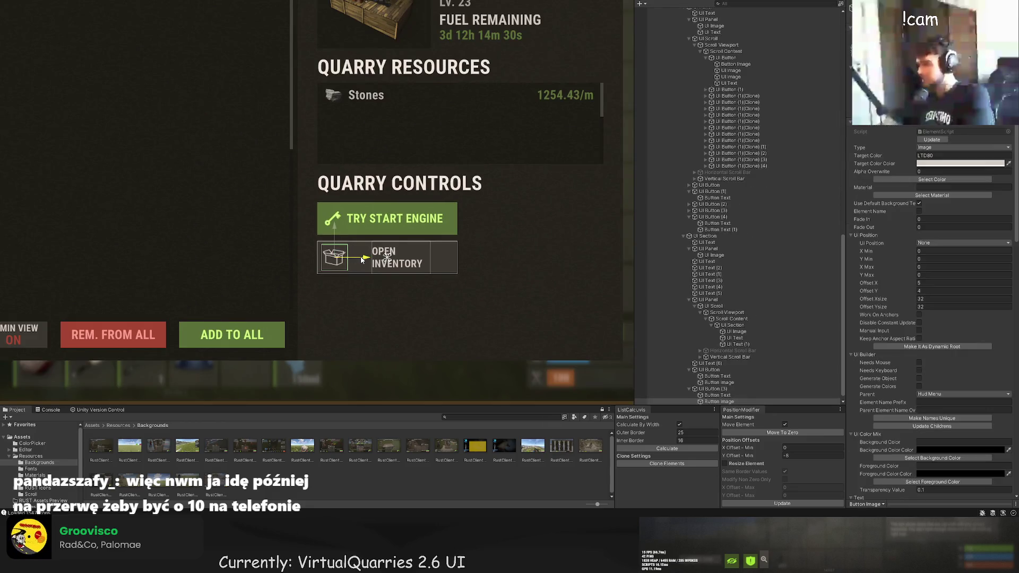
{"action": "key", "text": "t"}
{"action": "scroll", "coordinate": [358, 266], "scroll_direction": "up", "scroll_amount": 3}
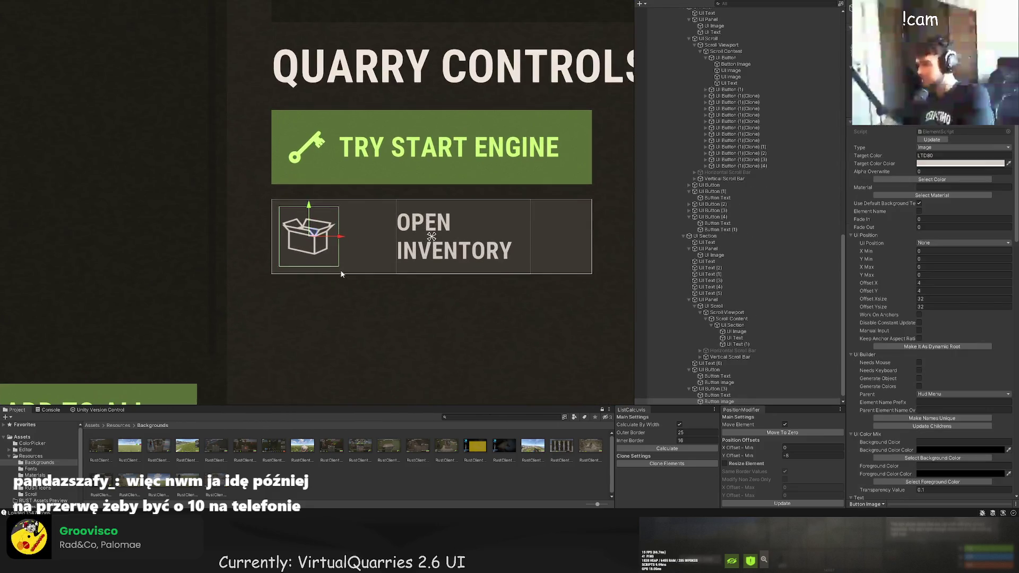
{"action": "left_click_drag", "start_coordinate": [338, 265], "coordinate": [334, 262]}
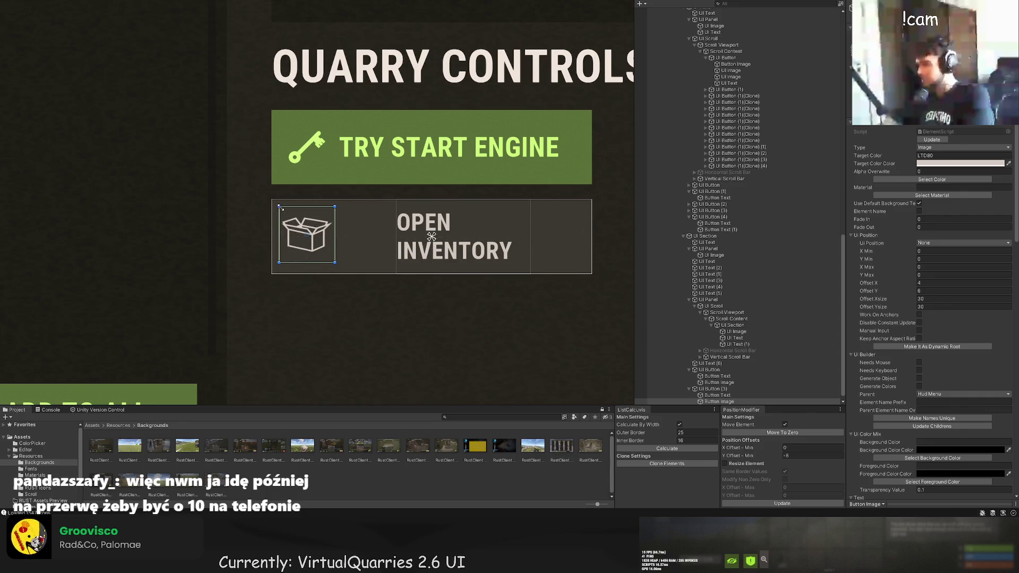
{"action": "mouse_move", "coordinate": [279, 207]}
{"action": "left_mouse_down"}
{"action": "mouse_move", "coordinate": [338, 153]}
{"action": "mouse_move", "coordinate": [332, 212]}
{"action": "left_mouse_up"}
{"action": "key", "text": "w"}
{"action": "scroll", "coordinate": [363, 243], "scroll_direction": "down", "scroll_amount": 2}
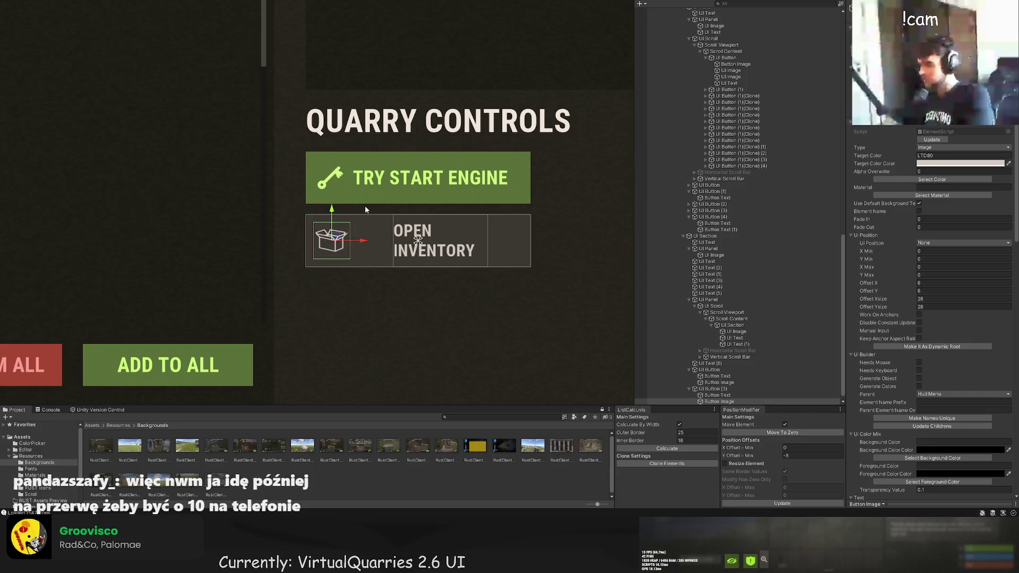
{"action": "left_click", "coordinate": [365, 205]}
{"action": "scroll", "coordinate": [393, 265], "scroll_direction": "down", "scroll_amount": 3}
{"action": "left_click", "coordinate": [399, 229]}
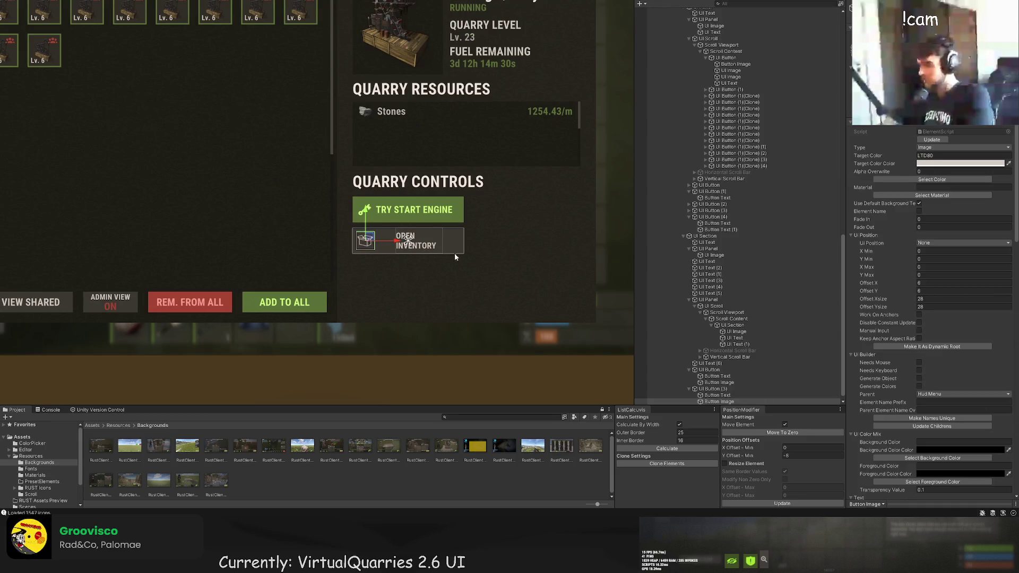
{"action": "scroll", "coordinate": [402, 221], "scroll_direction": "up", "scroll_amount": 2}
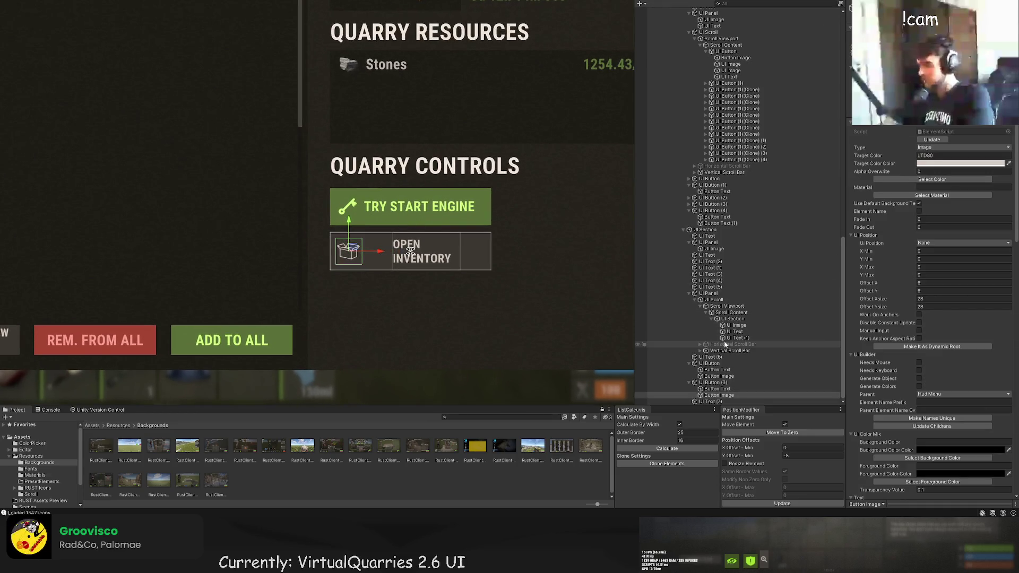
{"action": "scroll", "coordinate": [724, 371], "scroll_direction": "down", "scroll_amount": 1}
Nudge the TRY START ENGINE label's left edge slightly to the right.
{"action": "left_click", "coordinate": [718, 369]}
{"action": "scroll", "coordinate": [401, 210], "scroll_direction": "up", "scroll_amount": 2}
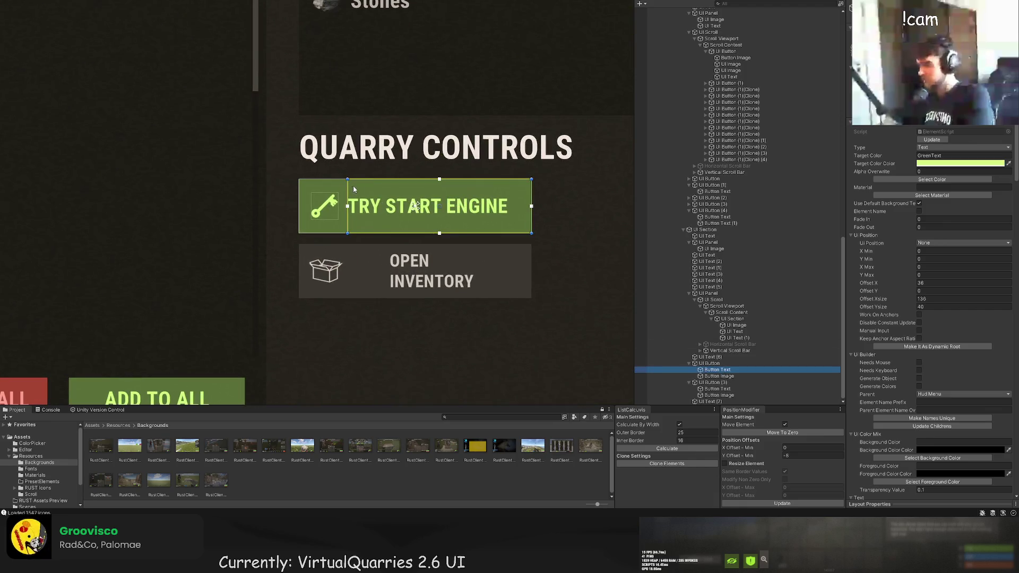
{"action": "left_click_drag", "start_coordinate": [349, 187], "coordinate": [354, 187]}
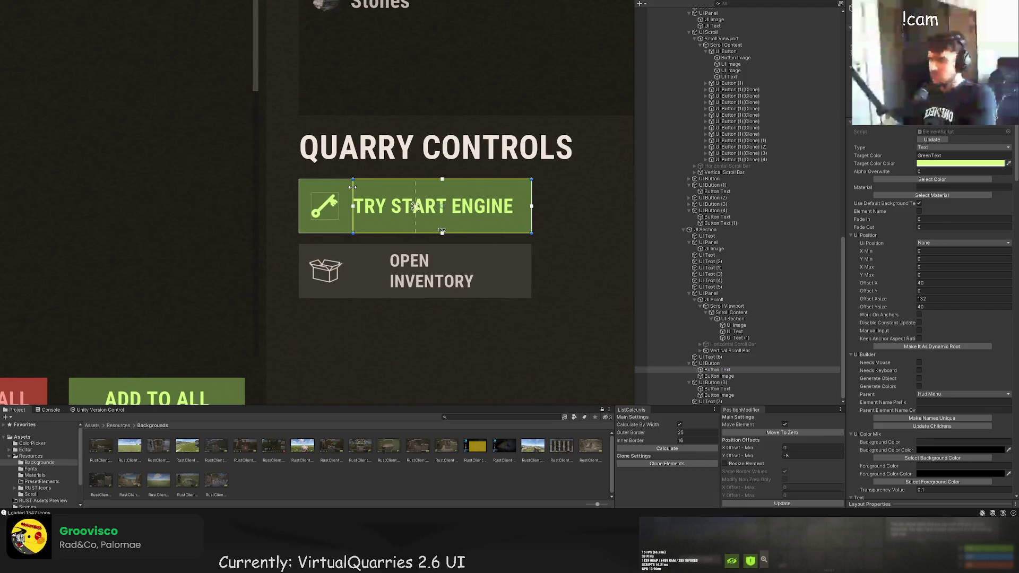
{"action": "scroll", "coordinate": [442, 266], "scroll_direction": "up", "scroll_amount": 1}
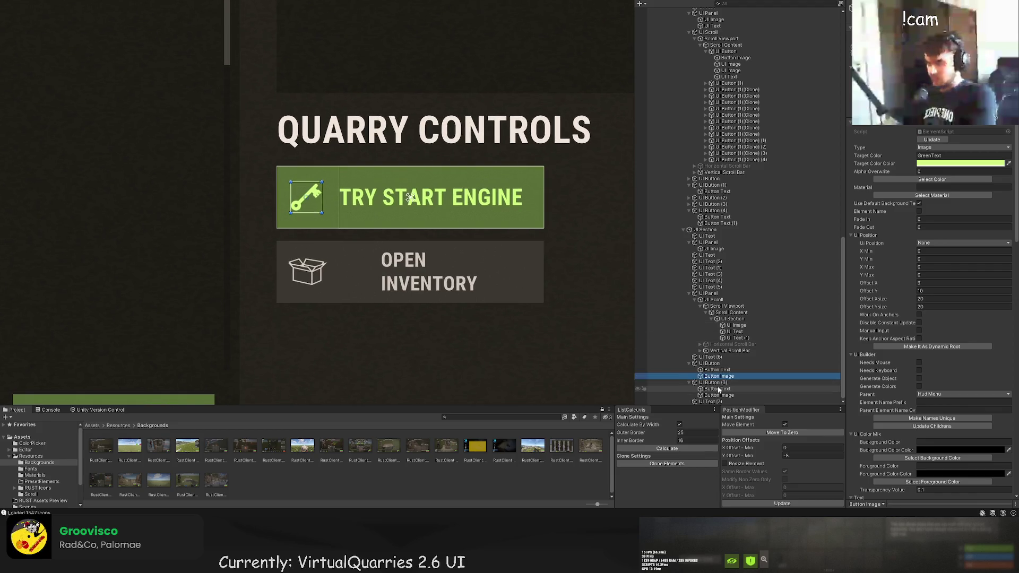
Widen the OPEN INVENTORY label to 132×40 at X offset 40, next to the icon.
{"action": "left_click", "coordinate": [403, 265]}
{"action": "left_click_drag", "start_coordinate": [379, 247], "coordinate": [341, 252]}
{"action": "left_click_drag", "start_coordinate": [493, 247], "coordinate": [544, 249]}
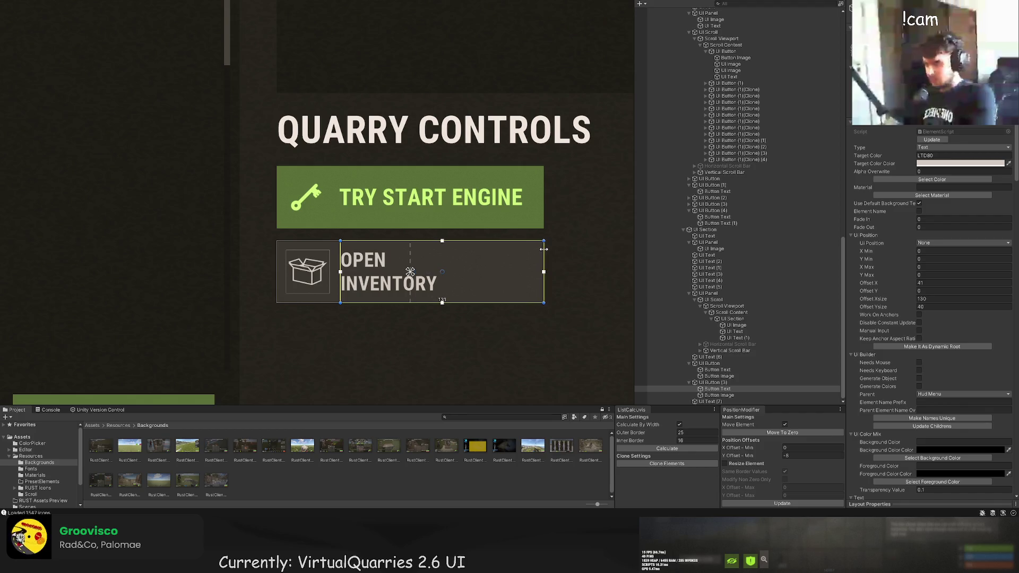
{"action": "scroll", "coordinate": [346, 239], "scroll_direction": "up", "scroll_amount": 1}
{"action": "left_click_drag", "start_coordinate": [340, 251], "coordinate": [338, 250]}
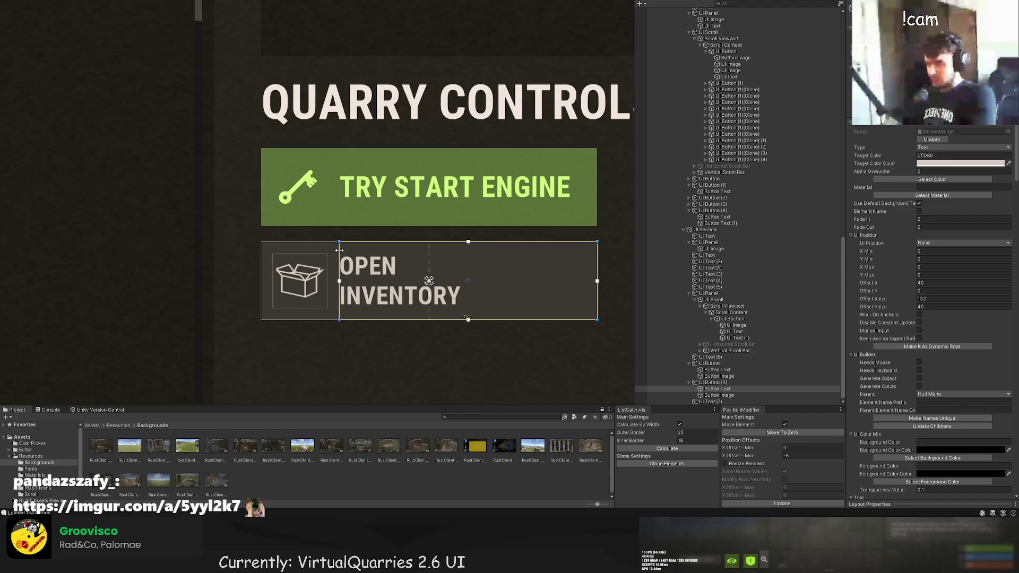
{"action": "scroll", "coordinate": [899, 333], "scroll_direction": "down", "scroll_amount": 10}
Retype the inventory label as 'OPEN OUTPUT' / 'INVENTORY' on two lines.
{"action": "left_click", "coordinate": [871, 239]}
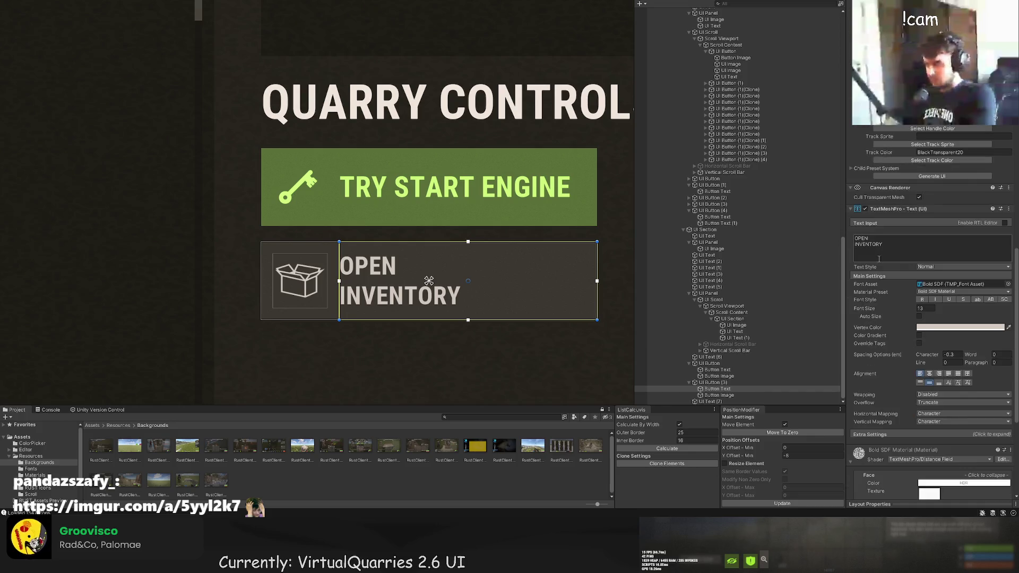
{"action": "type", "text": "OPEN OUT"}
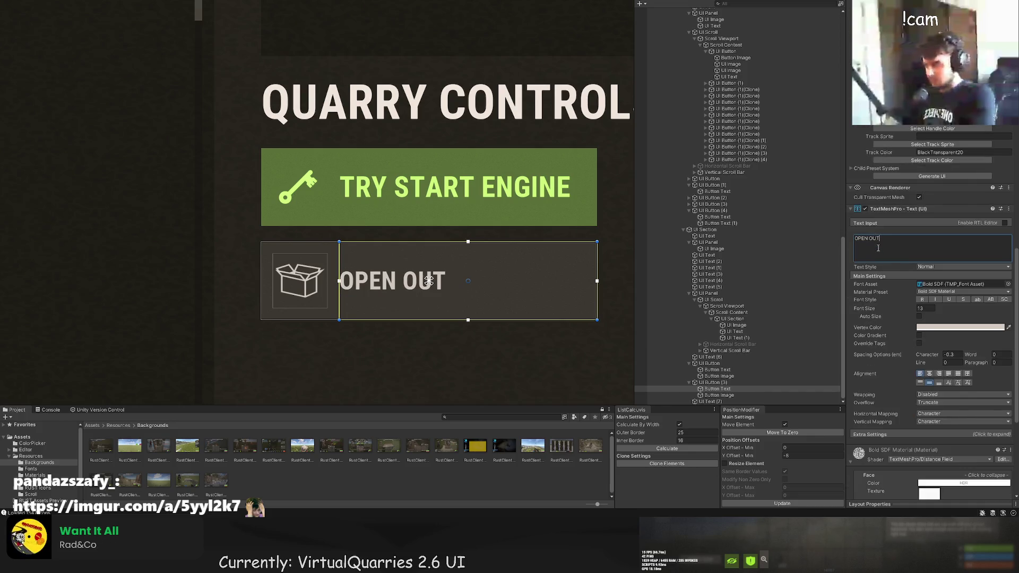
{"action": "type", "text": "PUT INV"}
{"action": "key", "text": "BackSpace"}
{"action": "key", "text": "BackSpace"}
{"action": "key", "text": "BackSpace"}
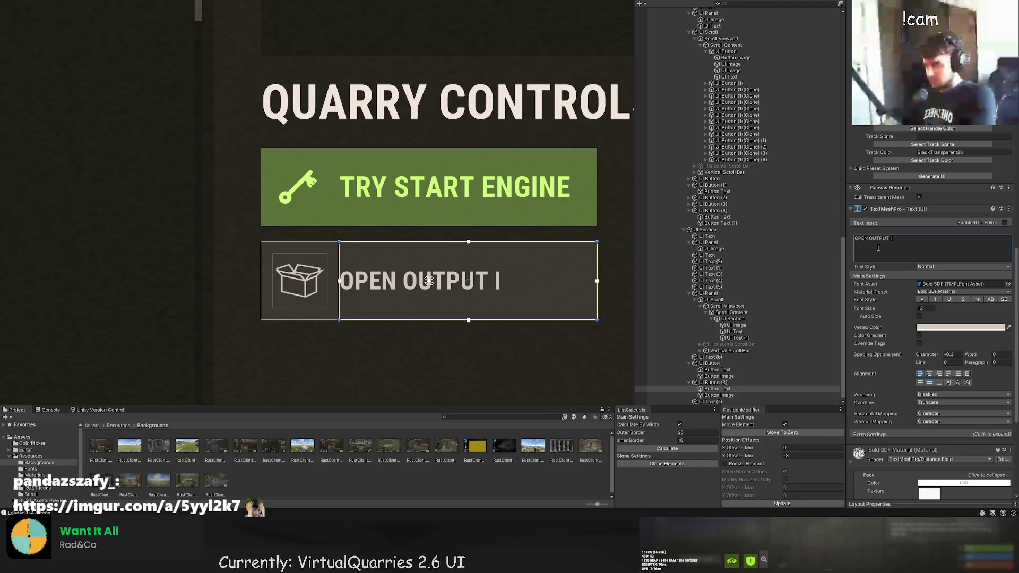
{"action": "key", "text": "Return"}
{"action": "type", "text": "INVENTORY"}
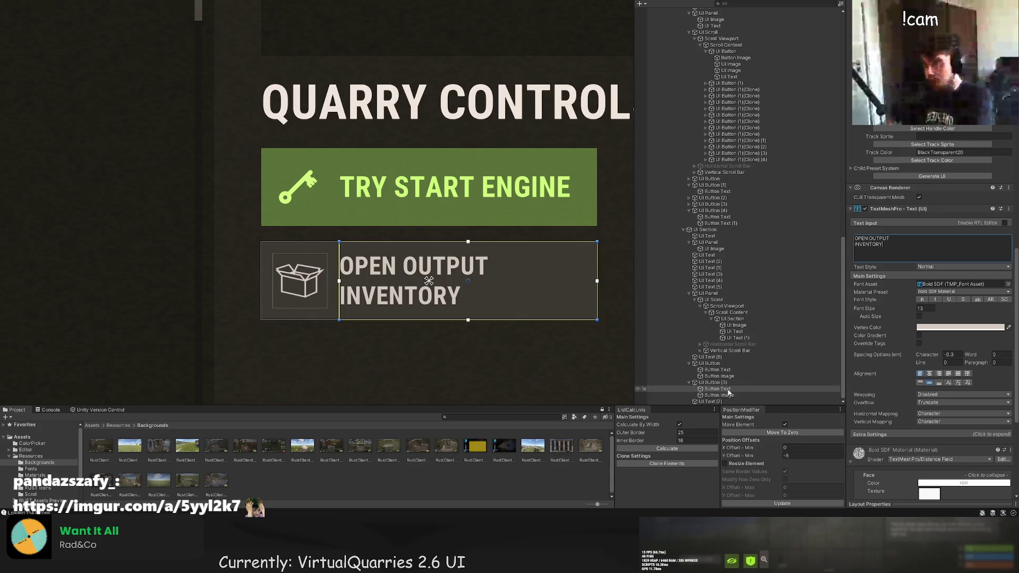
Replace ENGINE with 'QUARRY ENGINE' so the label reads TRY START / QUARRY ENGINE.
{"action": "left_click", "coordinate": [727, 370]}
{"action": "double_click", "coordinate": [882, 238]}
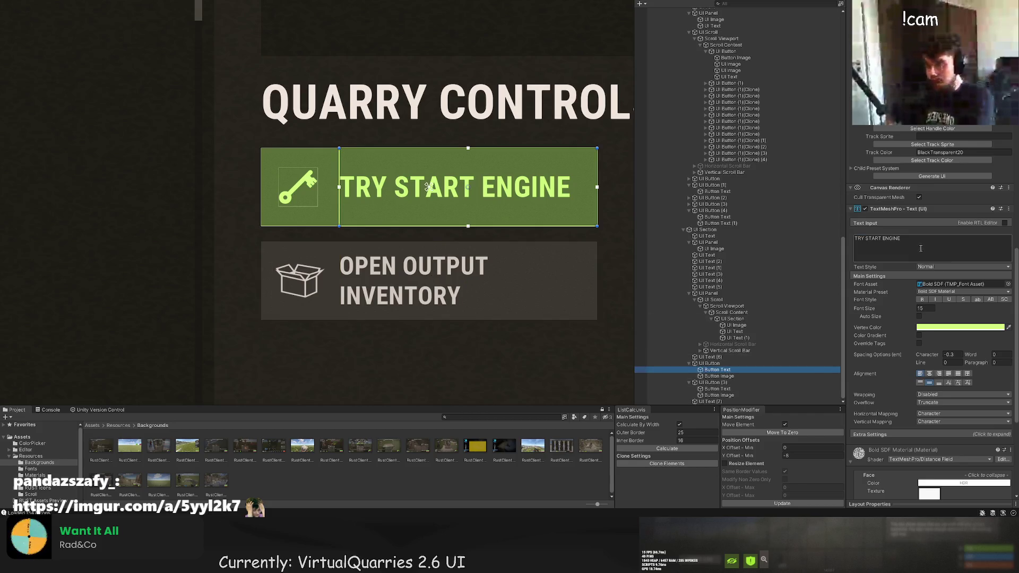
{"action": "type", "text": "QU"}
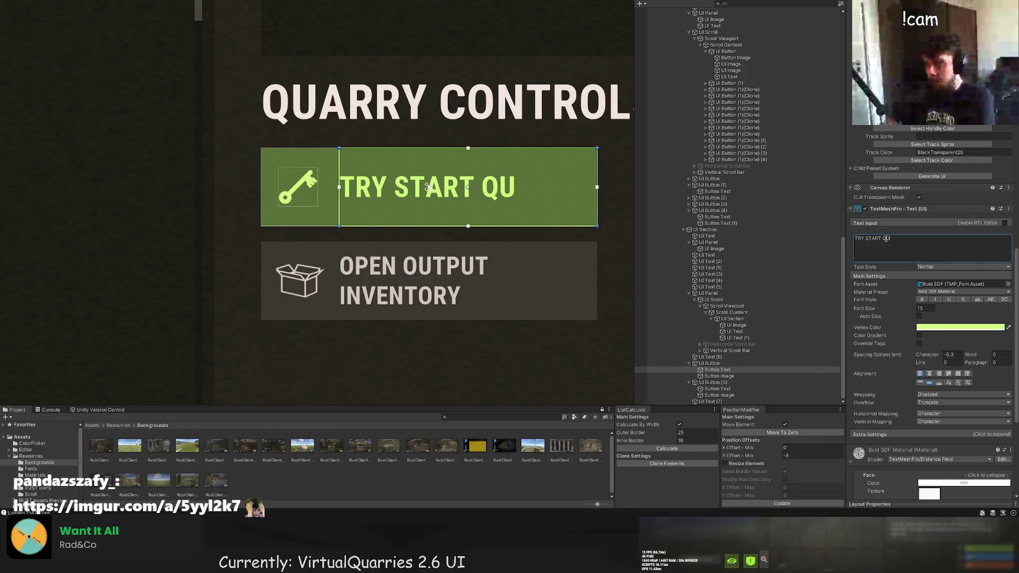
{"action": "key", "text": "BackSpace"}
{"action": "key", "text": "BackSpace"}
{"action": "type", "text": "QUARRY"}
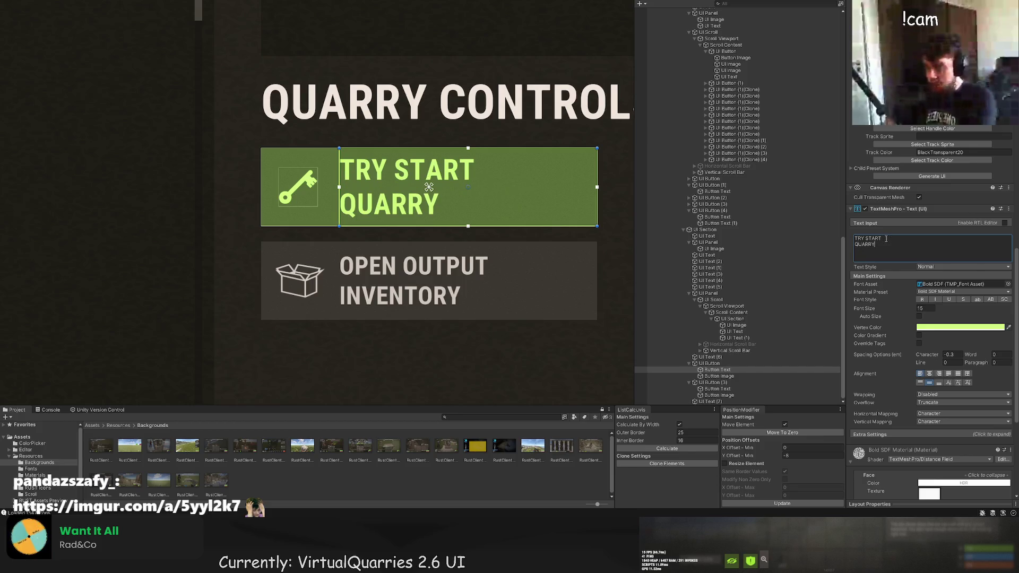
{"action": "type", "text": " ENGINE"}
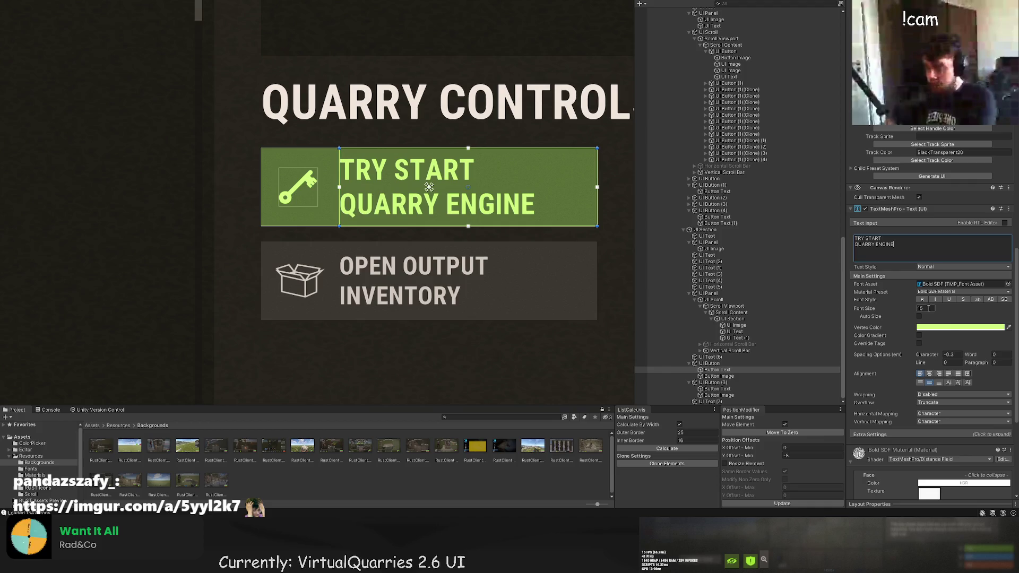
{"action": "left_click", "coordinate": [517, 283]}
{"action": "scroll", "coordinate": [533, 291], "scroll_direction": "down", "scroll_amount": 5}
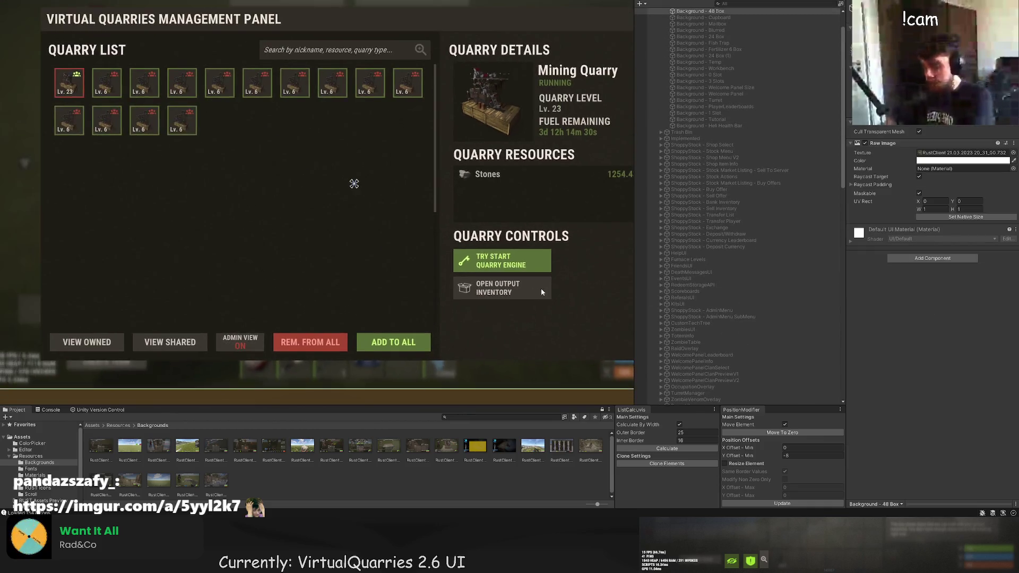
Duplicate the OPEN OUTPUT INVENTORY button and drag the copy to the right.
{"action": "left_click_drag", "start_coordinate": [540, 288], "coordinate": [477, 256]}
{"action": "scroll", "coordinate": [432, 224], "scroll_direction": "down", "scroll_amount": 3}
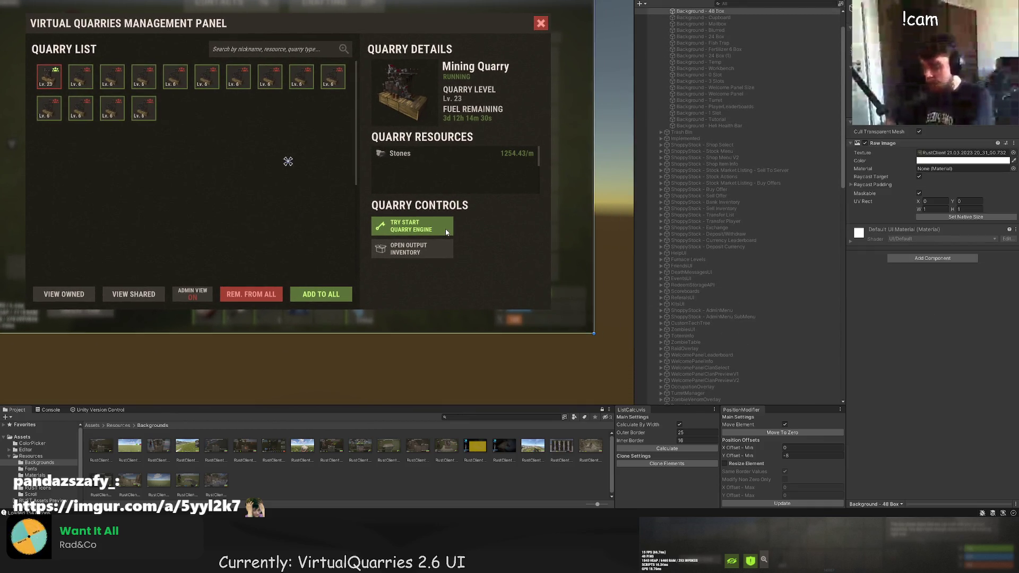
{"action": "left_click", "coordinate": [412, 248]}
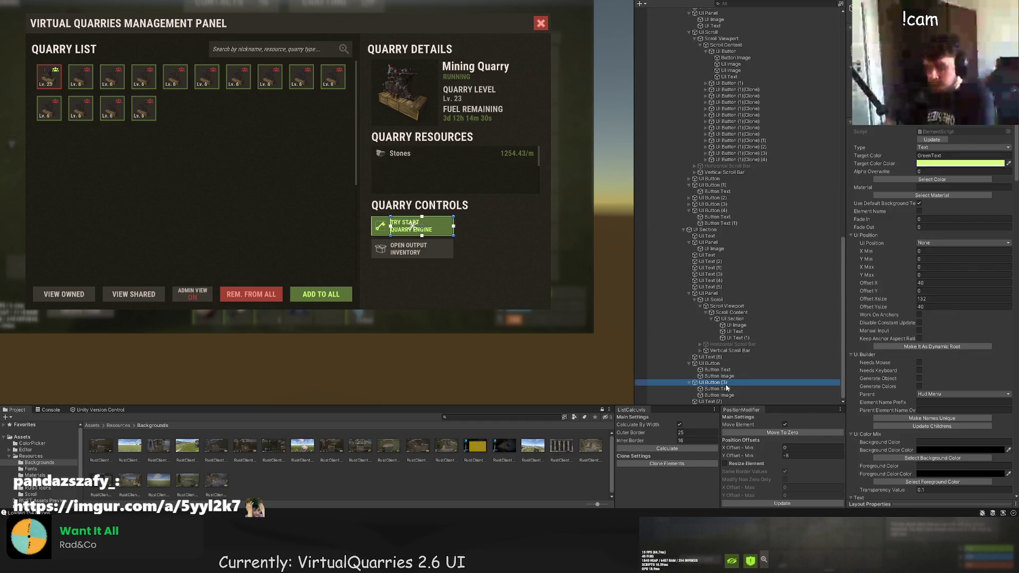
{"action": "scroll", "coordinate": [522, 262], "scroll_direction": "up", "scroll_amount": 5}
{"action": "key", "text": "ctrl+d"}
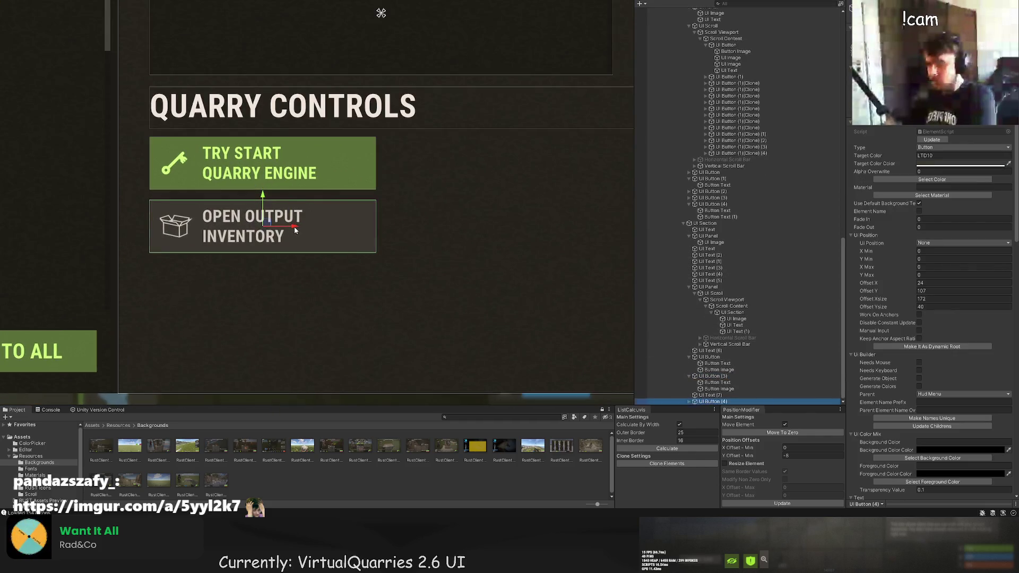
{"action": "left_click_drag", "start_coordinate": [295, 227], "coordinate": [521, 223]}
Set the copy's X Offset Min to 9 in PositionModifier and apply Update.
{"action": "left_click", "coordinate": [748, 454]}
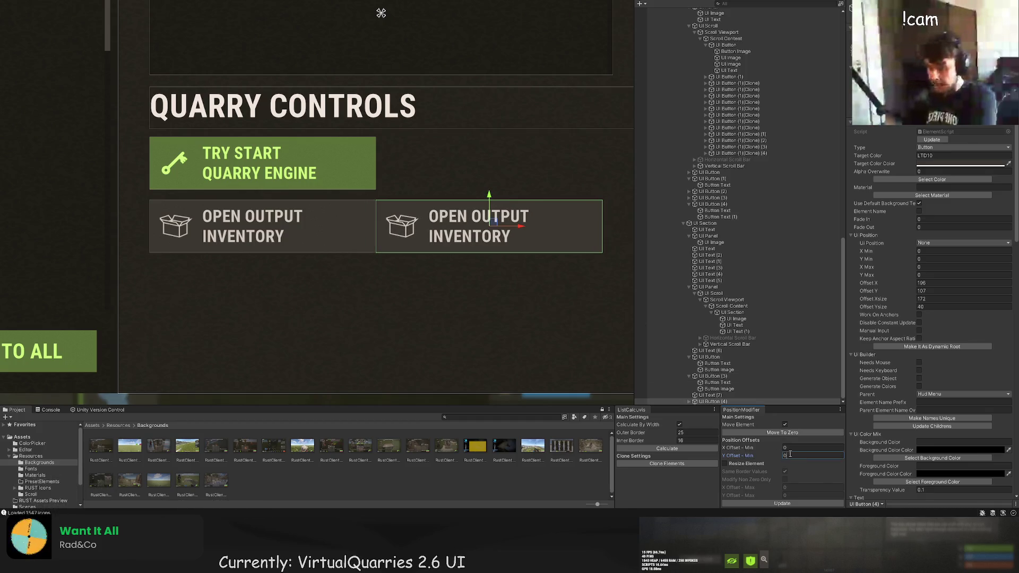
{"action": "key", "text": "shift+Tab"}
{"action": "type", "text": "9"}
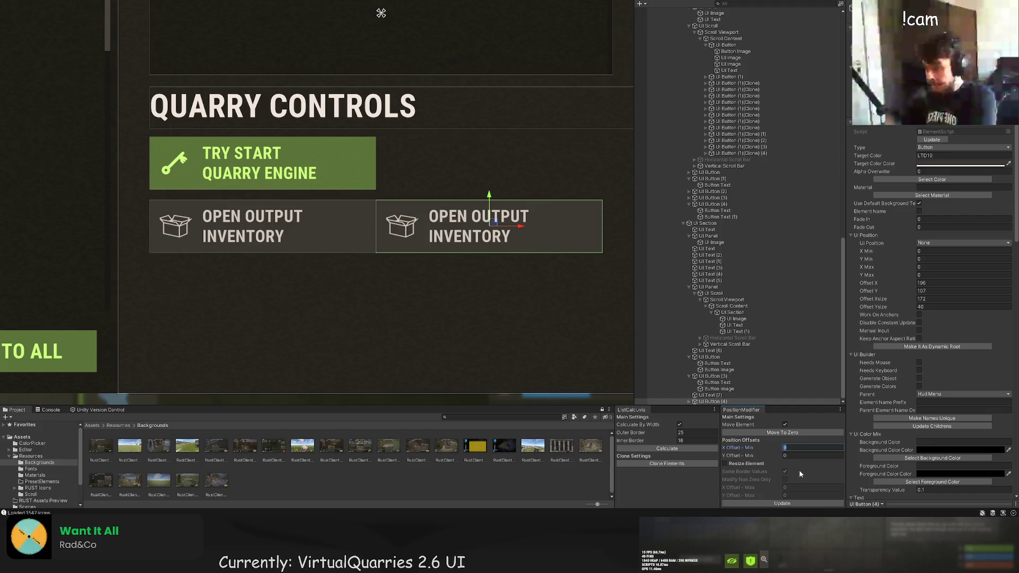
{"action": "left_click", "coordinate": [782, 503]}
{"action": "scroll", "coordinate": [528, 340], "scroll_direction": "down", "scroll_amount": 1}
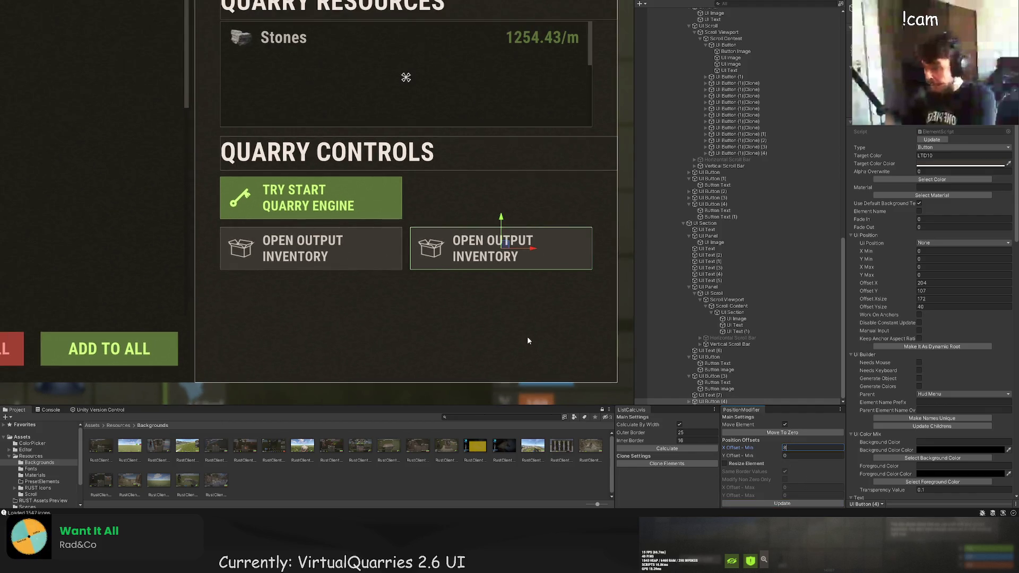
{"action": "scroll", "coordinate": [527, 337], "scroll_direction": "down", "scroll_amount": 2}
{"action": "scroll", "coordinate": [858, 362], "scroll_direction": "down", "scroll_amount": 8}
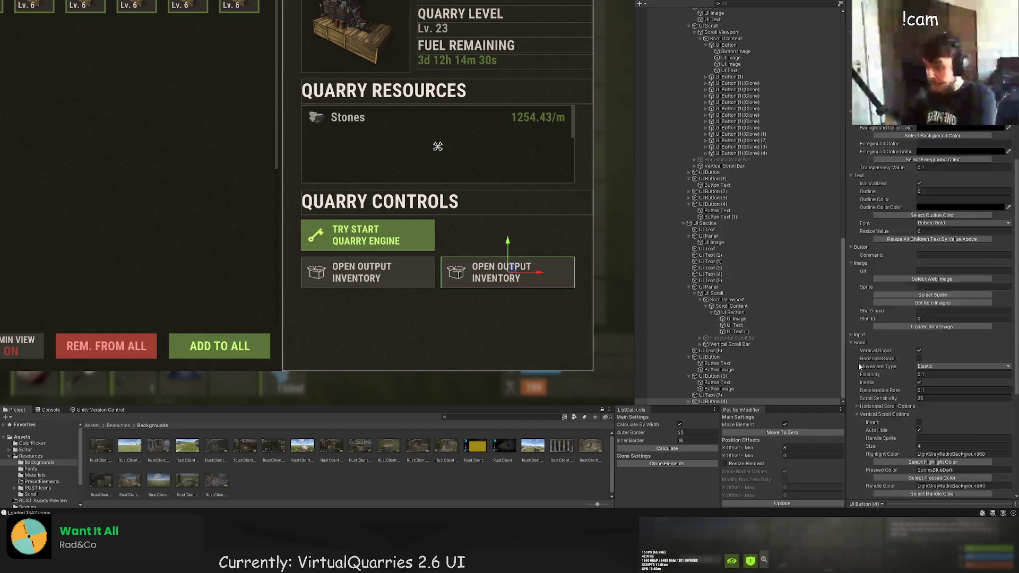
Replace OUTPUT with FUEL in the duplicate button's label.
{"action": "scroll", "coordinate": [733, 395], "scroll_direction": "down", "scroll_amount": 1}
{"action": "left_click", "coordinate": [729, 401]}
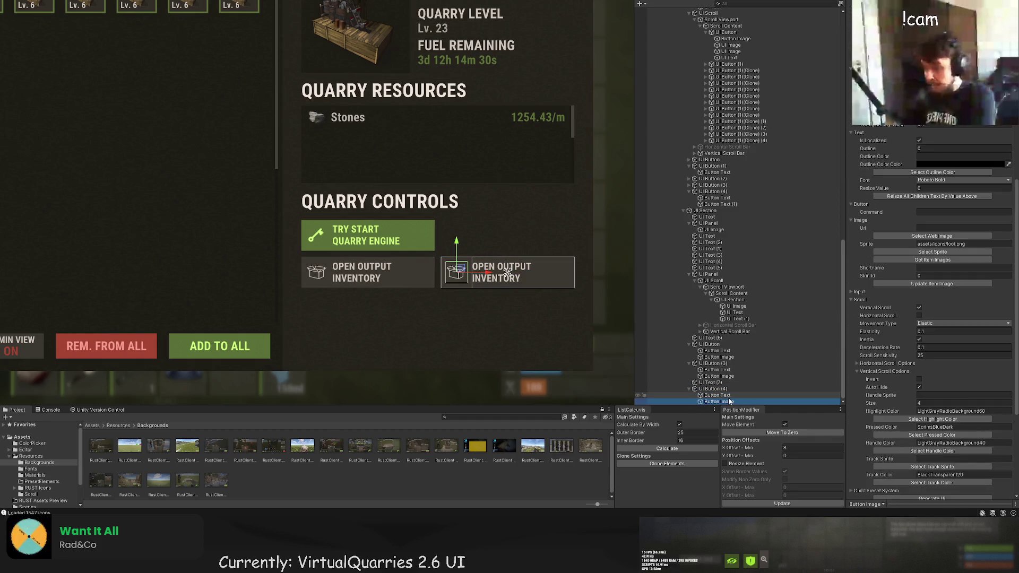
{"action": "left_click", "coordinate": [718, 395]}
{"action": "scroll", "coordinate": [897, 377], "scroll_direction": "down", "scroll_amount": 1}
{"action": "left_click_drag", "start_coordinate": [889, 195], "coordinate": [880, 197]}
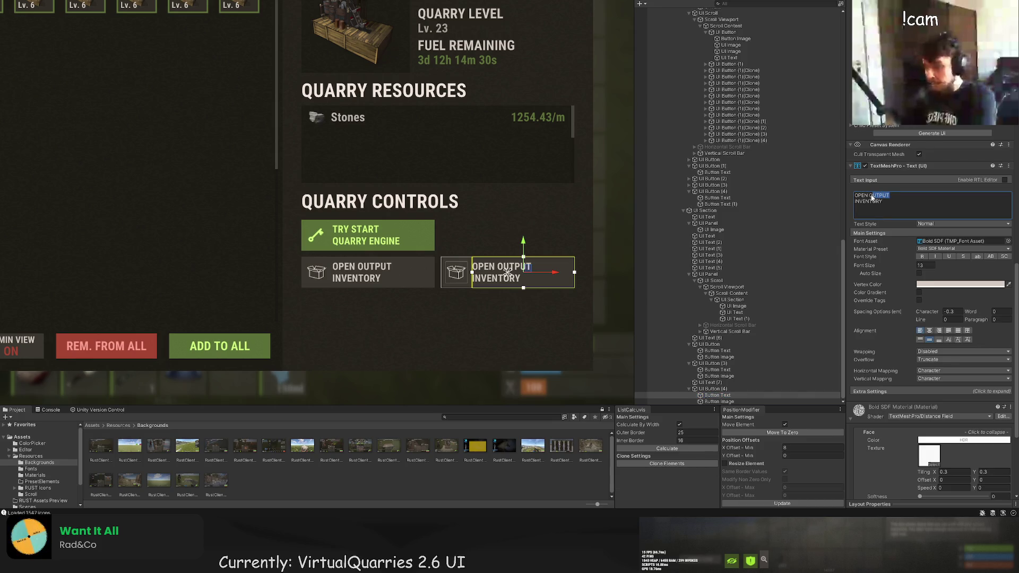
{"action": "type", "text": "FUEL"}
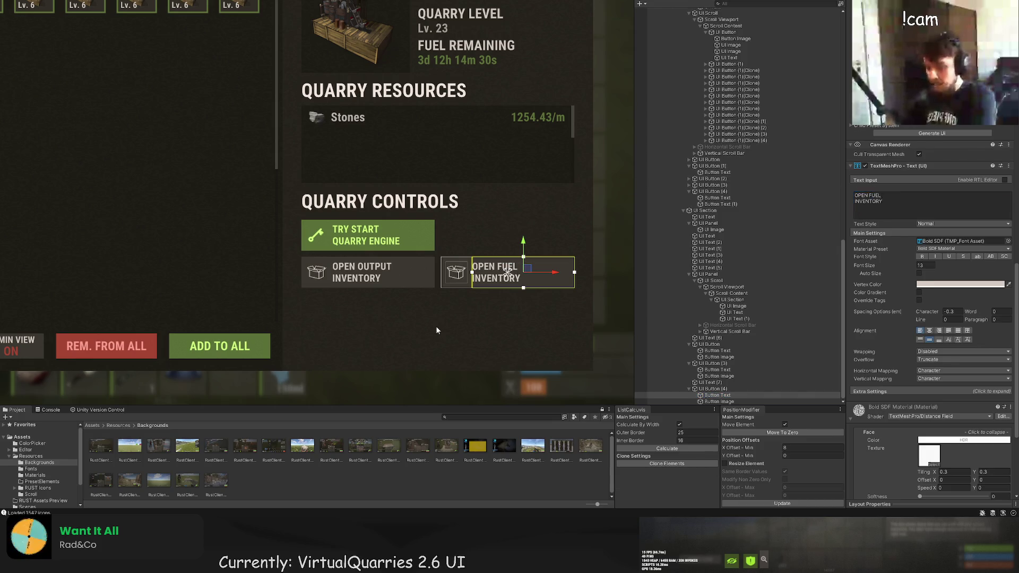
{"action": "left_click", "coordinate": [435, 325]}
{"action": "scroll", "coordinate": [435, 326], "scroll_direction": "down", "scroll_amount": 3}
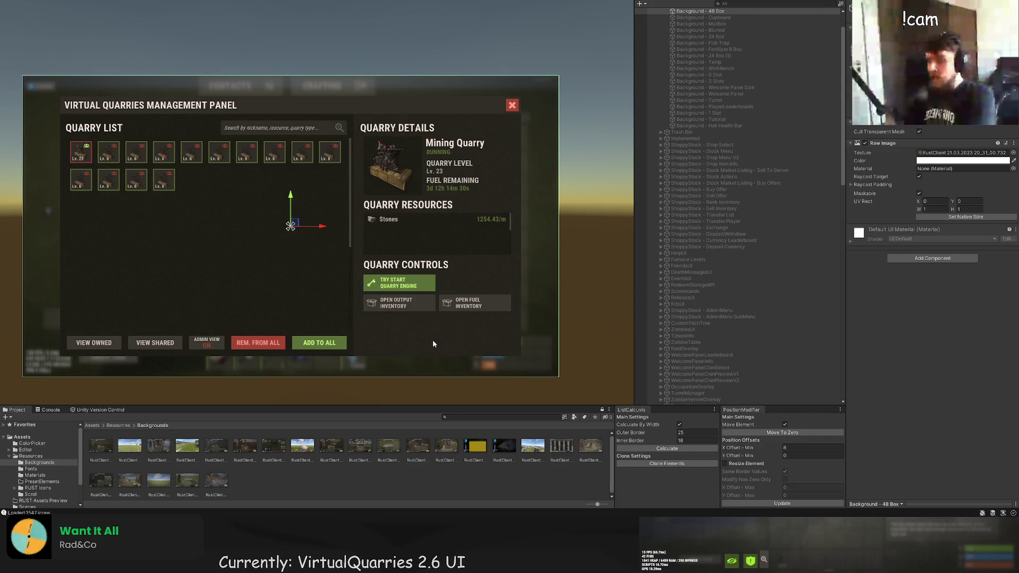
{"action": "scroll", "coordinate": [419, 332], "scroll_direction": "up", "scroll_amount": 5}
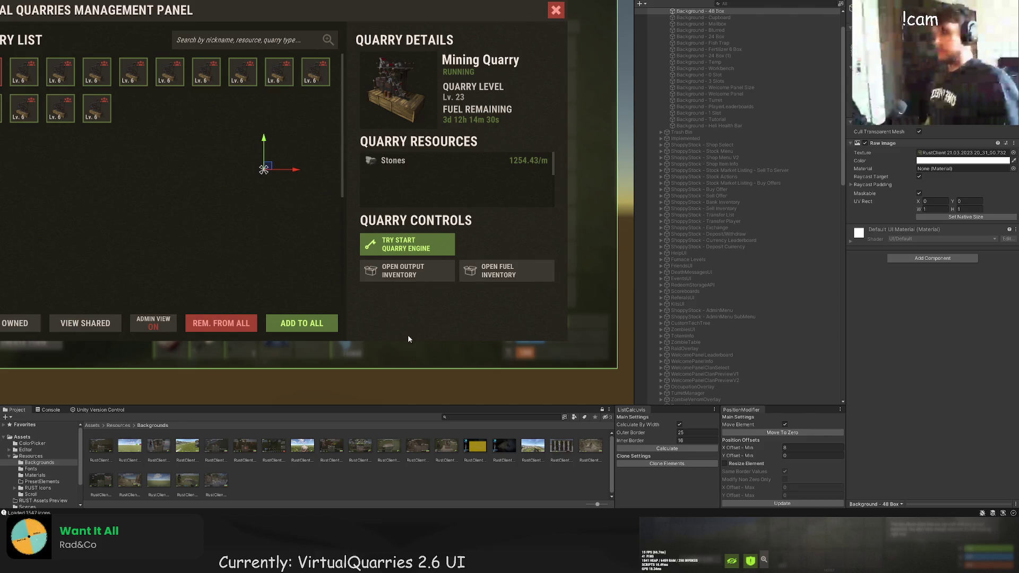
Replace INVENTORY with CONTAINER in the fuel button's label.
{"action": "left_click", "coordinate": [509, 261]}
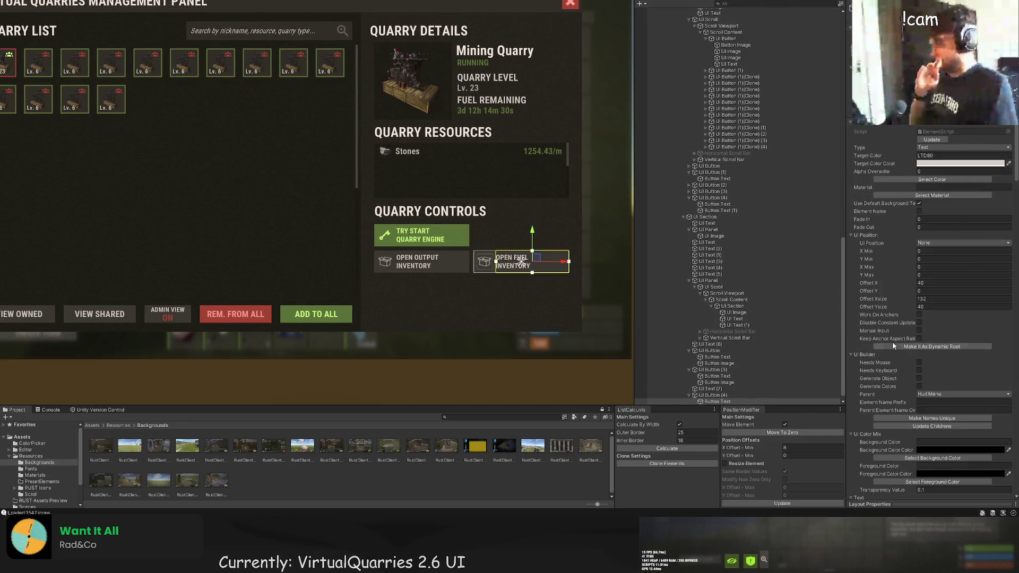
{"action": "left_click", "coordinate": [716, 395]}
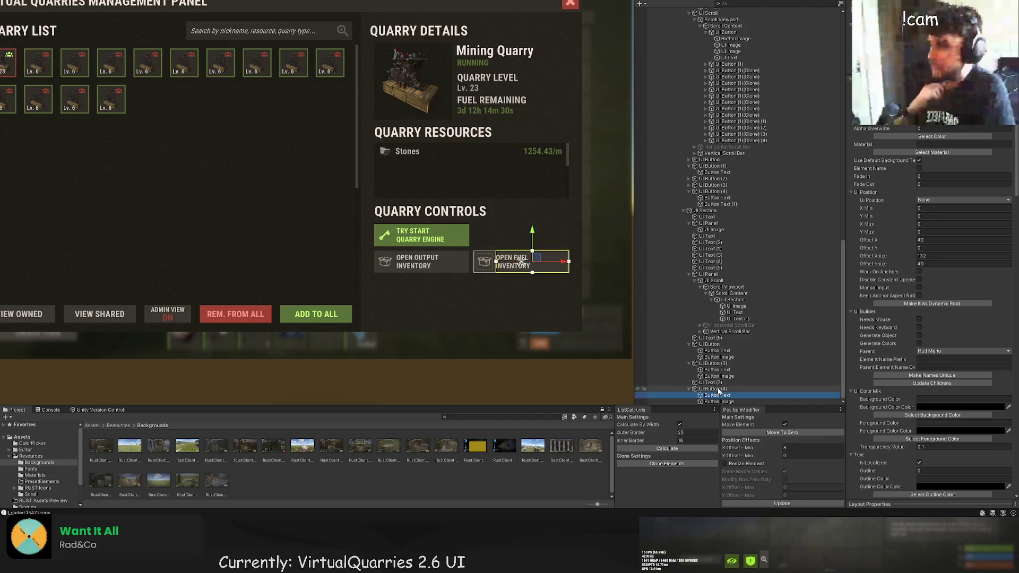
{"action": "scroll", "coordinate": [948, 377], "scroll_direction": "down", "scroll_amount": 5}
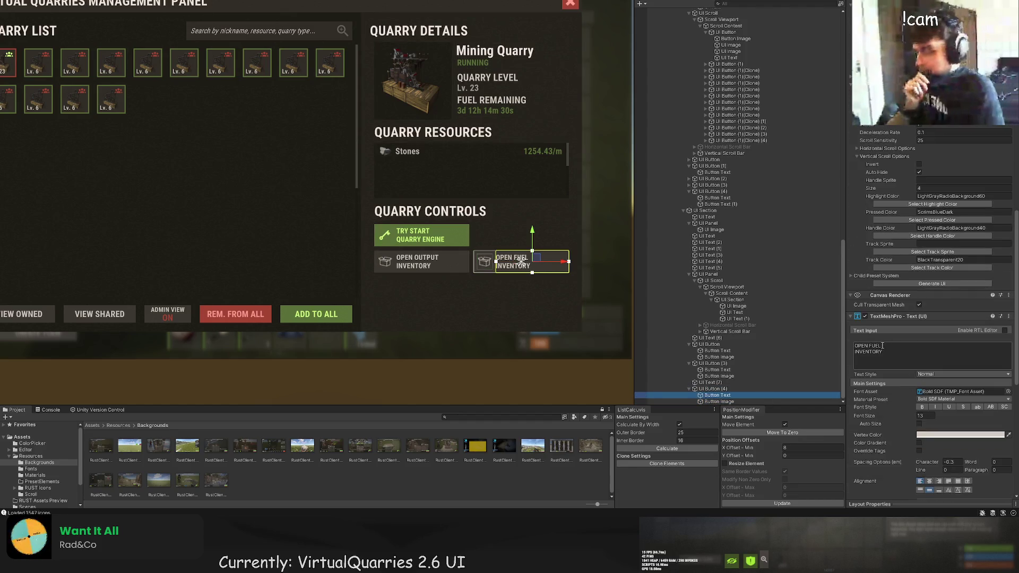
{"action": "double_click", "coordinate": [857, 353]}
{"action": "type", "text": "CONT"}
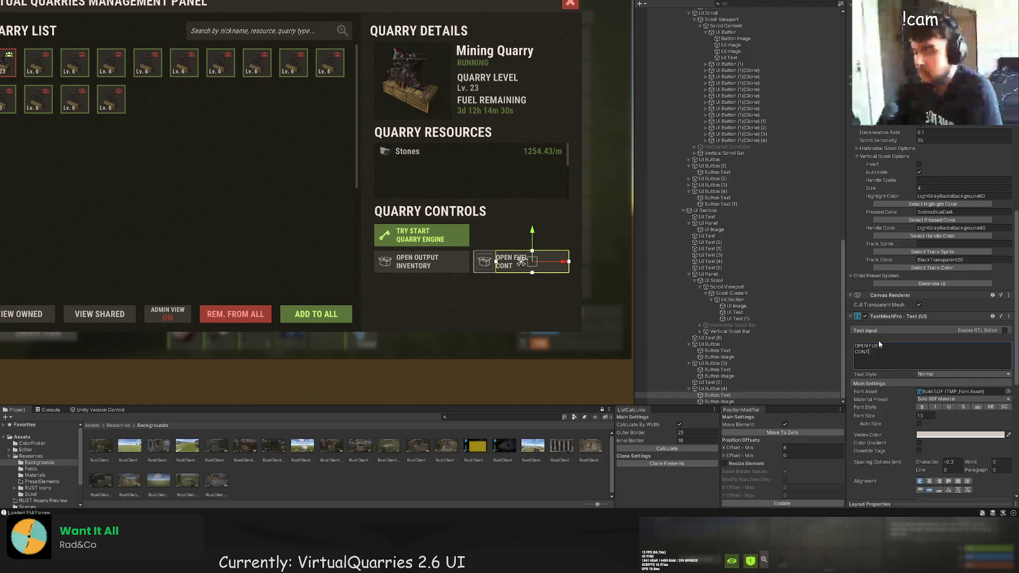
{"action": "type", "text": "AINER"}
{"action": "left_click", "coordinate": [476, 293]}
{"action": "scroll", "coordinate": [438, 323], "scroll_direction": "down", "scroll_amount": 3}
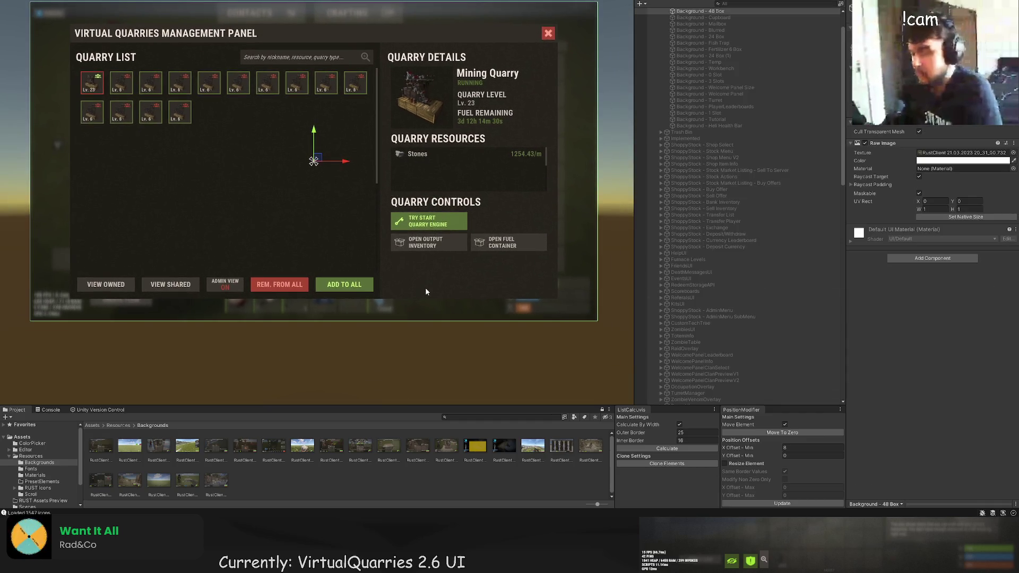
Select UI Button (4)'s Button Image and open the sprite Asset Browser via Select Sprite.
{"action": "left_click", "coordinate": [507, 243]}
{"action": "left_click", "coordinate": [721, 396]}
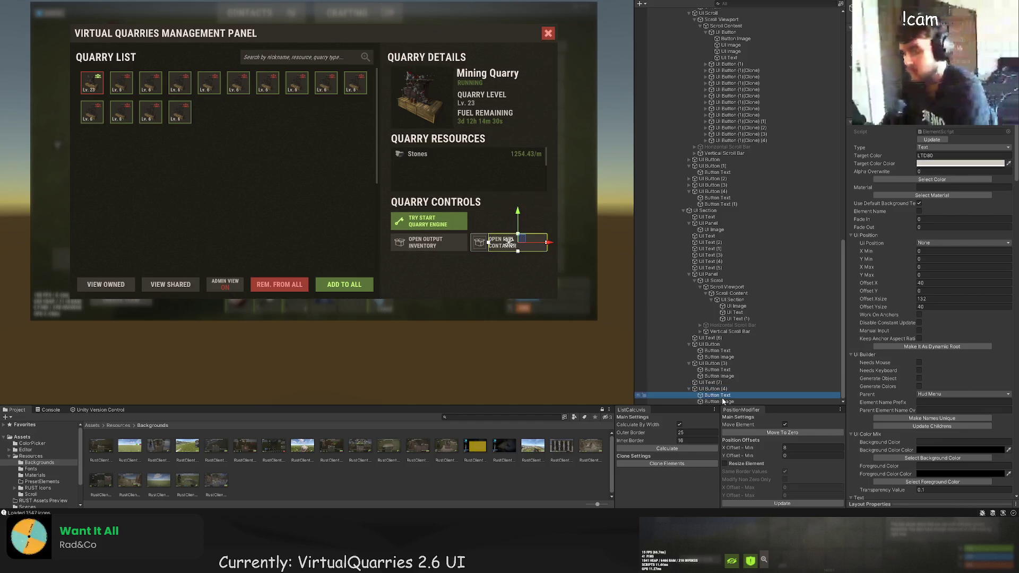
{"action": "left_click", "coordinate": [721, 402]}
{"action": "scroll", "coordinate": [955, 318], "scroll_direction": "down", "scroll_amount": 10}
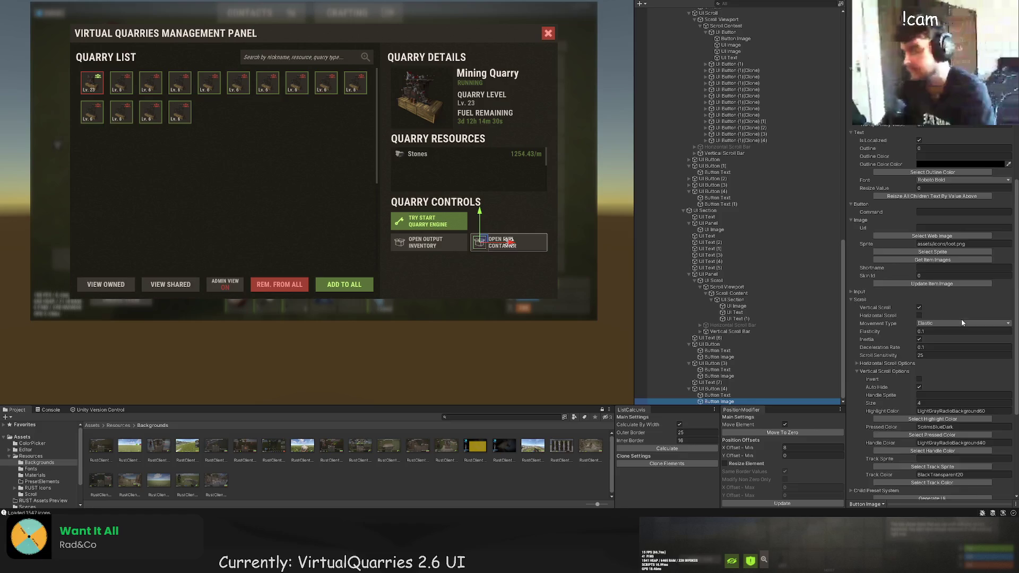
{"action": "scroll", "coordinate": [949, 313], "scroll_direction": "up", "scroll_amount": 5}
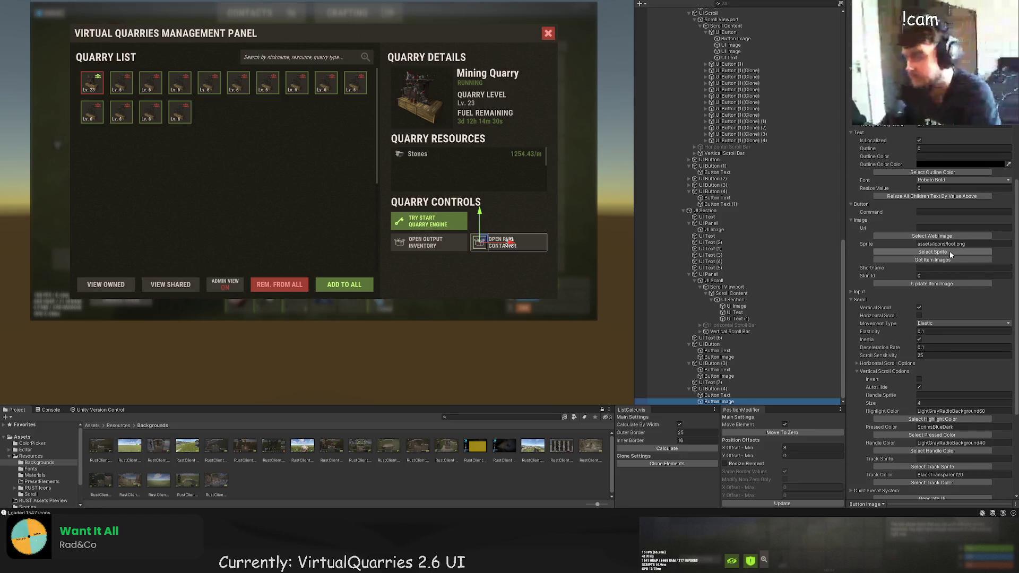
{"action": "left_click", "coordinate": [932, 252]}
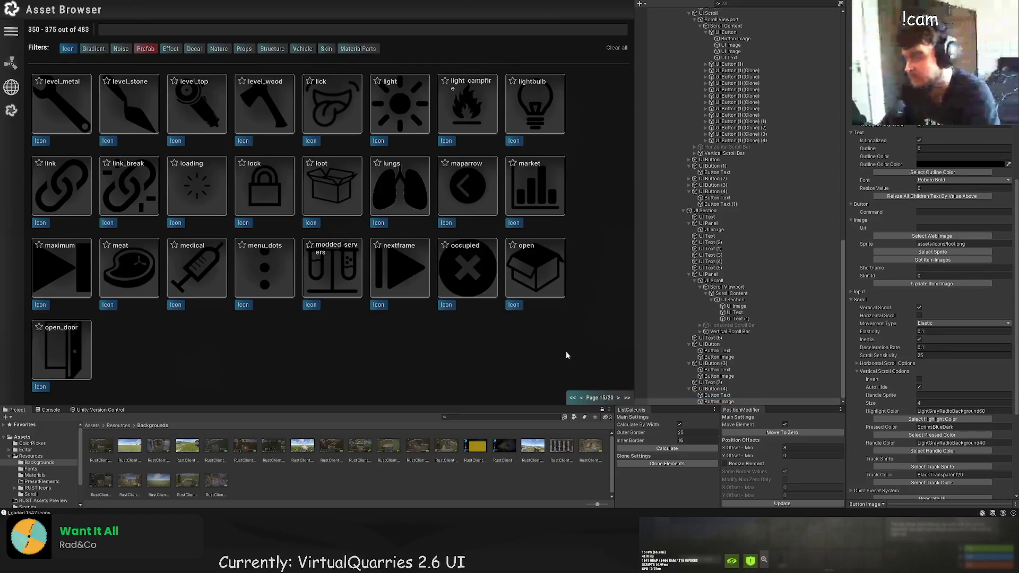
Page forward and back through the icon library looking for a suitable icon.
{"action": "left_click", "coordinate": [618, 398]}
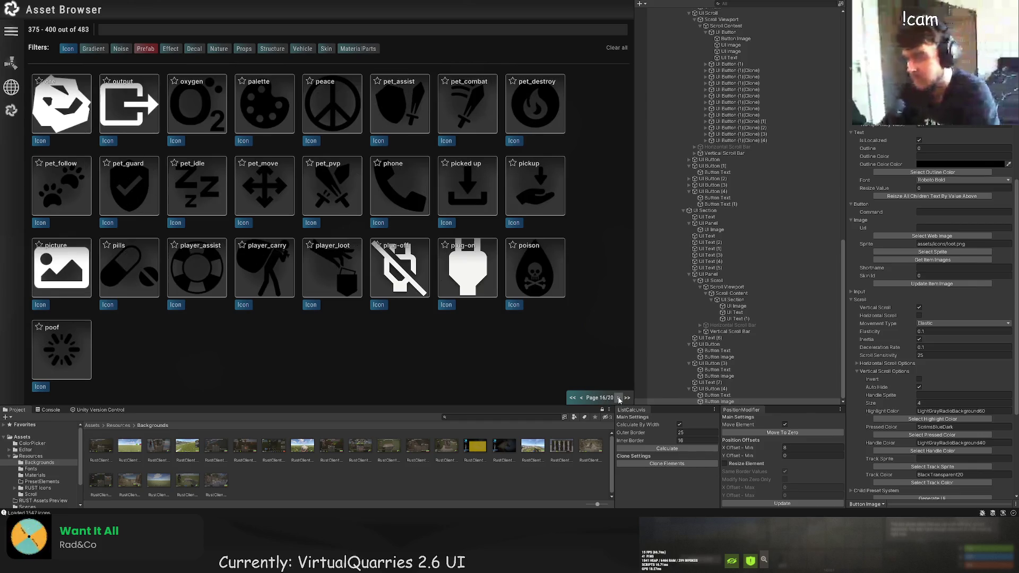
{"action": "left_click", "coordinate": [619, 399]}
{"action": "left_click", "coordinate": [618, 399]}
{"action": "left_click", "coordinate": [618, 398]}
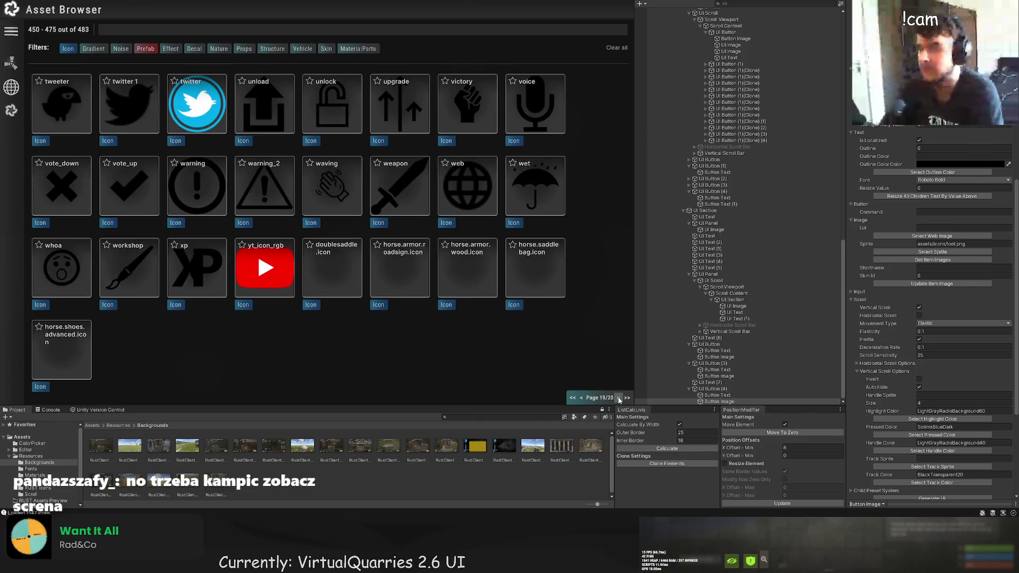
{"action": "left_click", "coordinate": [618, 399]}
{"action": "left_click", "coordinate": [582, 399]}
{"action": "left_click", "coordinate": [583, 399]}
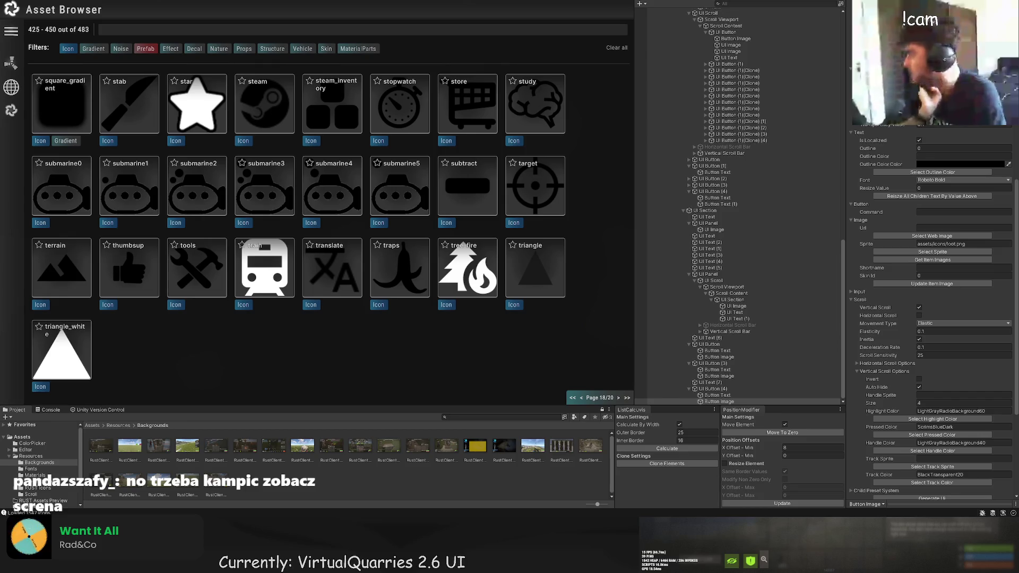
{"action": "left_click", "coordinate": [581, 398]}
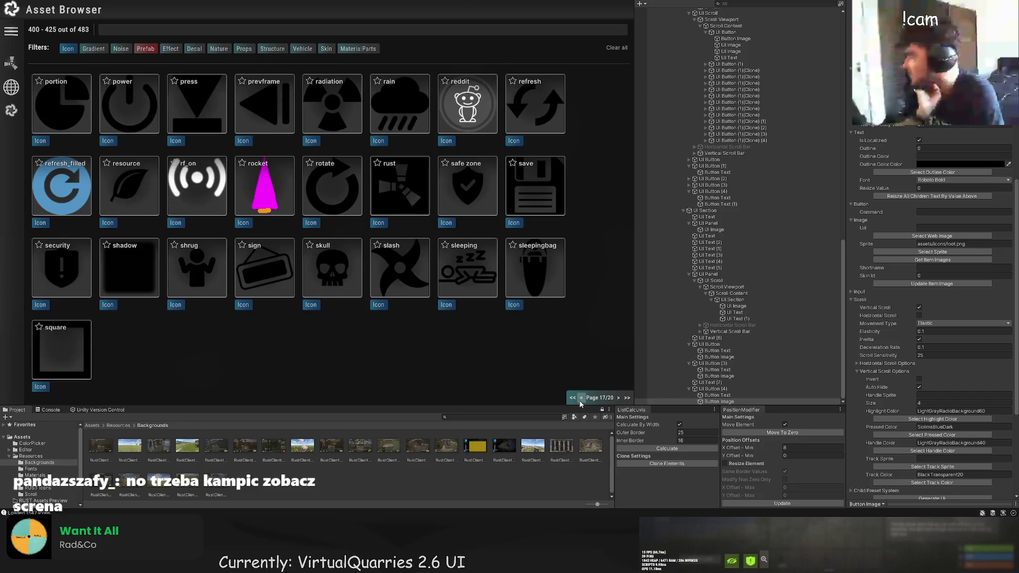
{"action": "left_click", "coordinate": [581, 398]}
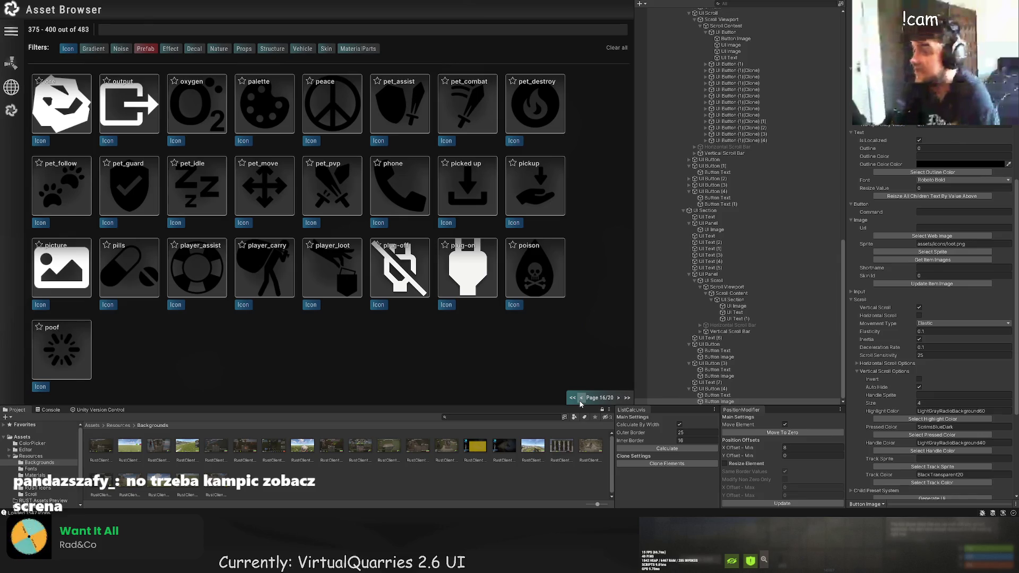
{"action": "left_click", "coordinate": [581, 402]}
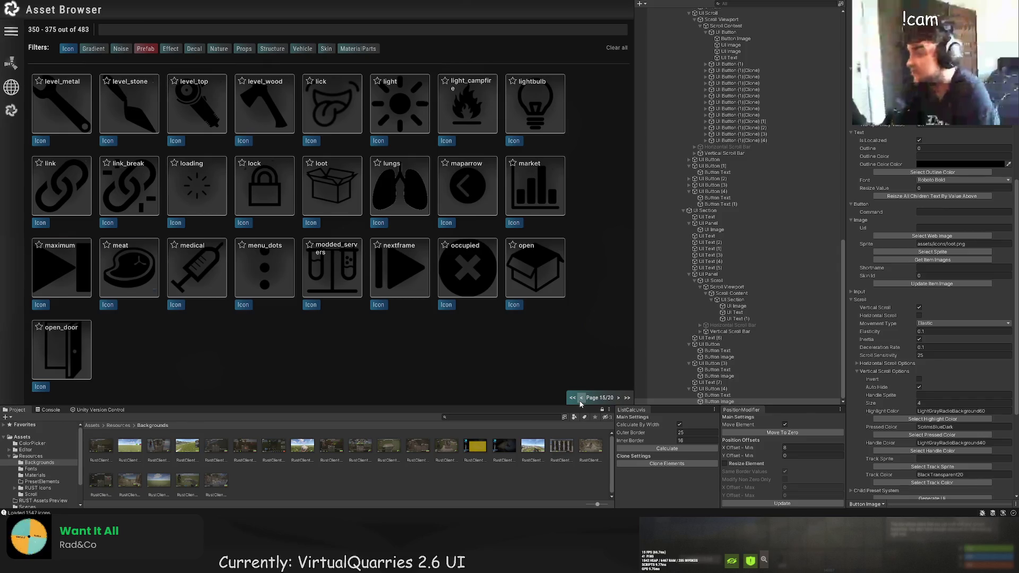
{"action": "left_click", "coordinate": [581, 401]}
{"action": "left_click", "coordinate": [580, 402]}
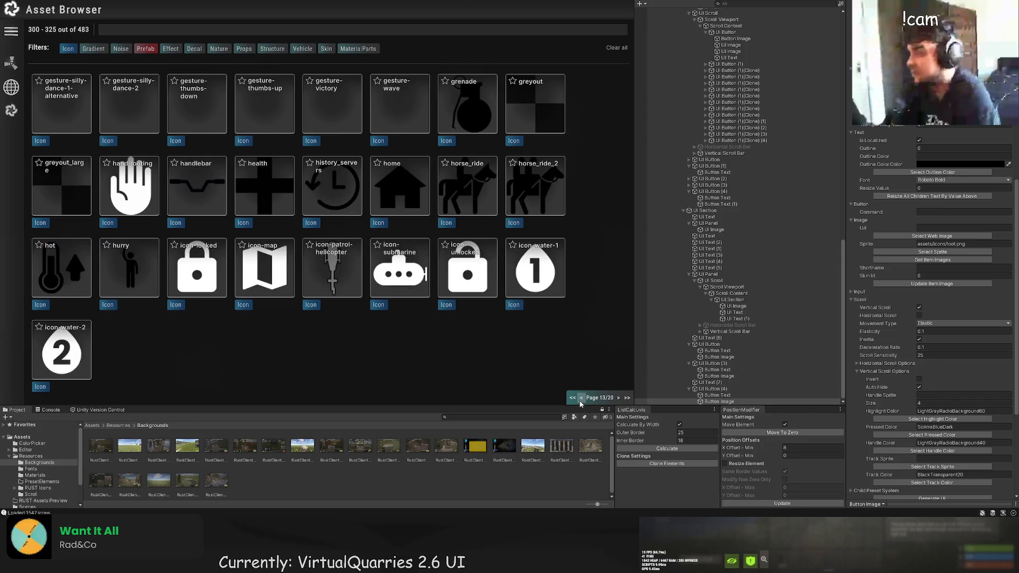
{"action": "left_click", "coordinate": [580, 402]}
{"action": "left_click", "coordinate": [581, 402]}
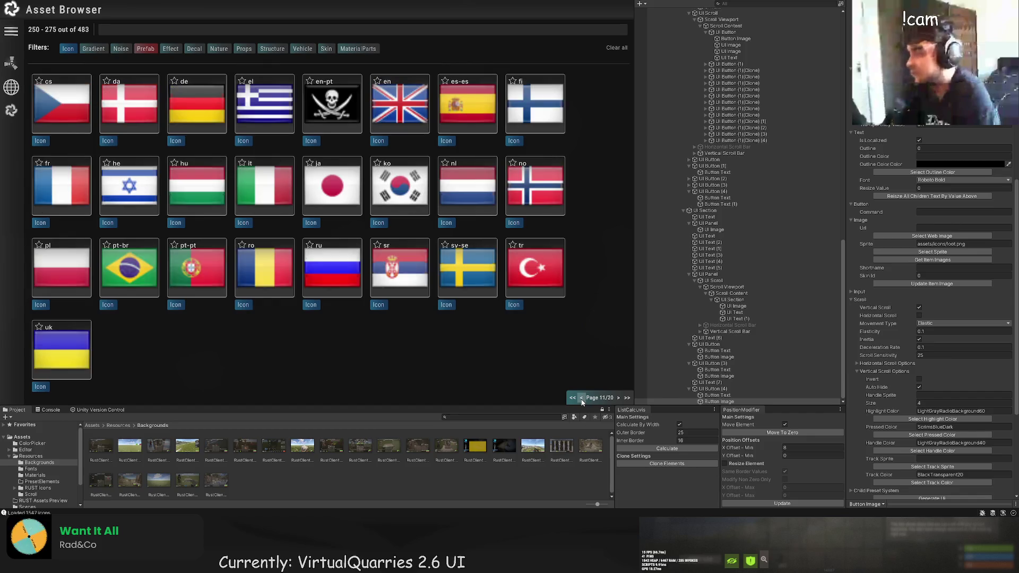
{"action": "left_click", "coordinate": [618, 399]}
{"action": "left_click", "coordinate": [619, 398]}
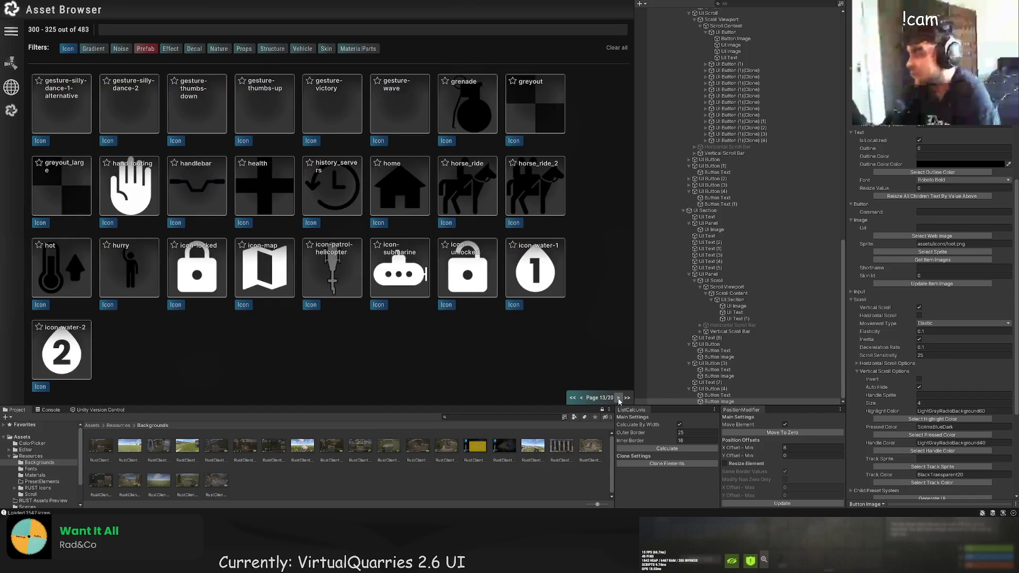
{"action": "left_click", "coordinate": [619, 398]}
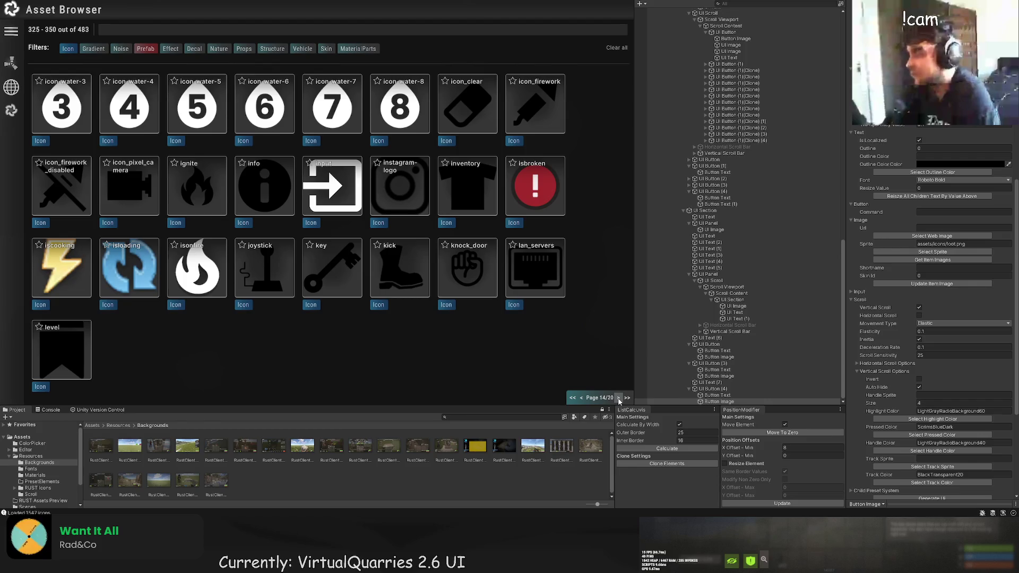
{"action": "left_click", "coordinate": [619, 399]}
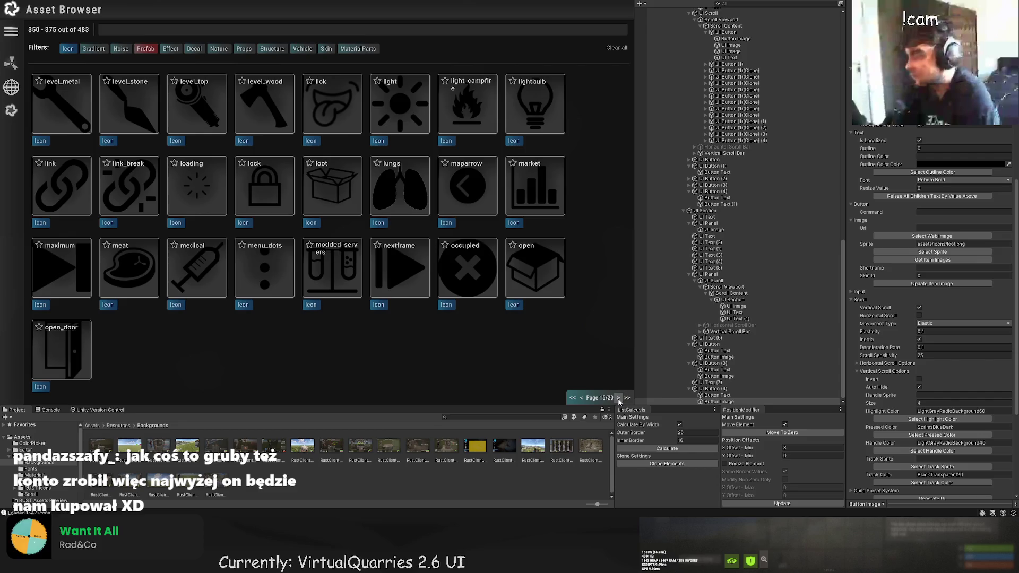
{"action": "left_click", "coordinate": [618, 399]}
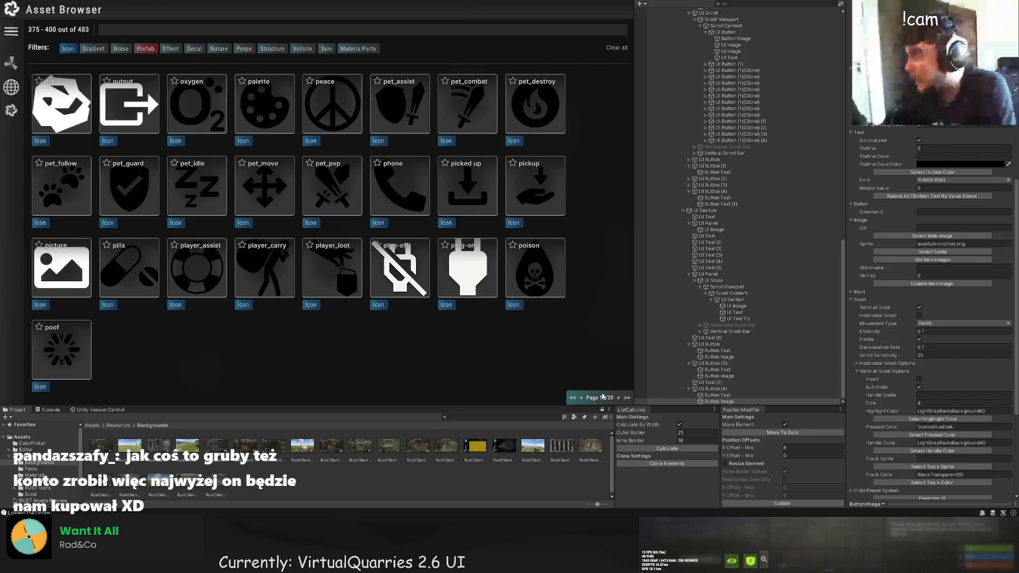
Browse back through earlier icon pages, then close the Asset Browser.
{"action": "left_click", "coordinate": [582, 398]}
{"action": "left_click", "coordinate": [581, 398]}
{"action": "left_click", "coordinate": [581, 398]}
{"action": "left_click", "coordinate": [582, 398]}
{"action": "left_click", "coordinate": [582, 398]}
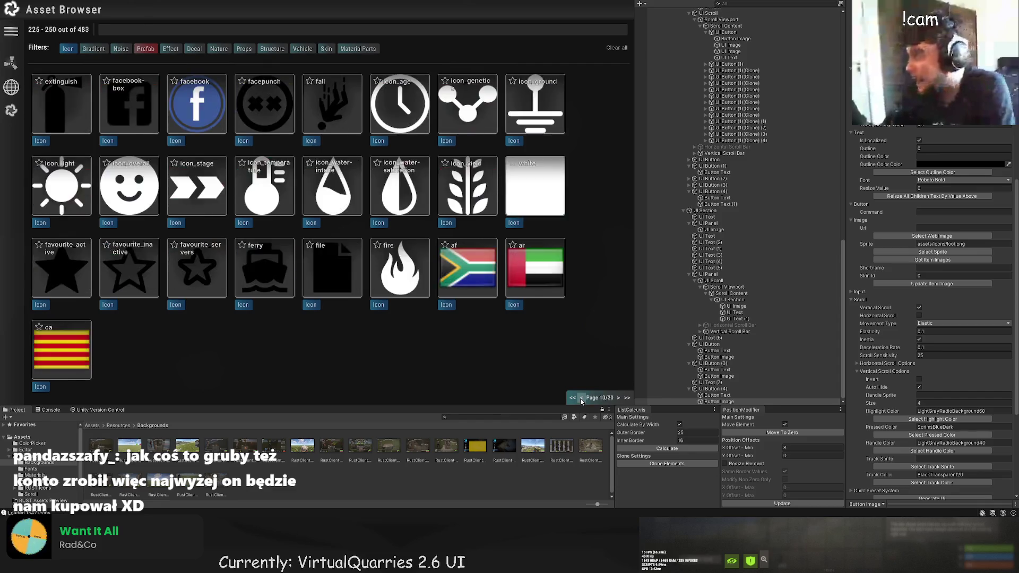
{"action": "left_click", "coordinate": [582, 398]}
{"action": "left_click", "coordinate": [582, 398]}
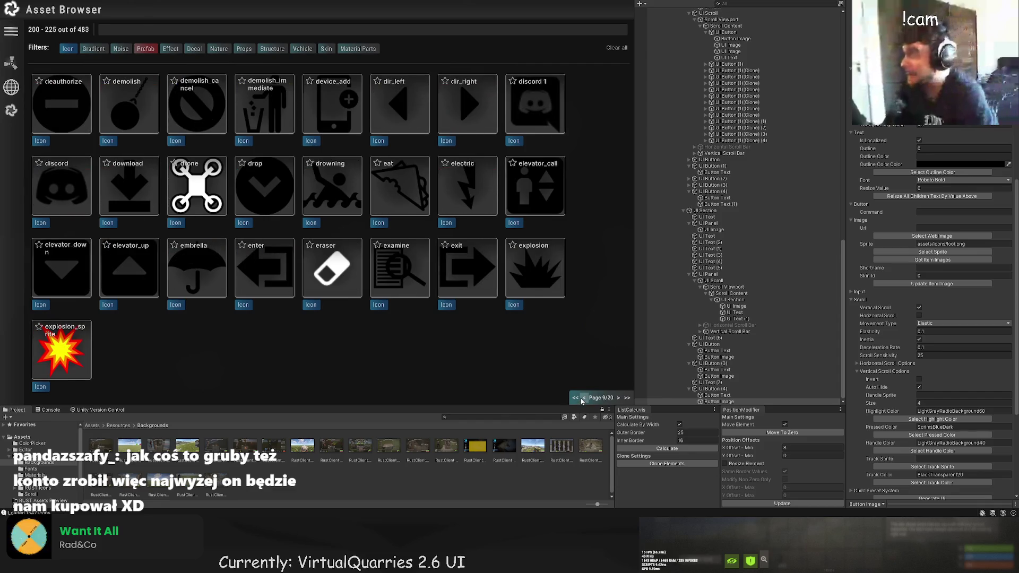
{"action": "left_click", "coordinate": [581, 398]}
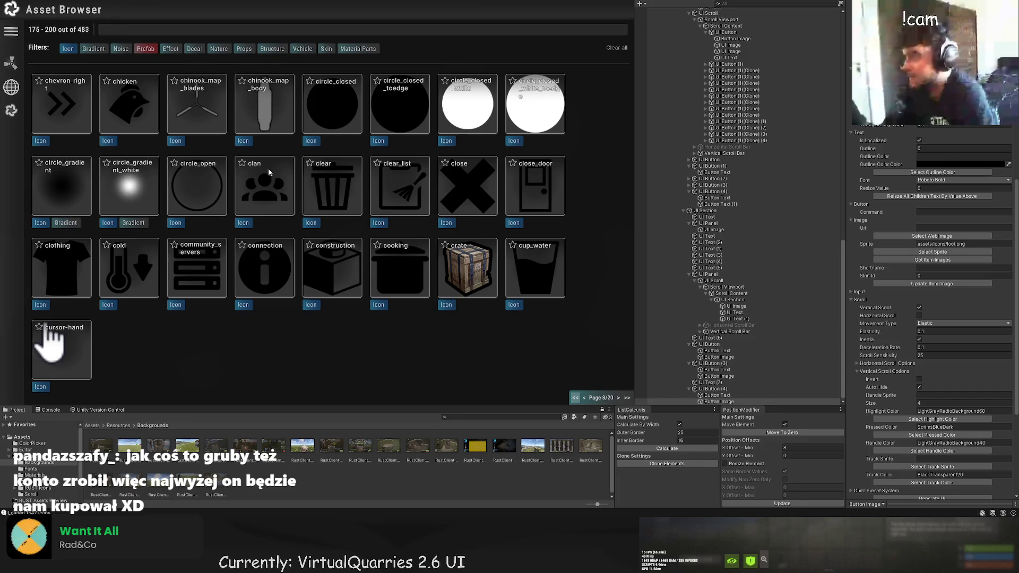
{"action": "left_click", "coordinate": [584, 398]}
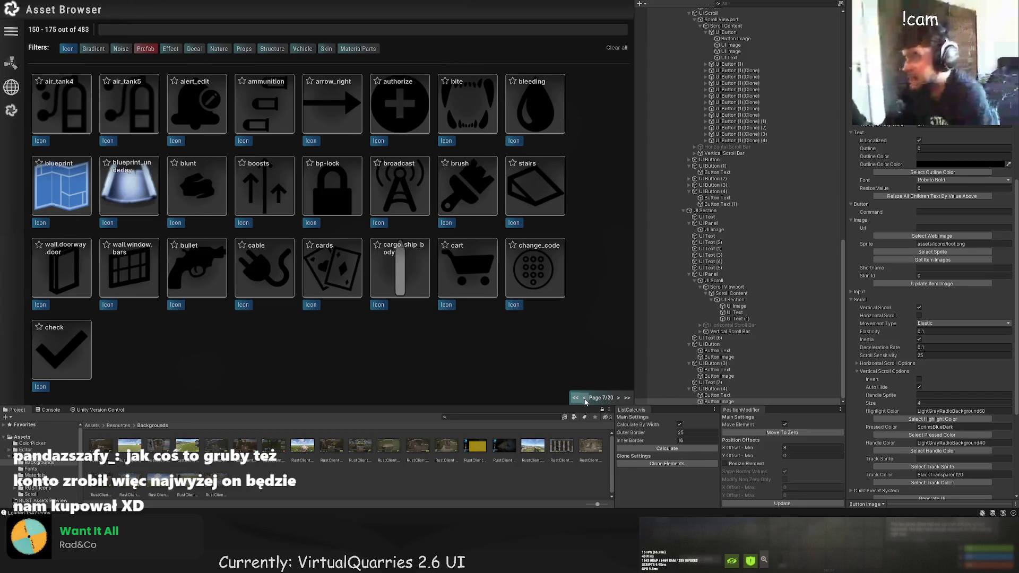
{"action": "left_click", "coordinate": [584, 399]}
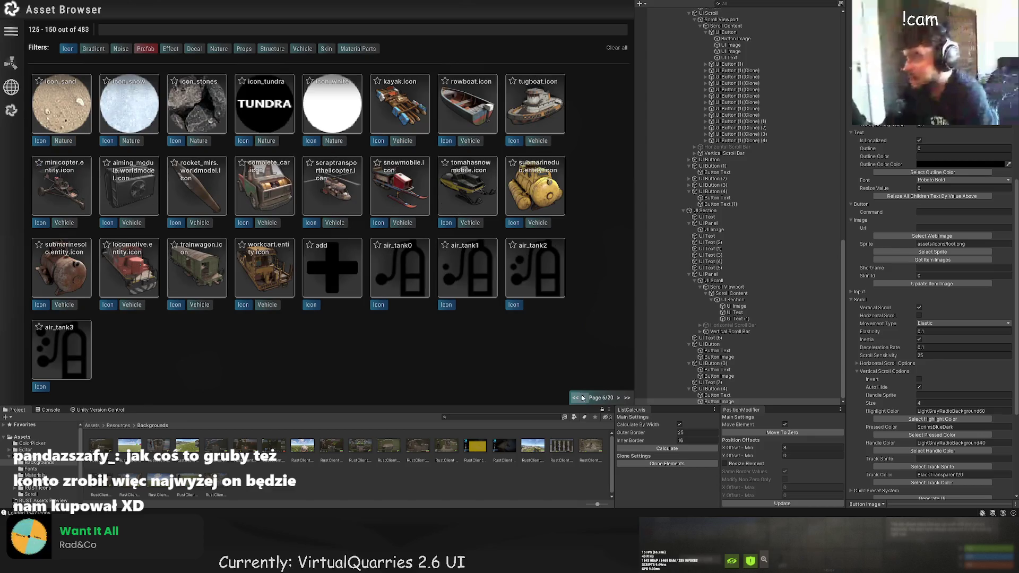
{"action": "left_click", "coordinate": [20, 2]}
{"action": "left_click", "coordinate": [419, 291]}
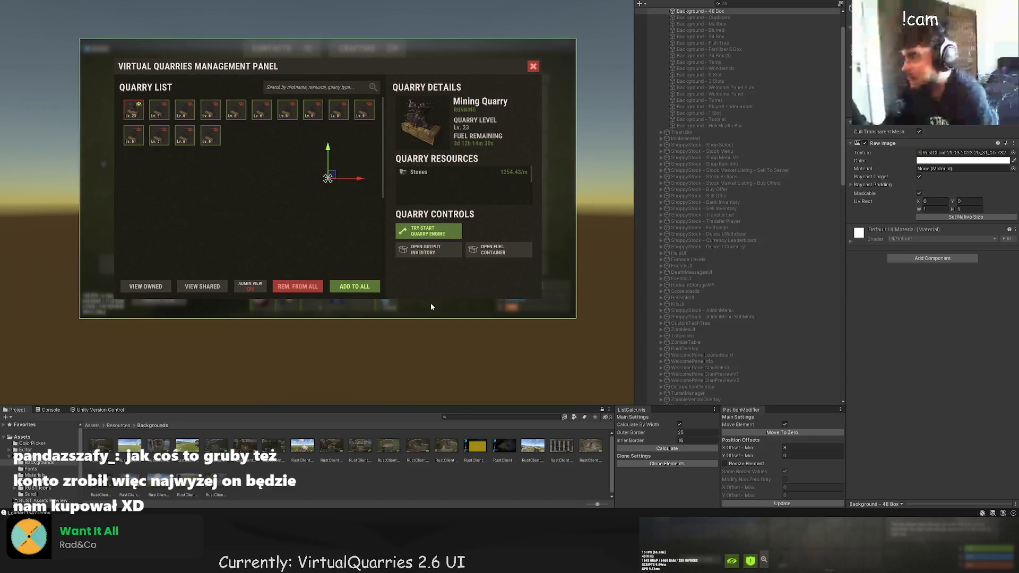
{"action": "scroll", "coordinate": [454, 270], "scroll_direction": "up", "scroll_amount": 1}
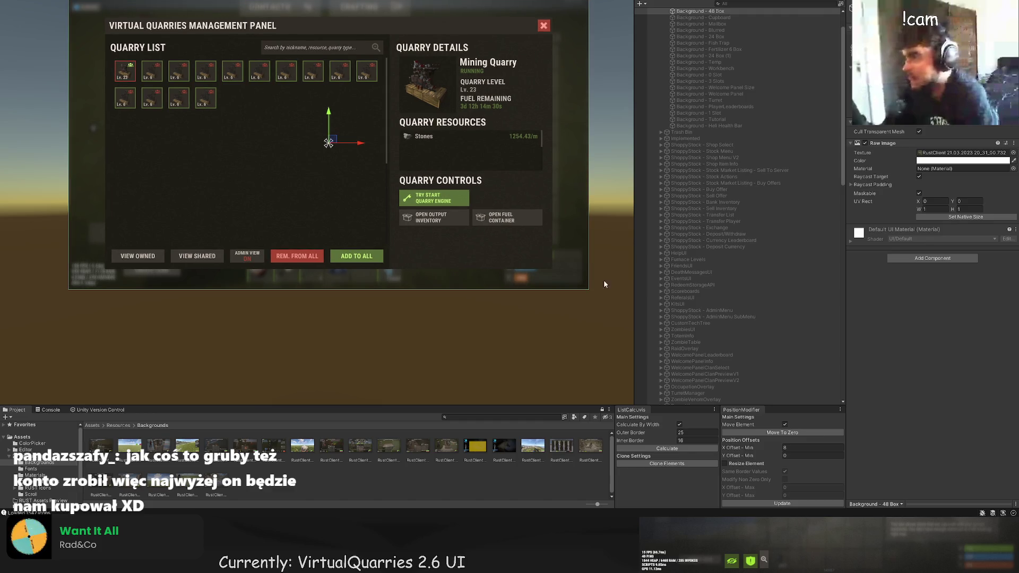
{"action": "scroll", "coordinate": [717, 349], "scroll_direction": "down", "scroll_amount": 10}
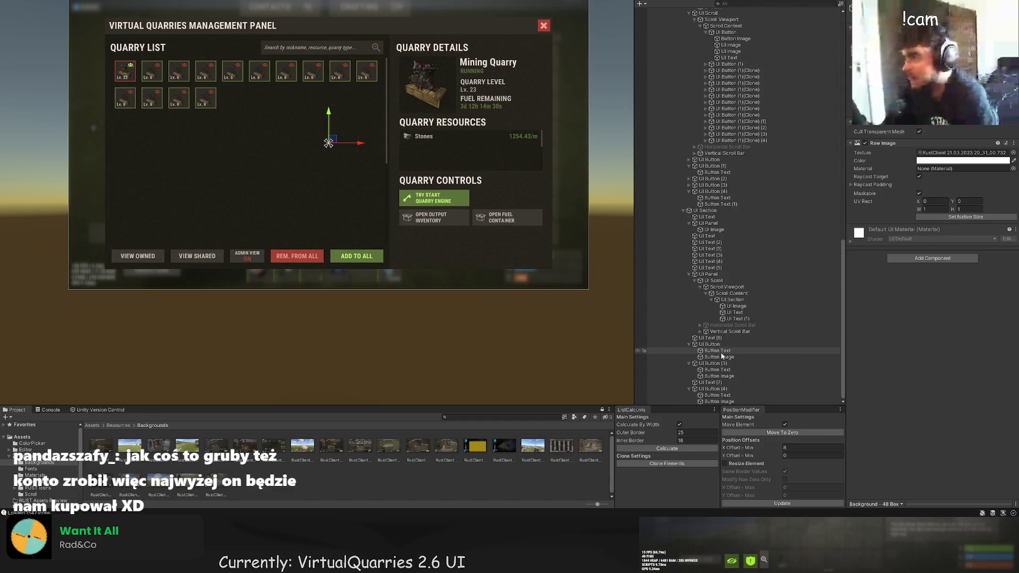
{"action": "left_click", "coordinate": [725, 390]}
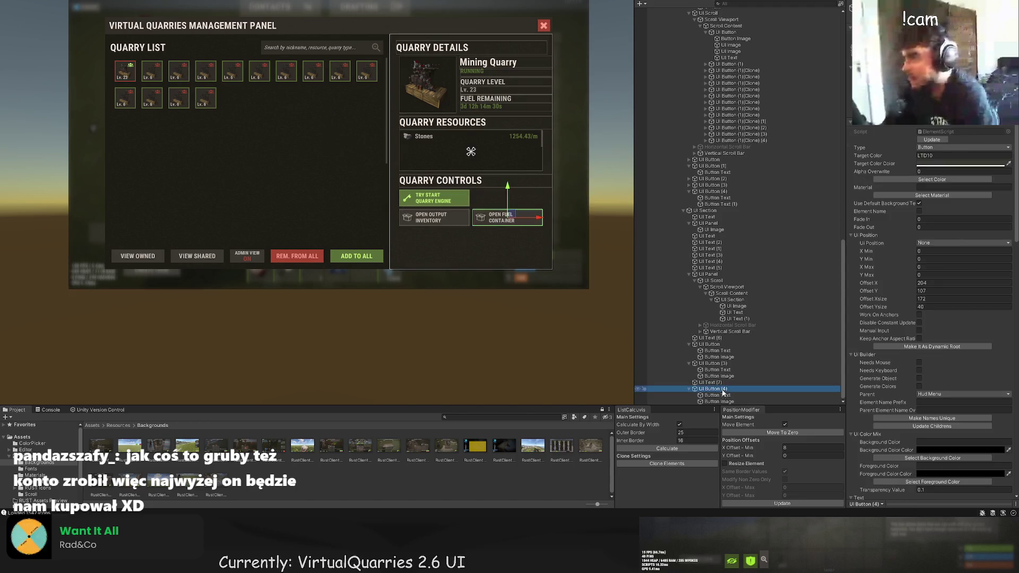
{"action": "left_click", "coordinate": [723, 391]}
{"action": "key", "text": "Escape"}
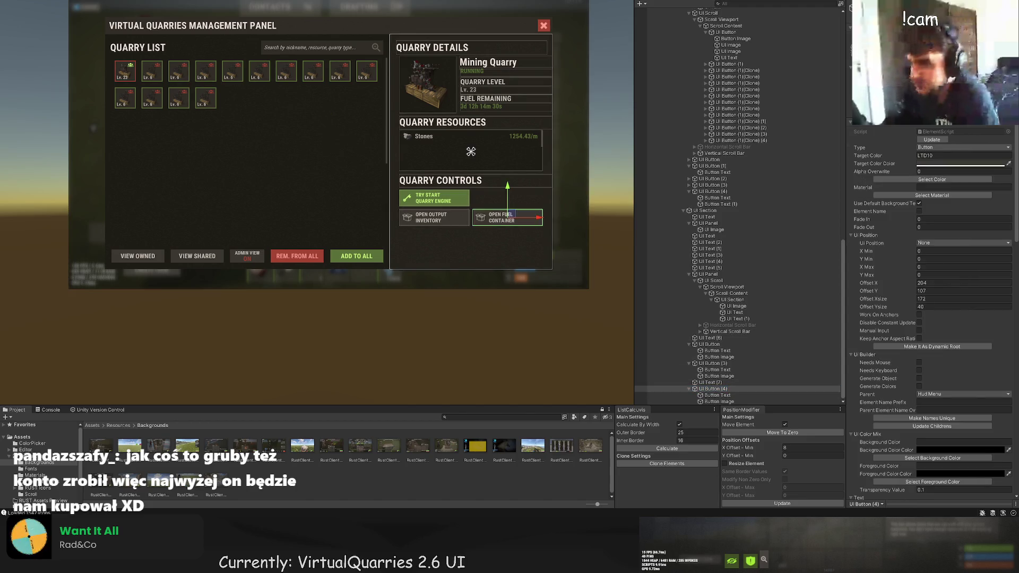
{"action": "scroll", "coordinate": [612, 259], "scroll_direction": "up", "scroll_amount": 2}
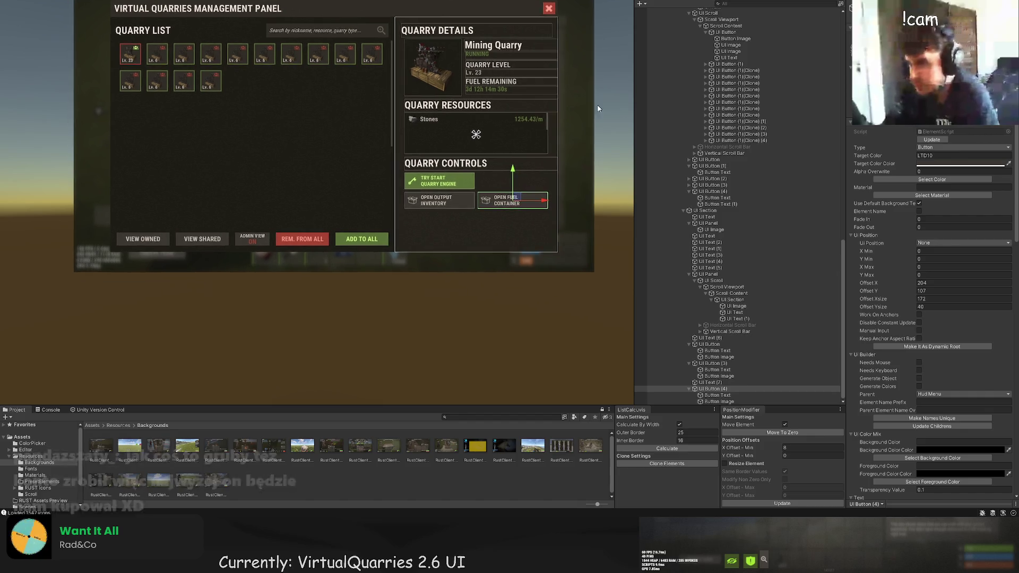
{"action": "left_click_drag", "start_coordinate": [570, 233], "coordinate": [573, 229]}
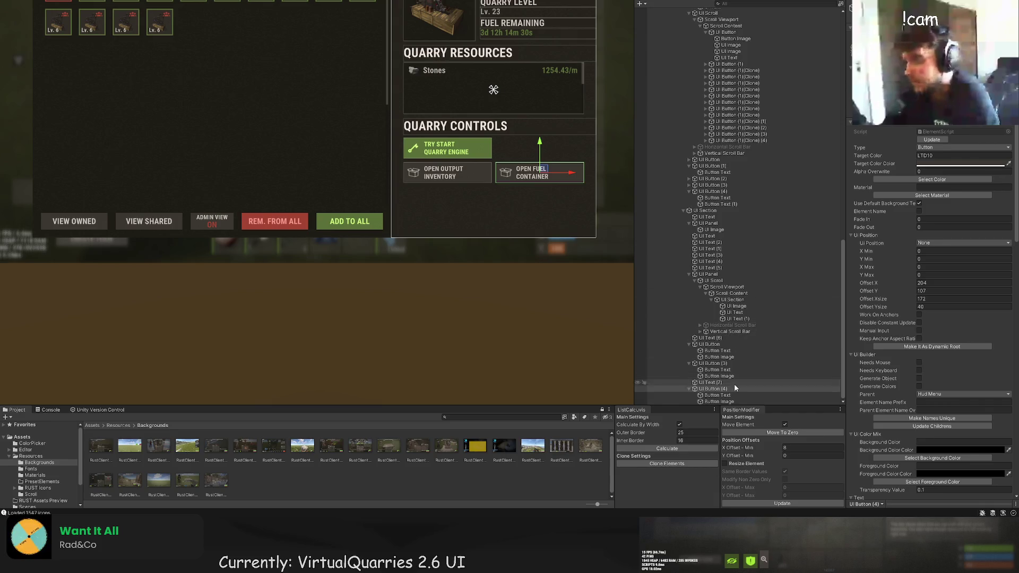
{"action": "left_click", "coordinate": [717, 395]}
{"action": "left_click", "coordinate": [713, 389]}
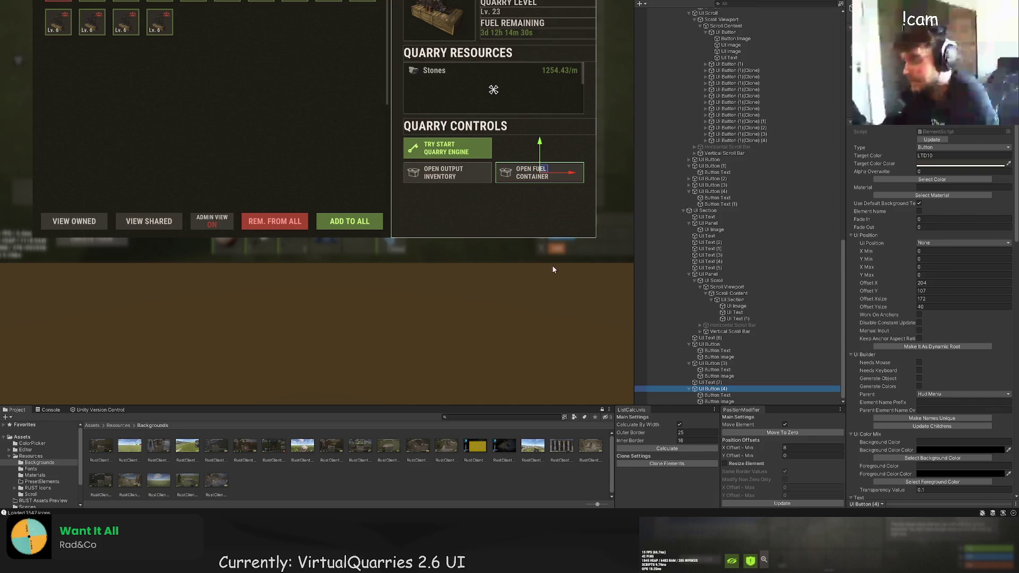
{"action": "scroll", "coordinate": [535, 222], "scroll_direction": "up", "scroll_amount": 2}
{"action": "scroll", "coordinate": [531, 222], "scroll_direction": "up", "scroll_amount": 3}
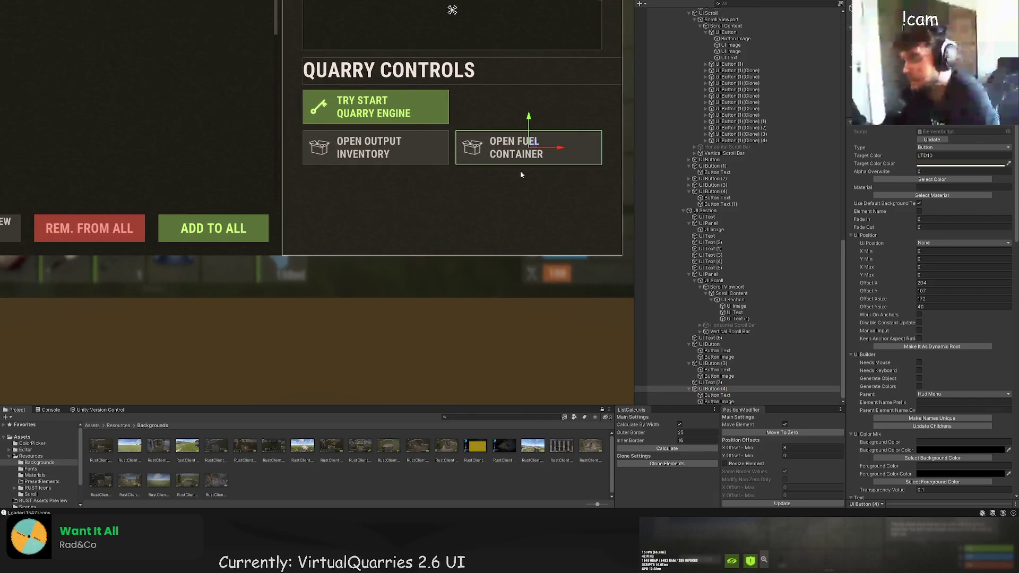
Duplicate the Open Fuel Container button and drag the copy beneath Open Output Inventory.
{"action": "key", "text": "ctrl+d"}
{"action": "mouse_move", "coordinate": [530, 123]}
{"action": "left_mouse_down"}
{"action": "mouse_move", "coordinate": [531, 163]}
{"action": "mouse_move", "coordinate": [412, 192]}
{"action": "mouse_move", "coordinate": [403, 172]}
{"action": "left_mouse_up"}
{"action": "scroll", "coordinate": [393, 202], "scroll_direction": "up", "scroll_amount": 5}
{"action": "scroll", "coordinate": [952, 388], "scroll_direction": "down", "scroll_amount": 10}
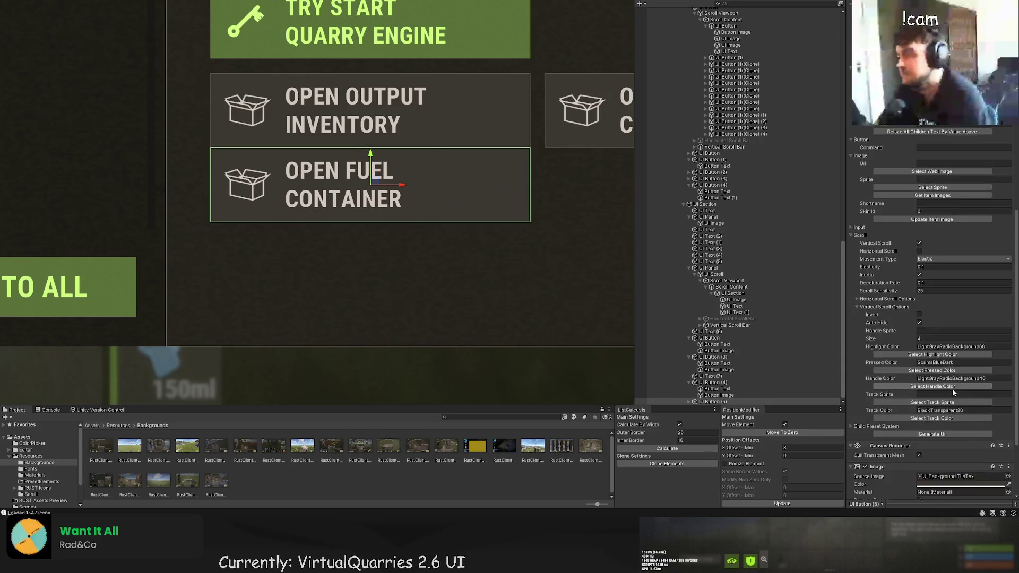
Set the copy's X Offset Min to 0 and Y Offset Min to -8, then Update.
{"action": "left_click", "coordinate": [789, 447]}
{"action": "type", "text": "0"}
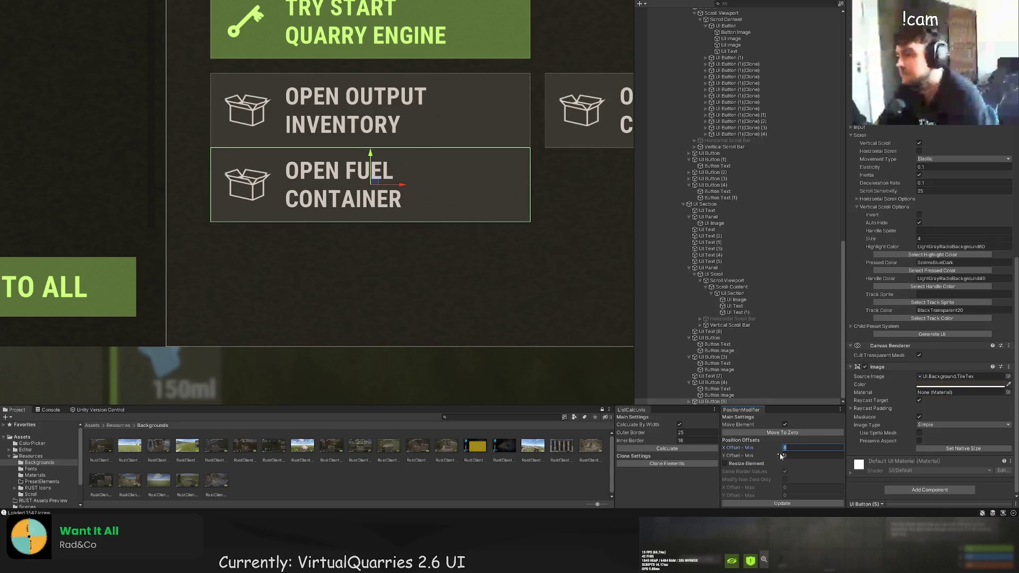
{"action": "left_click", "coordinate": [758, 456]}
{"action": "type", "text": "-8"}
{"action": "left_click", "coordinate": [783, 503]}
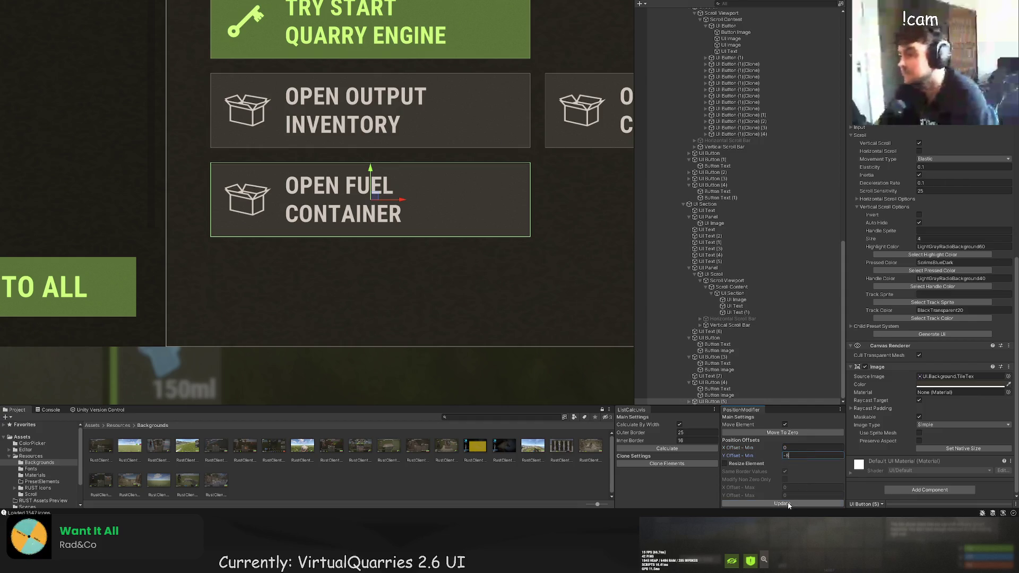
{"action": "scroll", "coordinate": [920, 308], "scroll_direction": "up", "scroll_amount": 8}
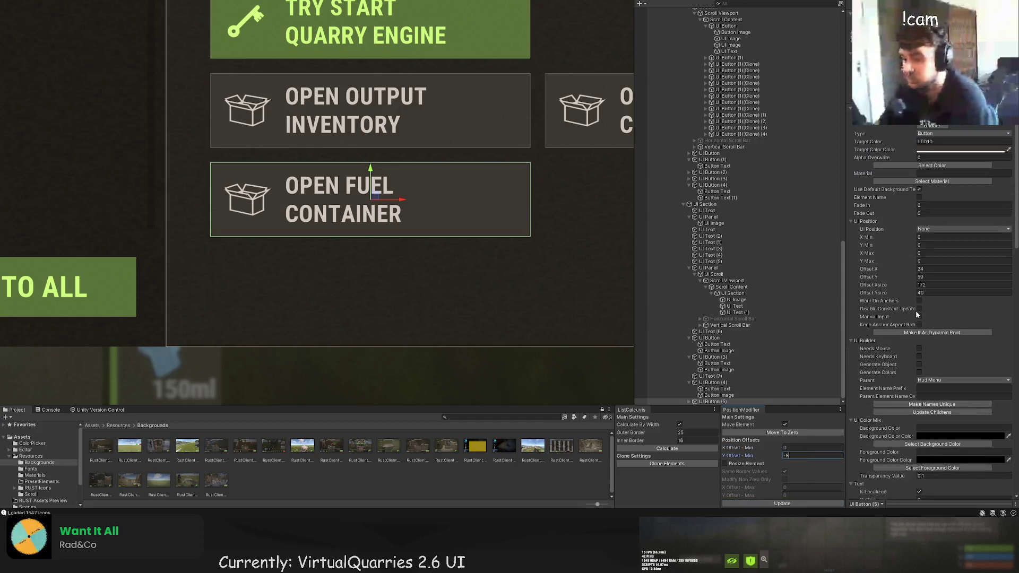
{"action": "left_click", "coordinate": [688, 401]}
{"action": "left_click", "coordinate": [711, 396]}
Type 'GIVE ACCESS' / 'TO THIS QUARRY' into UI Button (5)'s label, fixing the typos.
{"action": "scroll", "coordinate": [878, 360], "scroll_direction": "down", "scroll_amount": 15}
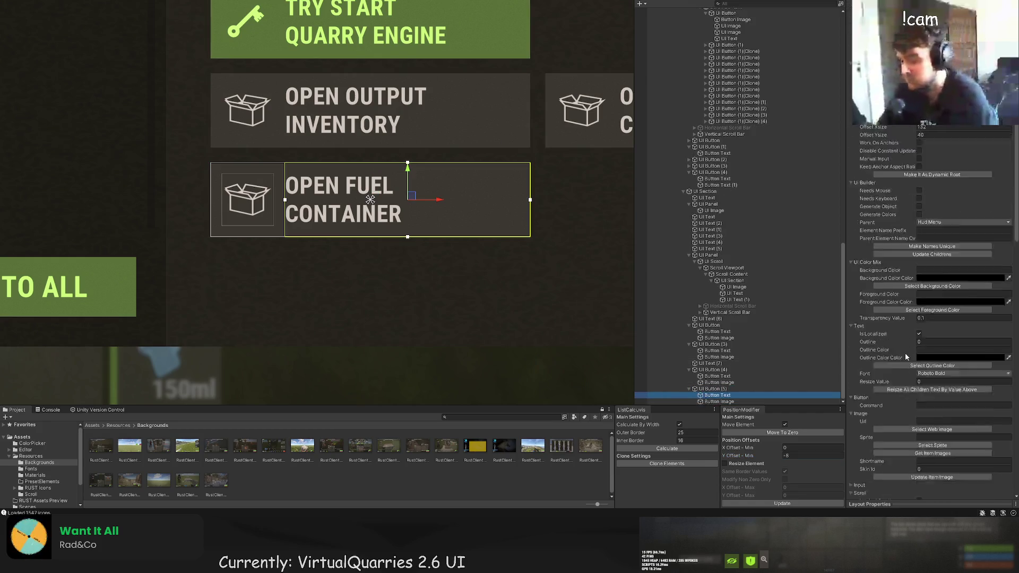
{"action": "left_click", "coordinate": [875, 242]}
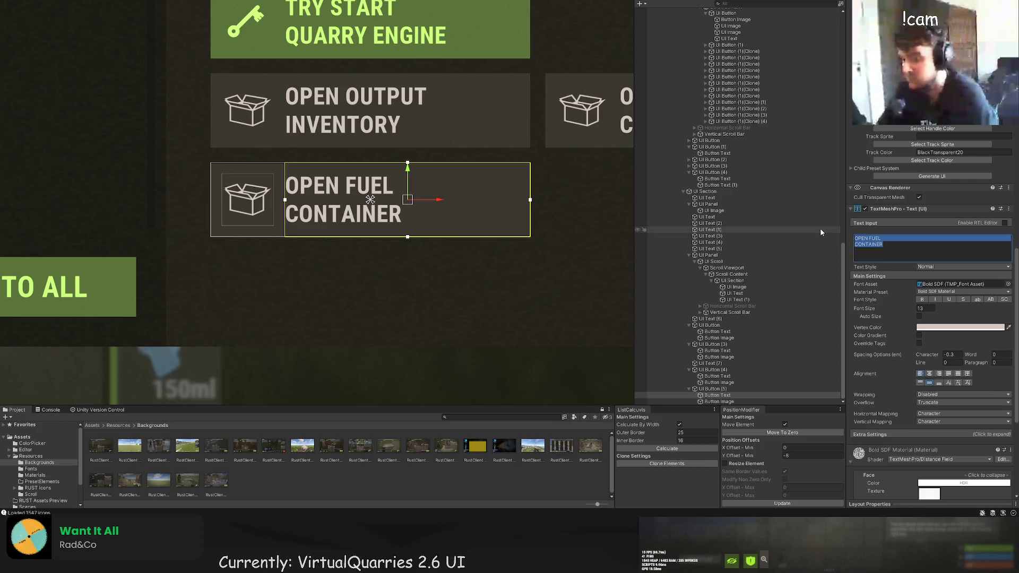
{"action": "type", "text": "GIVE ACCESS"}
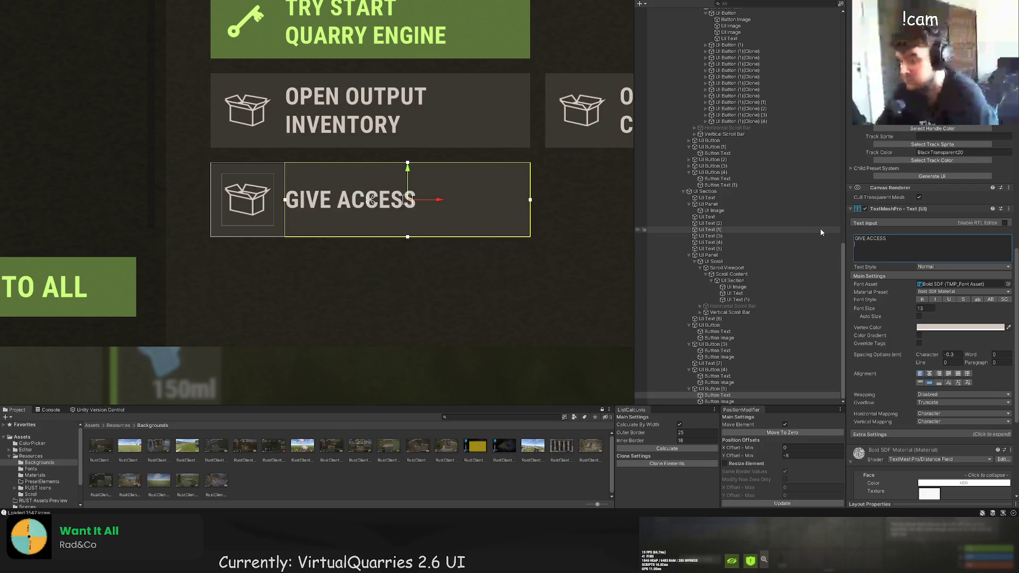
{"action": "key", "text": "Return"}
{"action": "type", "text": "TO THIS QUARERY"}
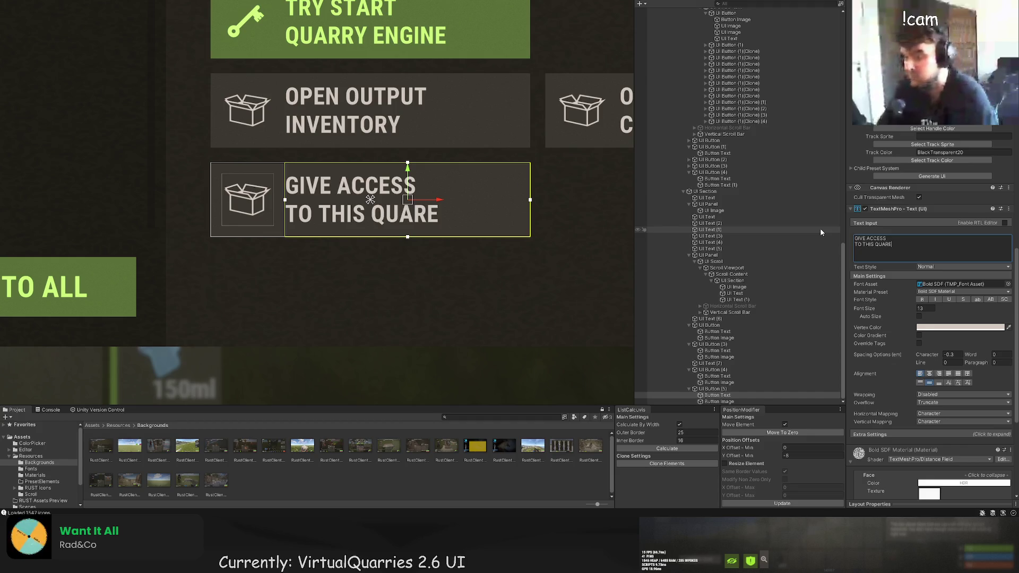
{"action": "key", "text": "BackSpace"}
{"action": "key", "text": "BackSpace"}
{"action": "key", "text": "BackSpace"}
{"action": "type", "text": "RU"}
{"action": "key", "text": "BackSpace"}
{"action": "type", "text": "Y"}
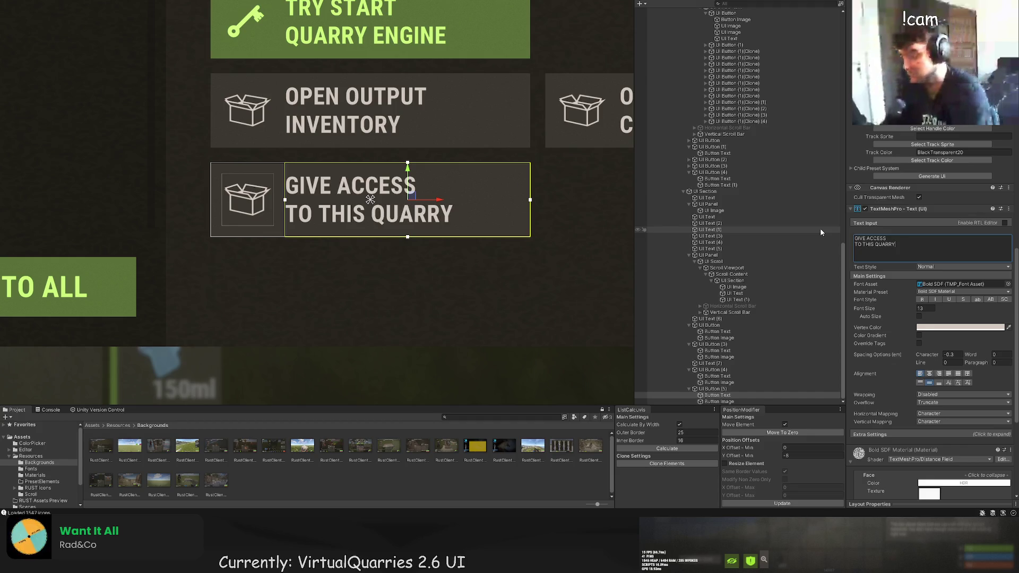
{"action": "left_click", "coordinate": [713, 388]}
Select the copied button's icon image and open its sprite asset browser.
{"action": "left_click", "coordinate": [719, 401]}
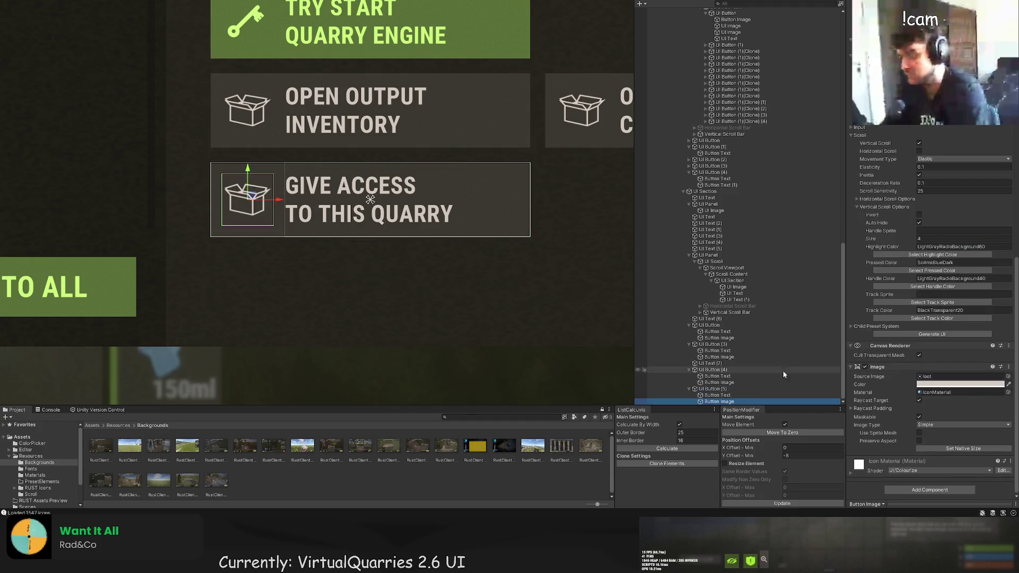
{"action": "scroll", "coordinate": [939, 223], "scroll_direction": "up", "scroll_amount": 3}
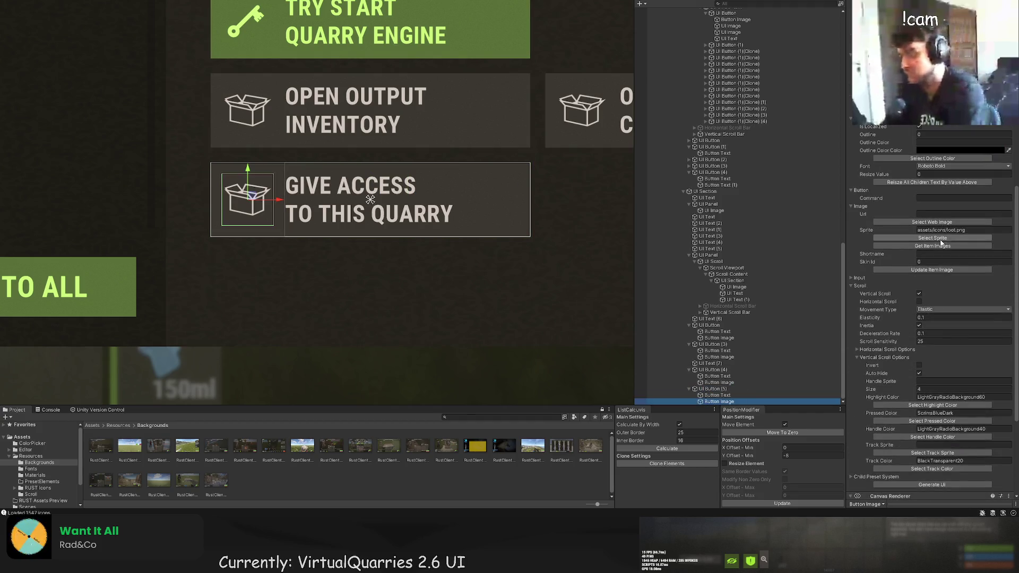
{"action": "left_click", "coordinate": [939, 237]}
{"action": "left_click", "coordinate": [617, 398]}
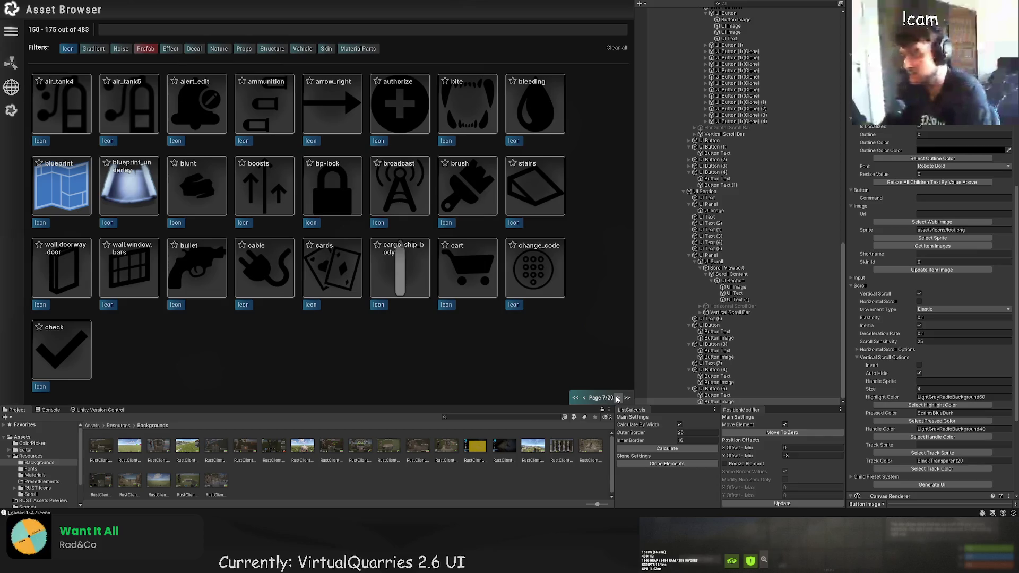
Page forward through the icons to the last page, 20, then back two pages.
{"action": "left_click", "coordinate": [617, 398]}
{"action": "left_click", "coordinate": [617, 398]}
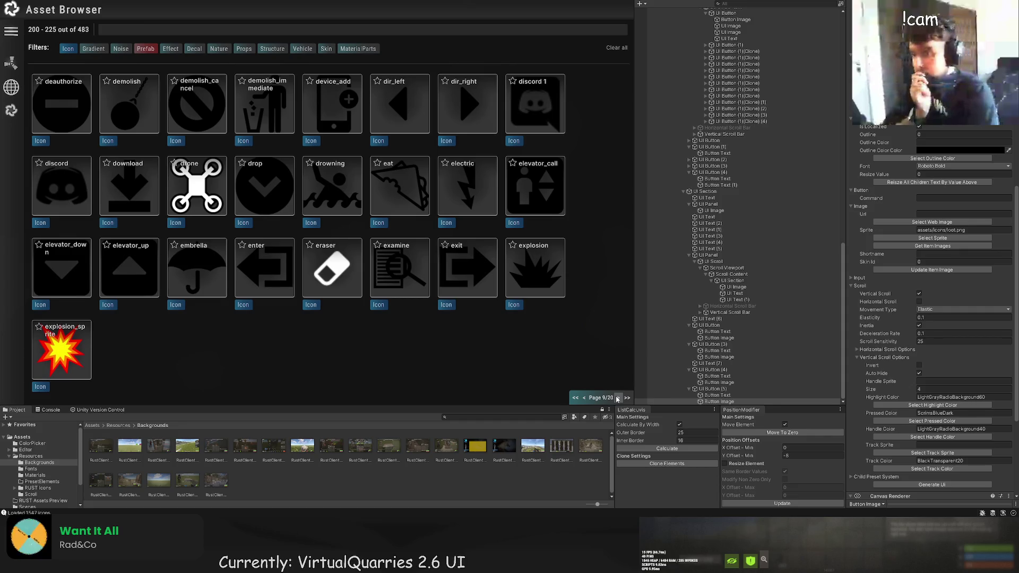
{"action": "left_click", "coordinate": [617, 398]}
{"action": "left_click", "coordinate": [617, 398]}
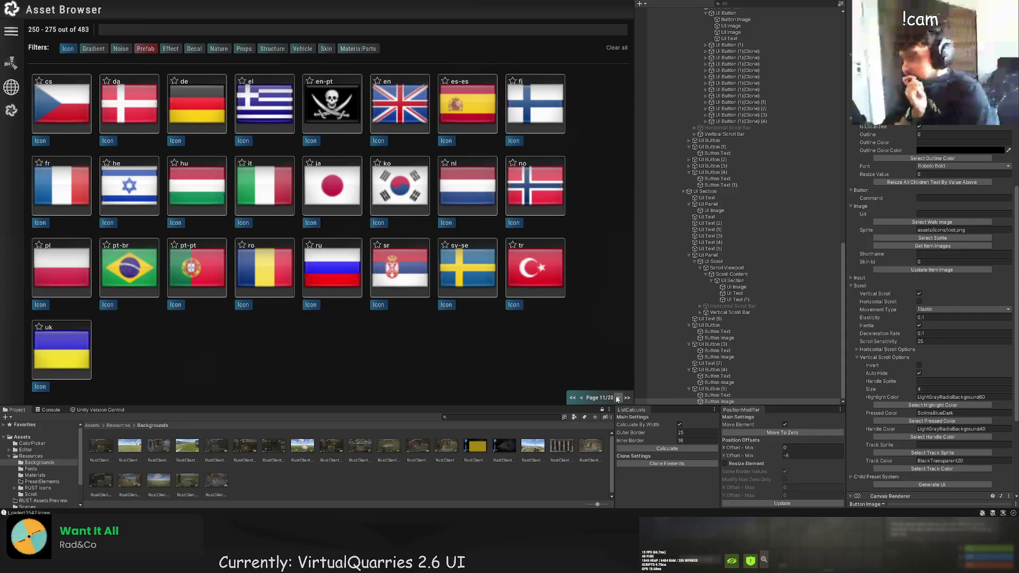
{"action": "left_click", "coordinate": [617, 398]}
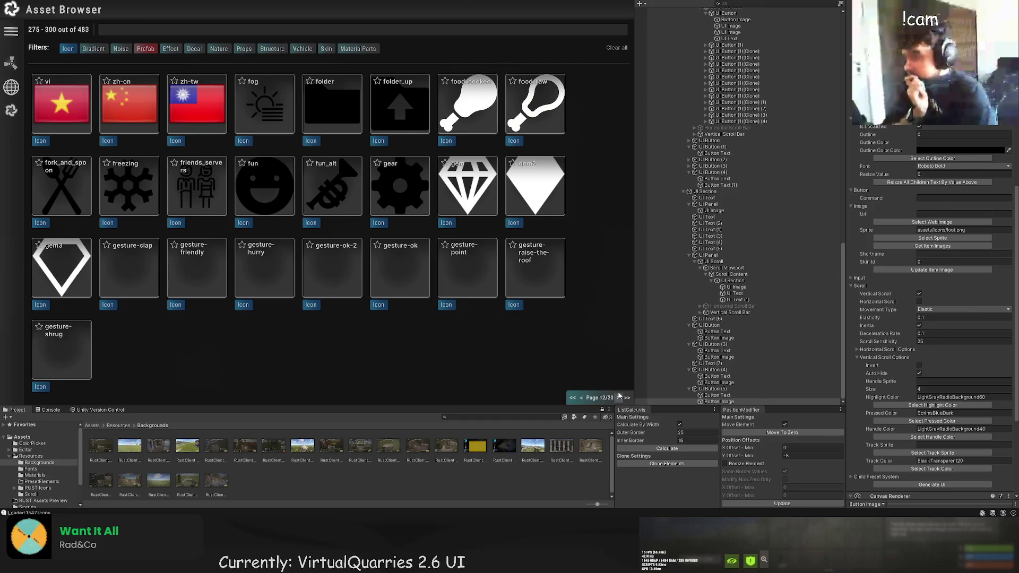
{"action": "left_click", "coordinate": [619, 397]}
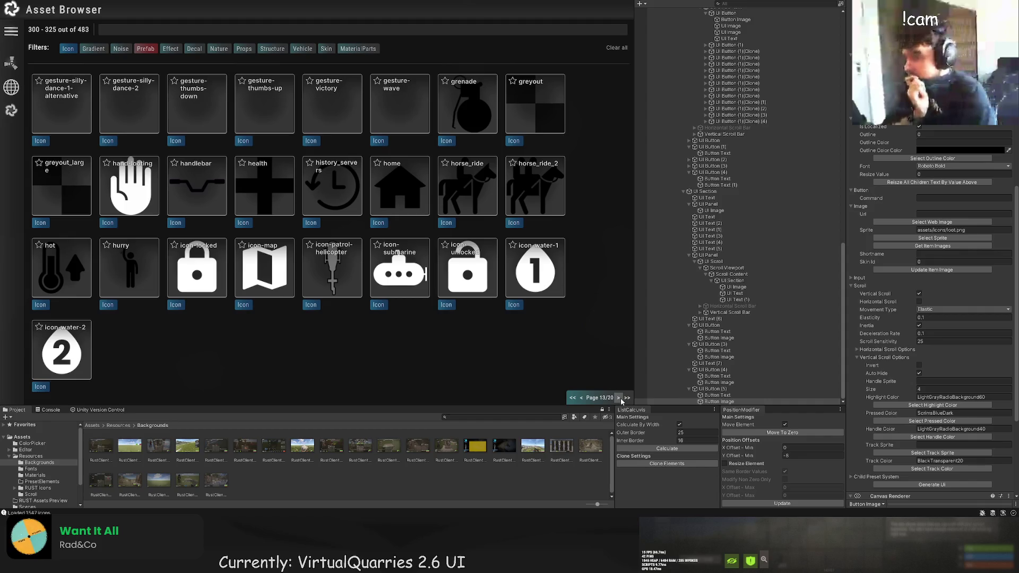
{"action": "left_click", "coordinate": [618, 397]}
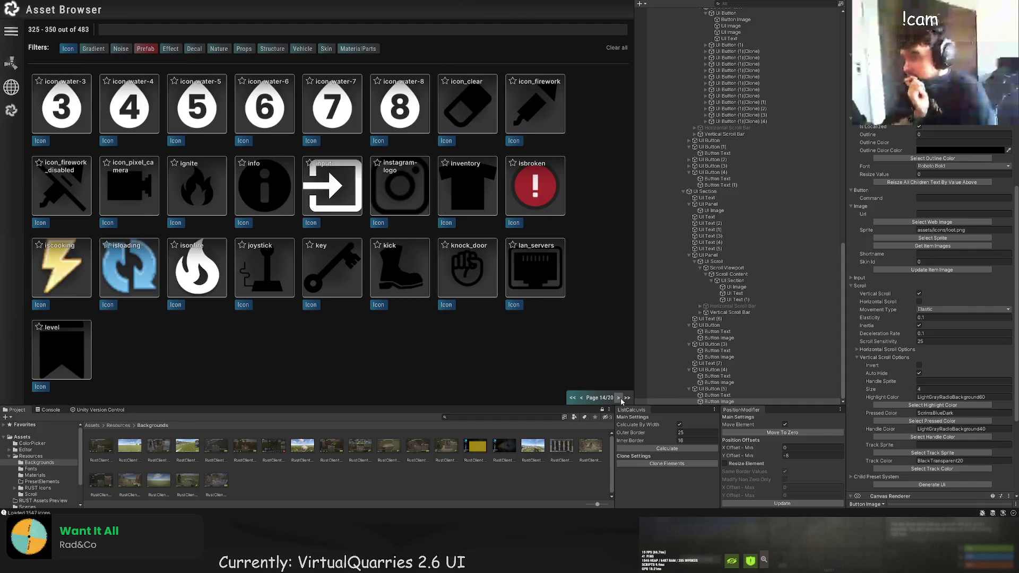
{"action": "left_click", "coordinate": [618, 397]}
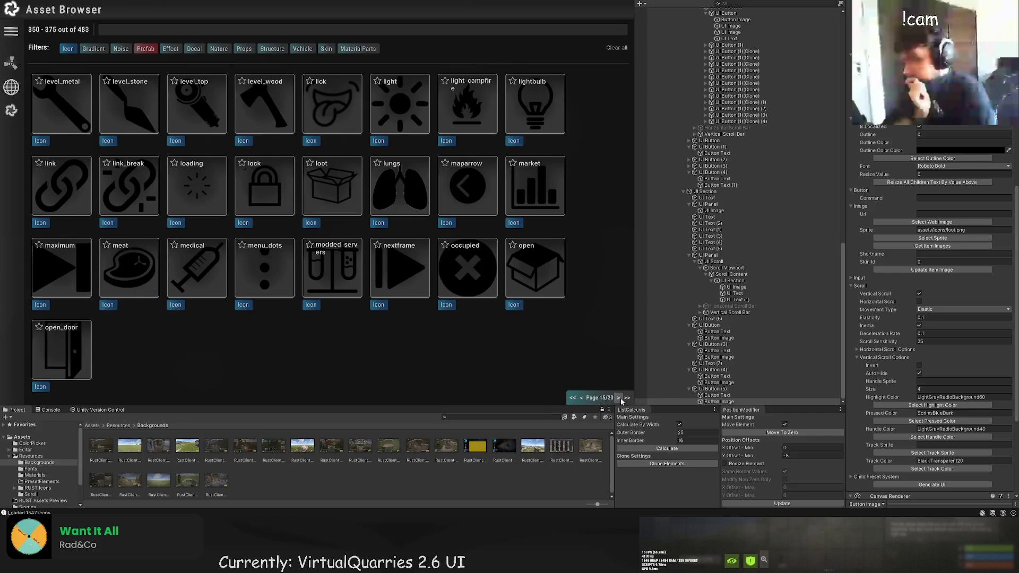
{"action": "left_click", "coordinate": [619, 398]}
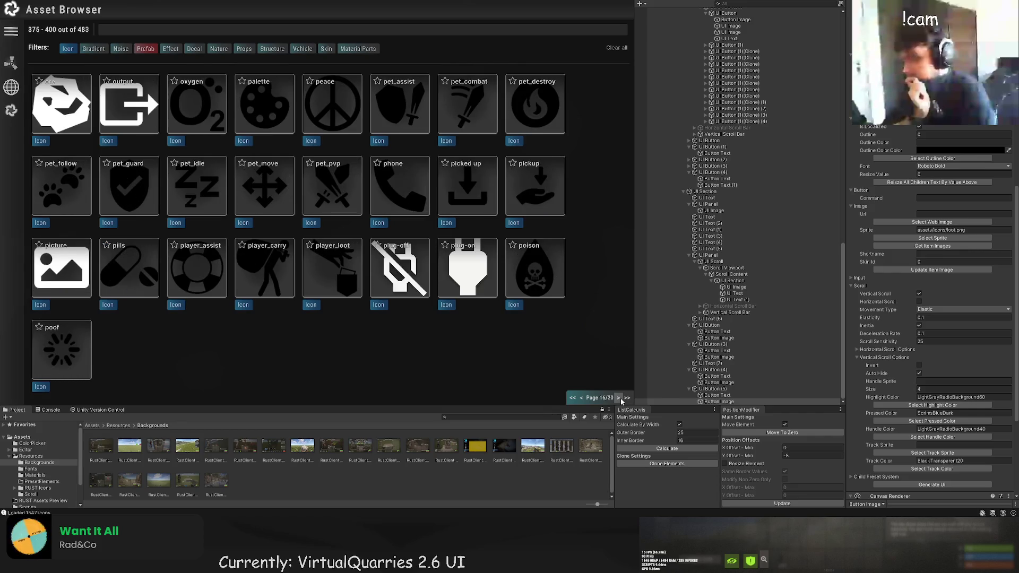
{"action": "left_click", "coordinate": [619, 397]}
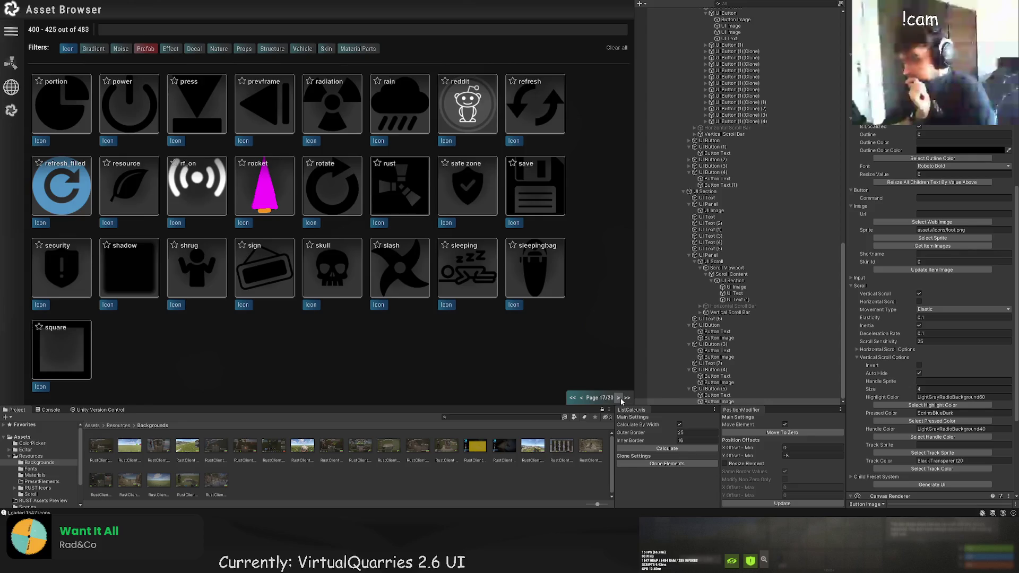
{"action": "left_click", "coordinate": [618, 397]}
{"action": "left_click", "coordinate": [619, 398]}
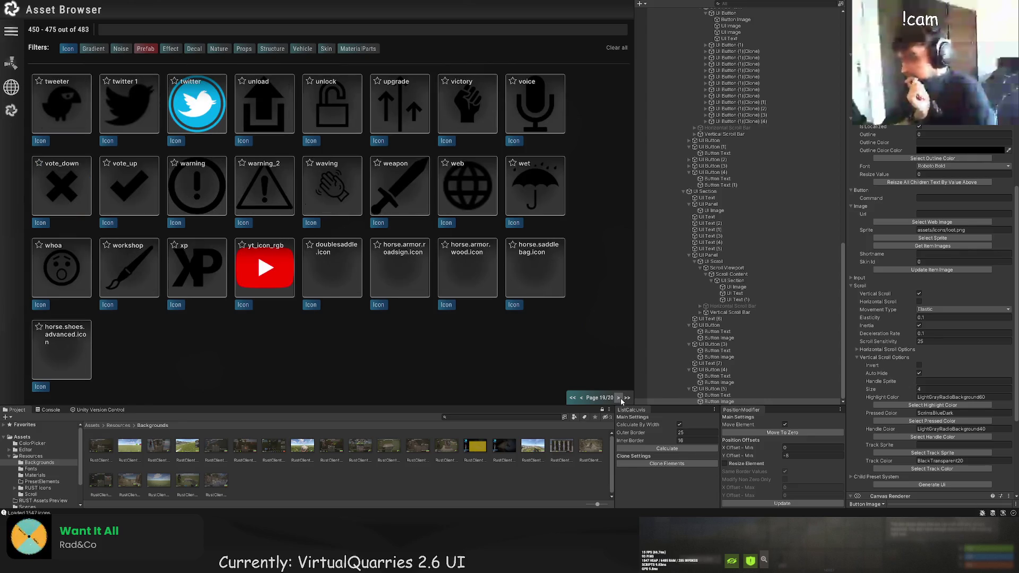
{"action": "left_click", "coordinate": [618, 398]}
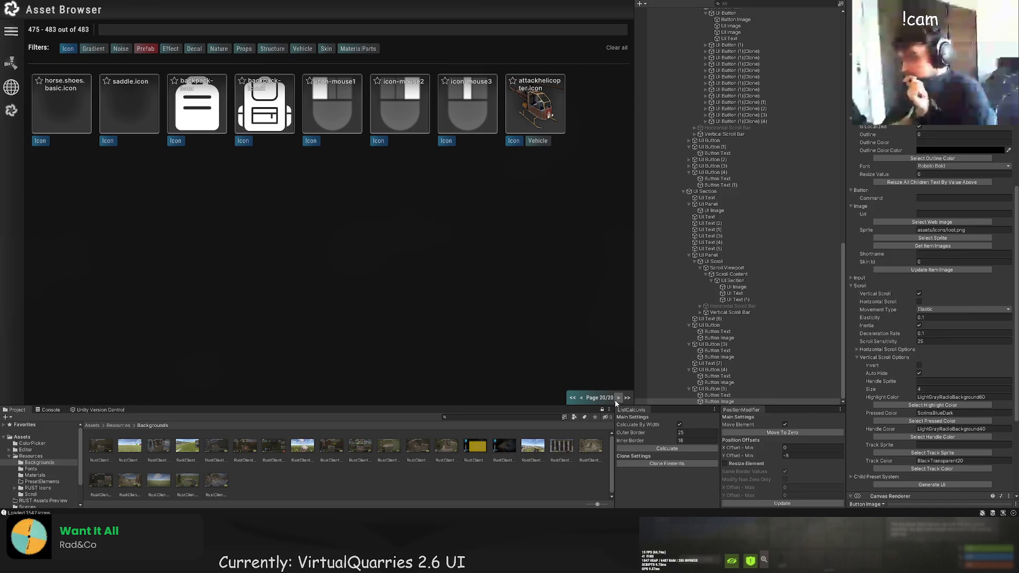
{"action": "left_click", "coordinate": [582, 397]}
{"action": "left_click", "coordinate": [582, 397]}
Step back one more page, then jump to page 1/20 showing icons 0–25 of 483.
{"action": "left_click", "coordinate": [582, 398]}
{"action": "left_click", "coordinate": [582, 397]}
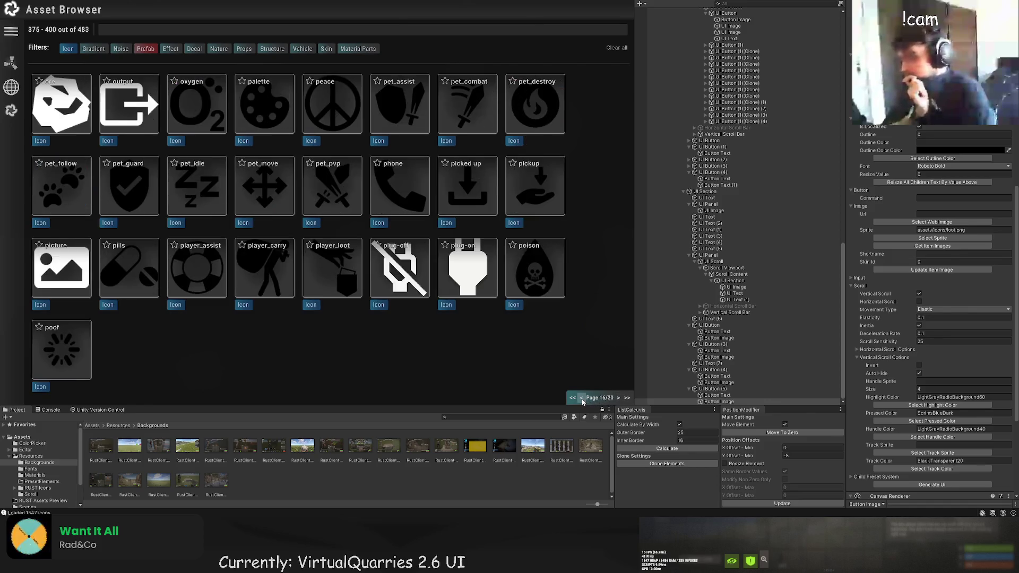
{"action": "left_click", "coordinate": [581, 398]}
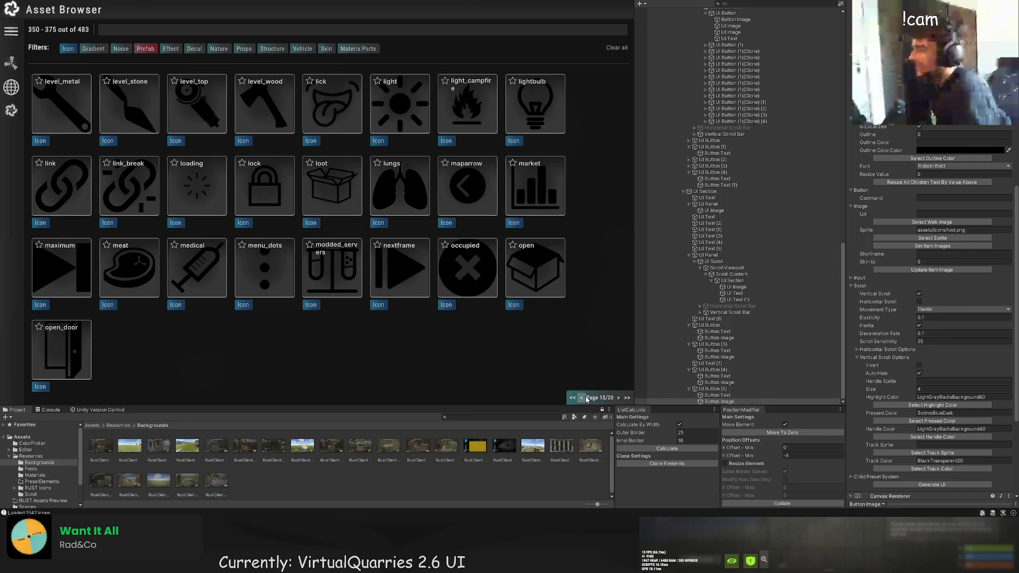
{"action": "left_click", "coordinate": [573, 399]}
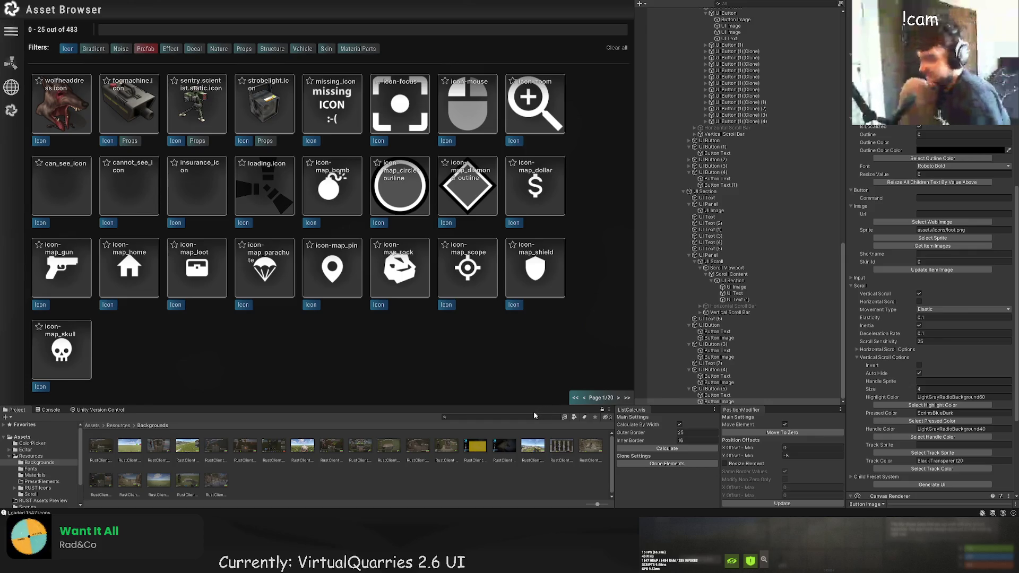
Advance six pages to page 7/20, listing icons 150–175 including a check icon.
{"action": "left_click", "coordinate": [618, 398]}
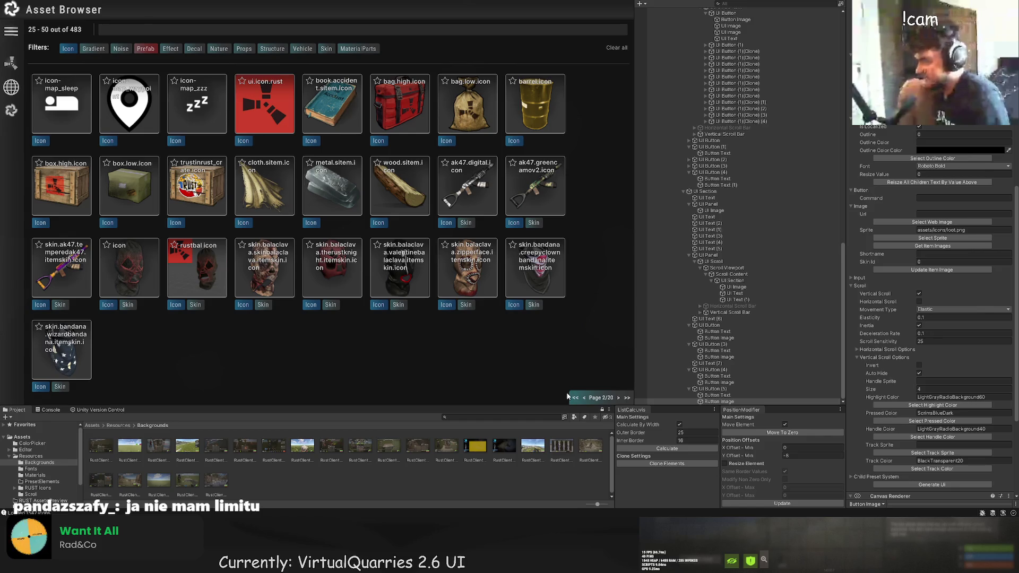
{"action": "left_click", "coordinate": [618, 398]}
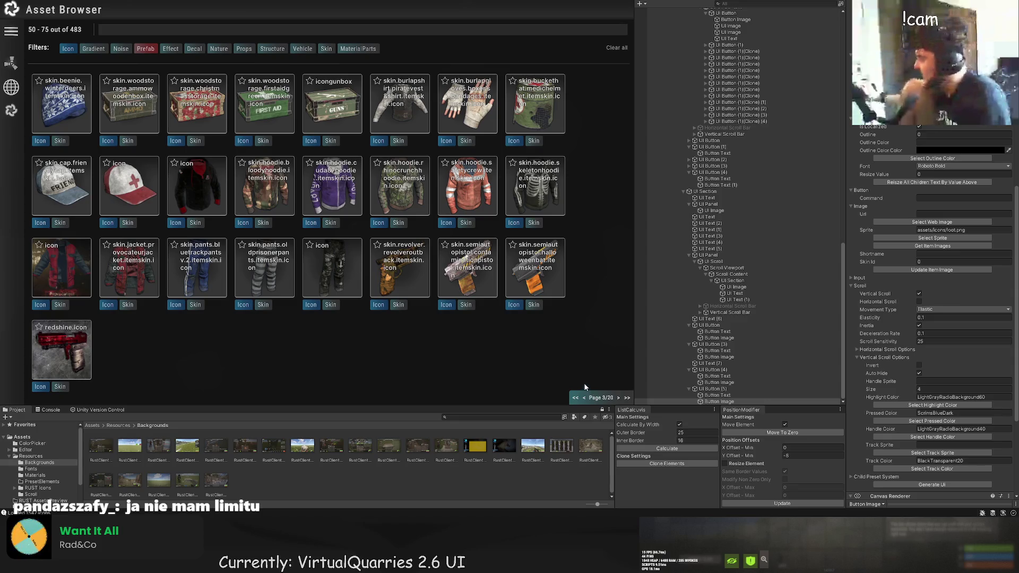
{"action": "left_click", "coordinate": [619, 398]}
{"action": "left_click", "coordinate": [619, 398]}
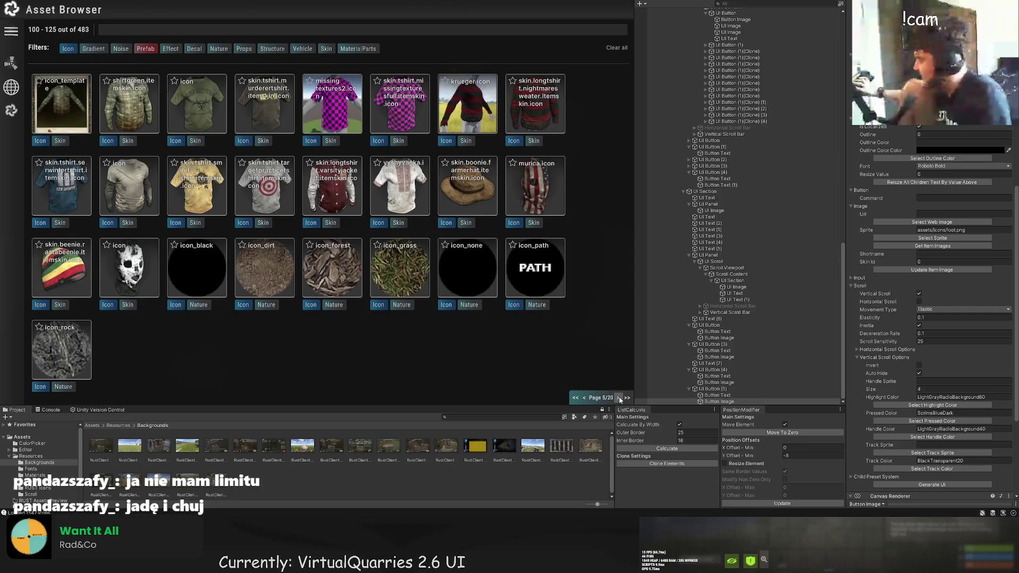
{"action": "left_click", "coordinate": [619, 398]}
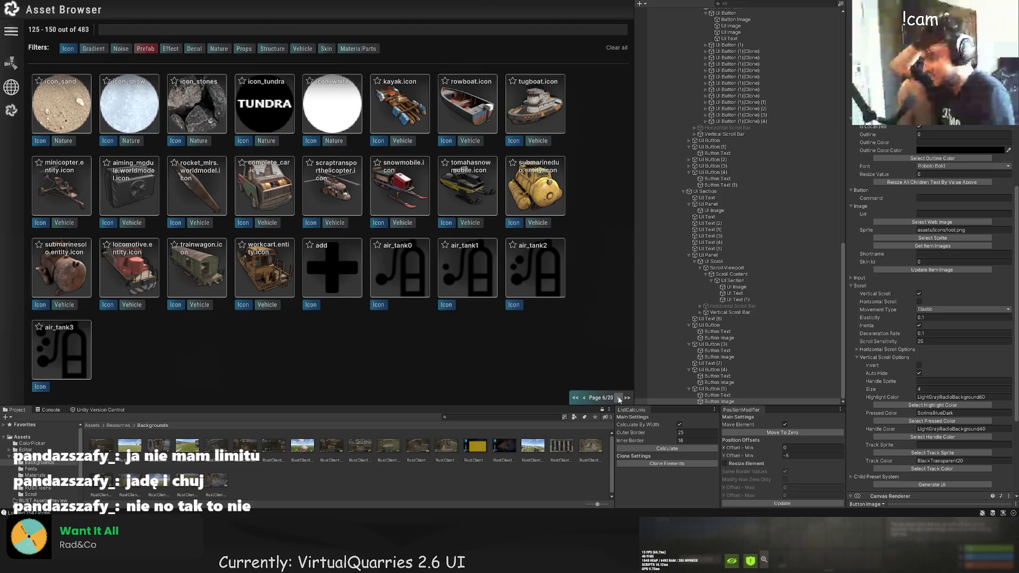
{"action": "left_click", "coordinate": [619, 399]}
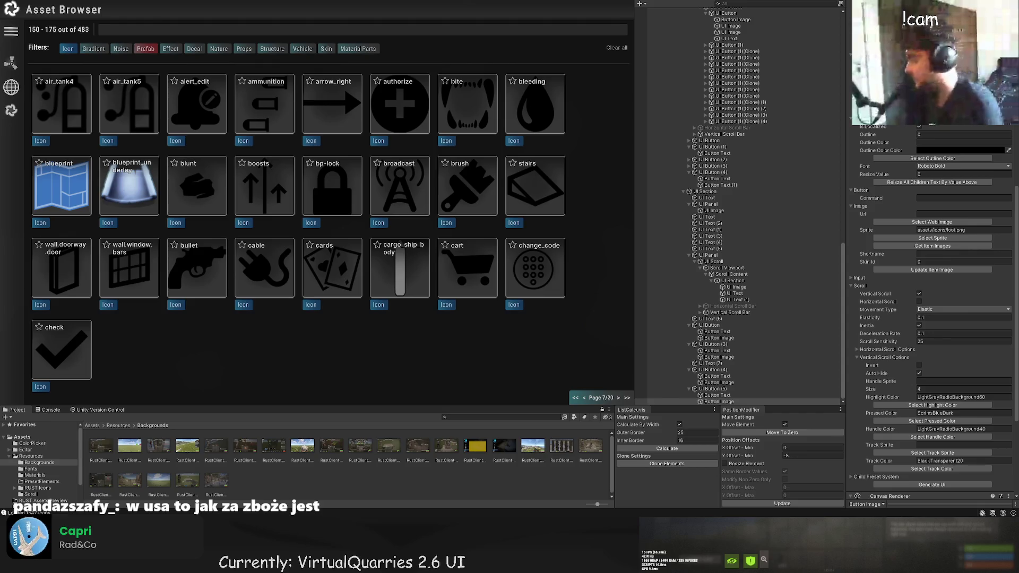
Browse the icon library and assign the 'fun' smiley sprite to the Give Access button.
{"action": "key", "text": "Escape"}
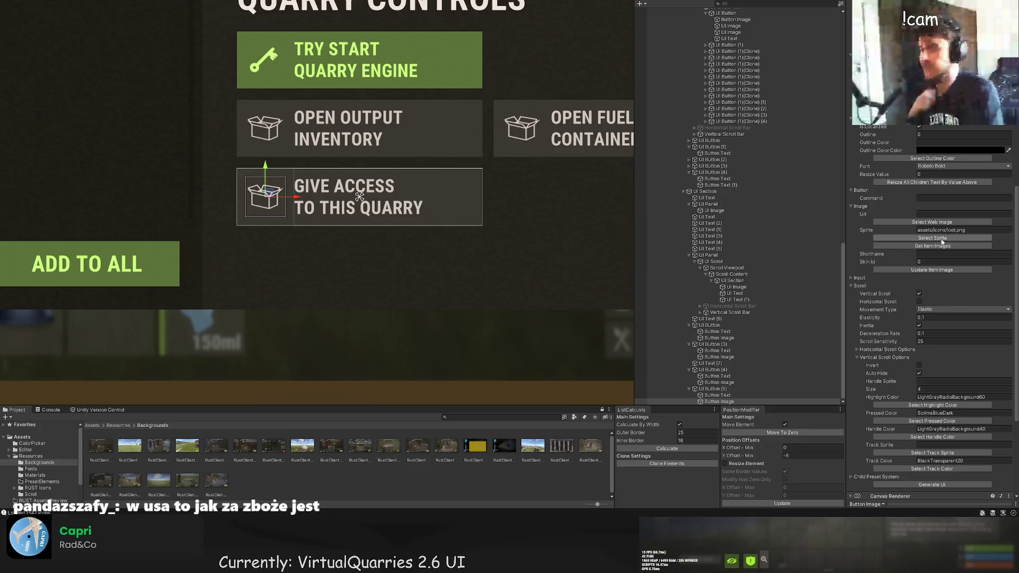
{"action": "left_click", "coordinate": [943, 239]}
{"action": "left_click", "coordinate": [617, 398]}
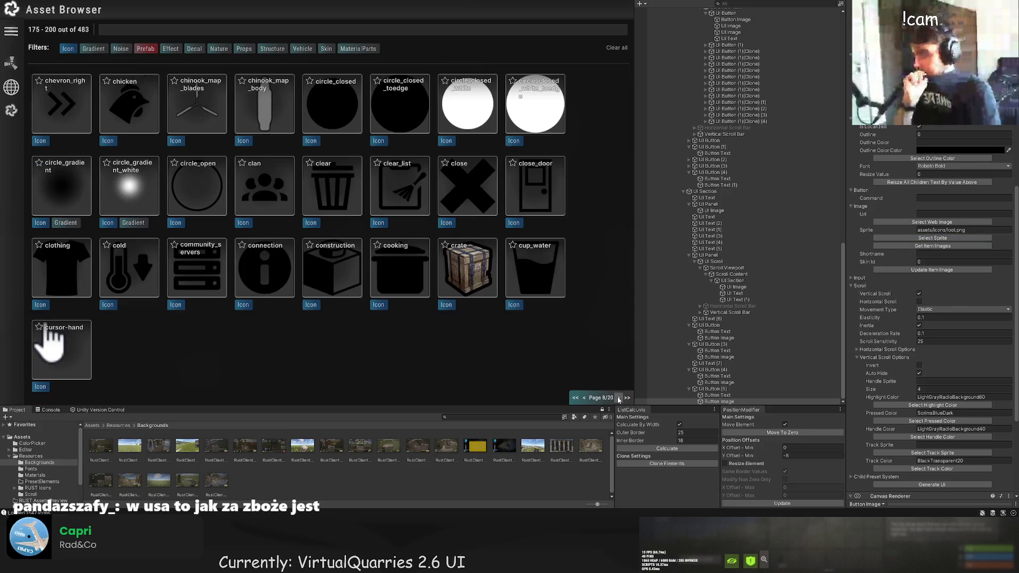
{"action": "left_click", "coordinate": [618, 398]}
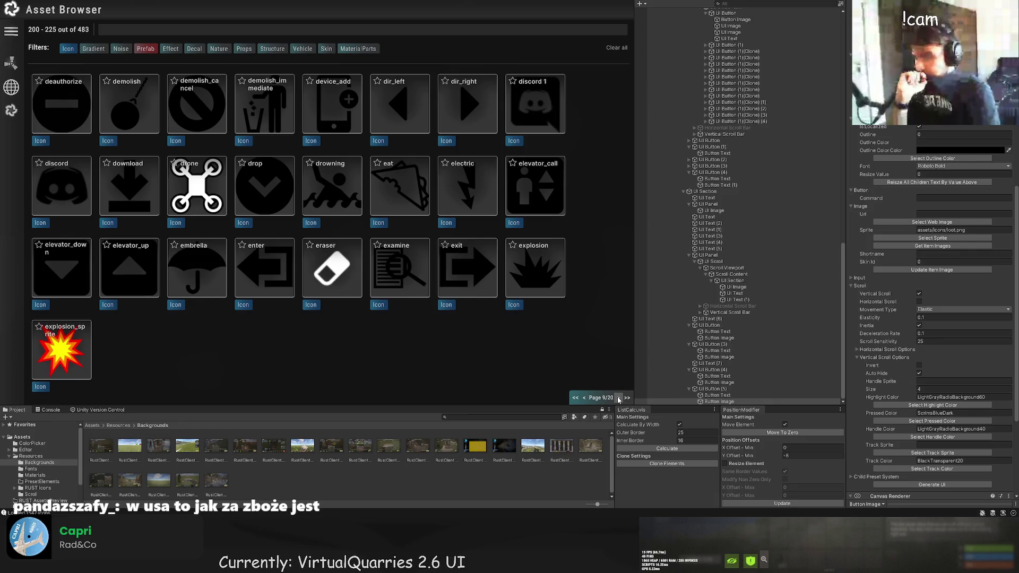
{"action": "left_click", "coordinate": [618, 399]}
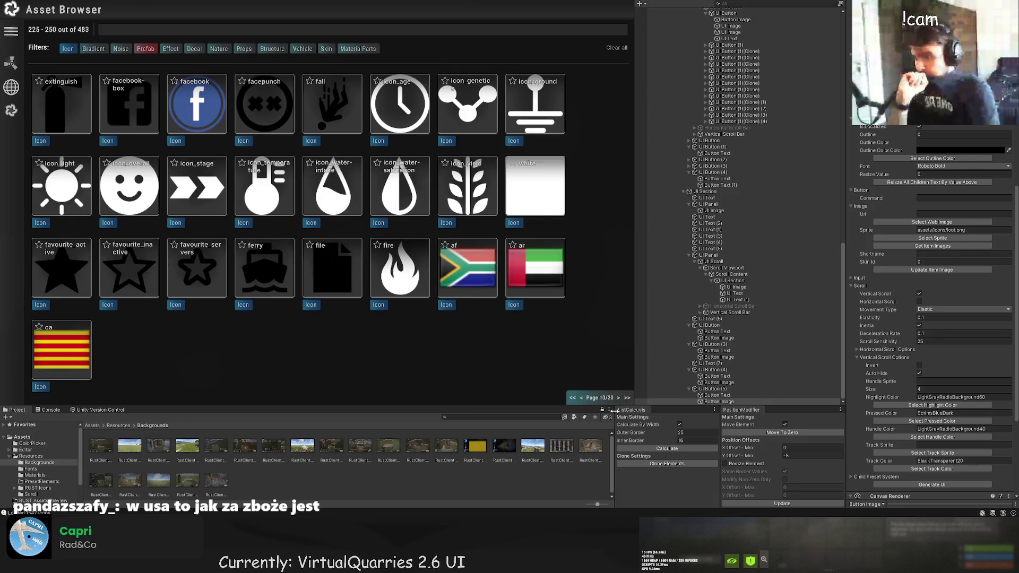
{"action": "left_click", "coordinate": [618, 398]}
{"action": "left_click", "coordinate": [618, 399]}
{"action": "left_click", "coordinate": [264, 185]}
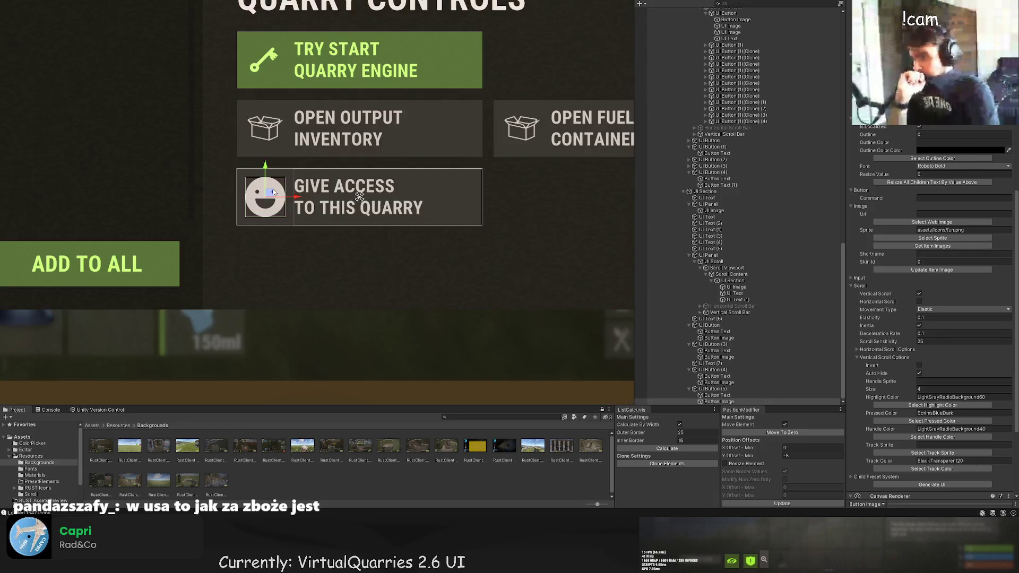
{"action": "scroll", "coordinate": [402, 198], "scroll_direction": "up", "scroll_amount": 2}
{"action": "scroll", "coordinate": [402, 197], "scroll_direction": "up", "scroll_amount": 3}
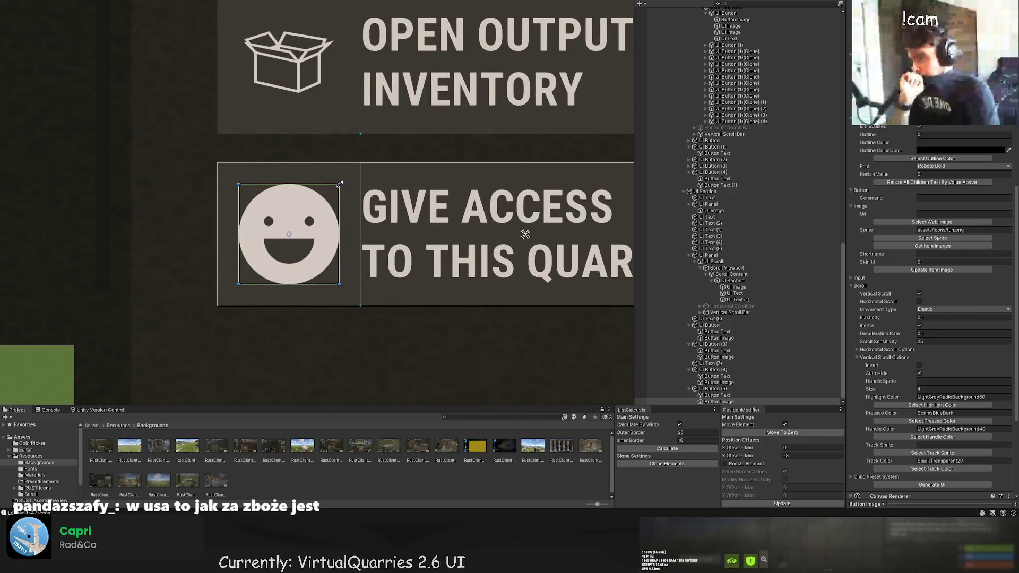
Shrink the smiley icon and inspect the neighbouring text and key icon elements.
{"action": "mouse_move", "coordinate": [337, 191]}
{"action": "left_mouse_down"}
{"action": "mouse_move", "coordinate": [303, 224]}
{"action": "mouse_move", "coordinate": [339, 184]}
{"action": "mouse_move", "coordinate": [308, 212]}
{"action": "left_mouse_up"}
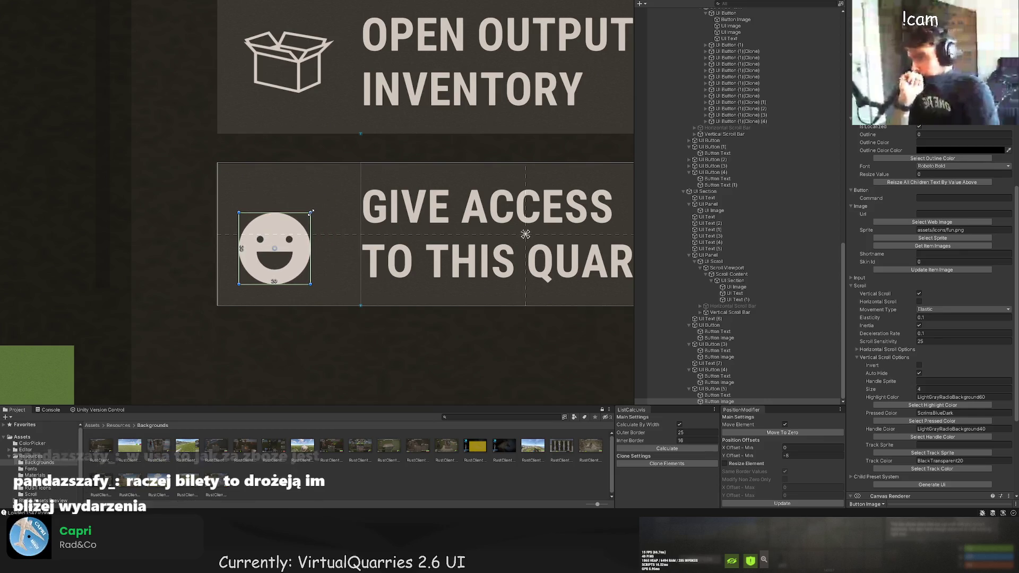
{"action": "scroll", "coordinate": [330, 235], "scroll_direction": "down", "scroll_amount": 3}
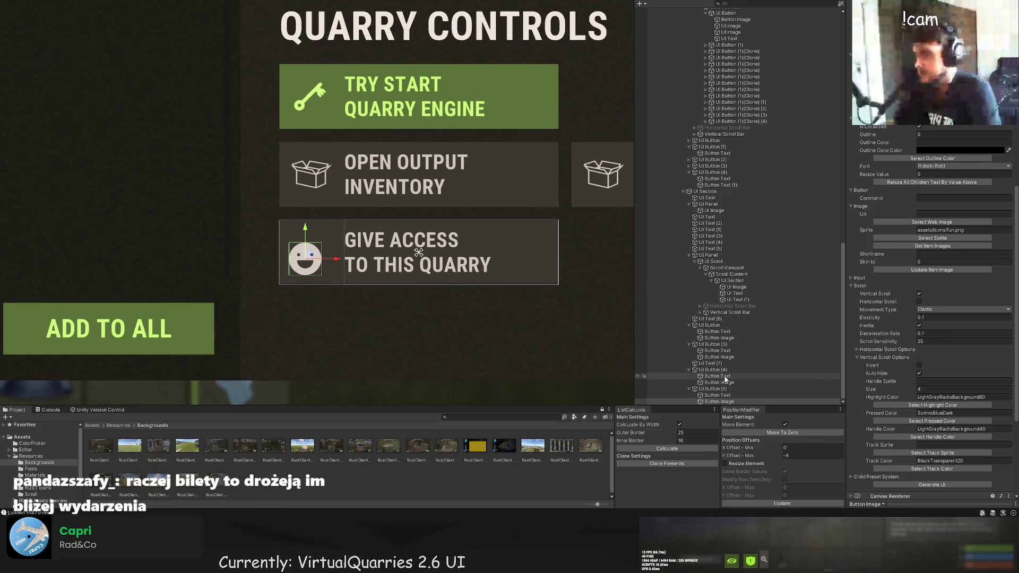
{"action": "left_click", "coordinate": [724, 376]}
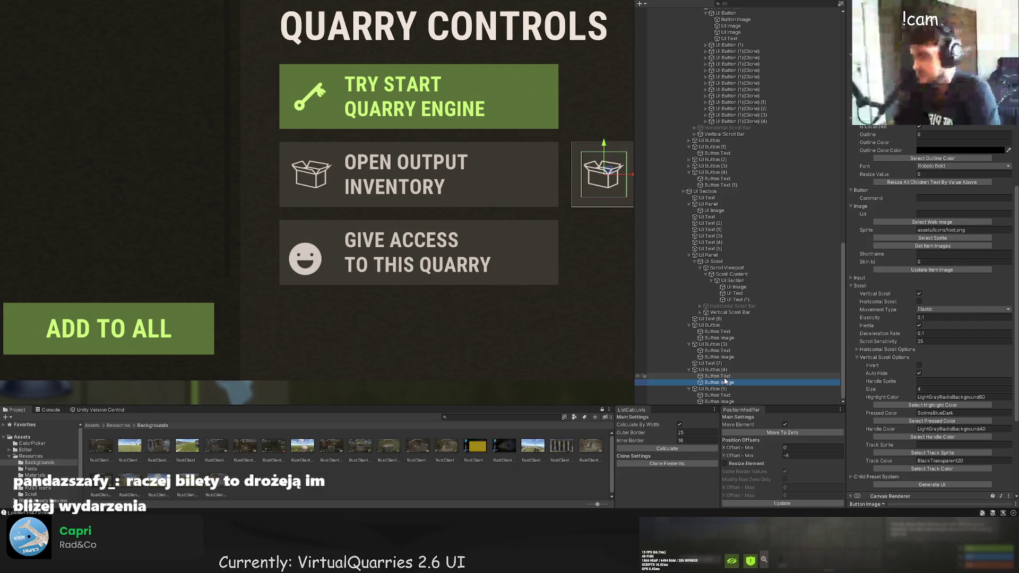
{"action": "left_click", "coordinate": [722, 350]}
{"action": "left_click", "coordinate": [722, 338]}
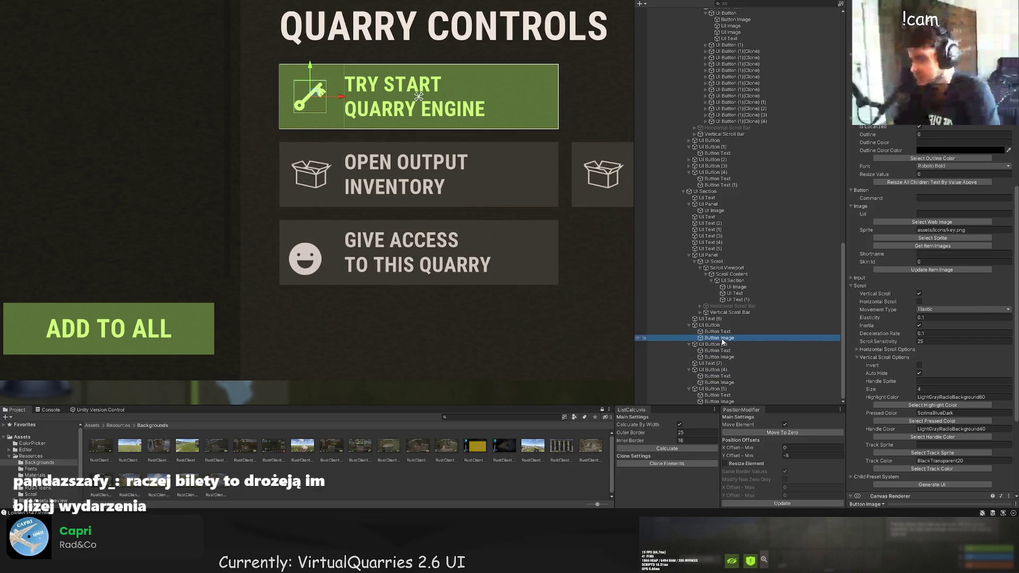
{"action": "scroll", "coordinate": [944, 299], "scroll_direction": "up", "scroll_amount": 5}
{"action": "scroll", "coordinate": [943, 299], "scroll_direction": "up", "scroll_amount": 2}
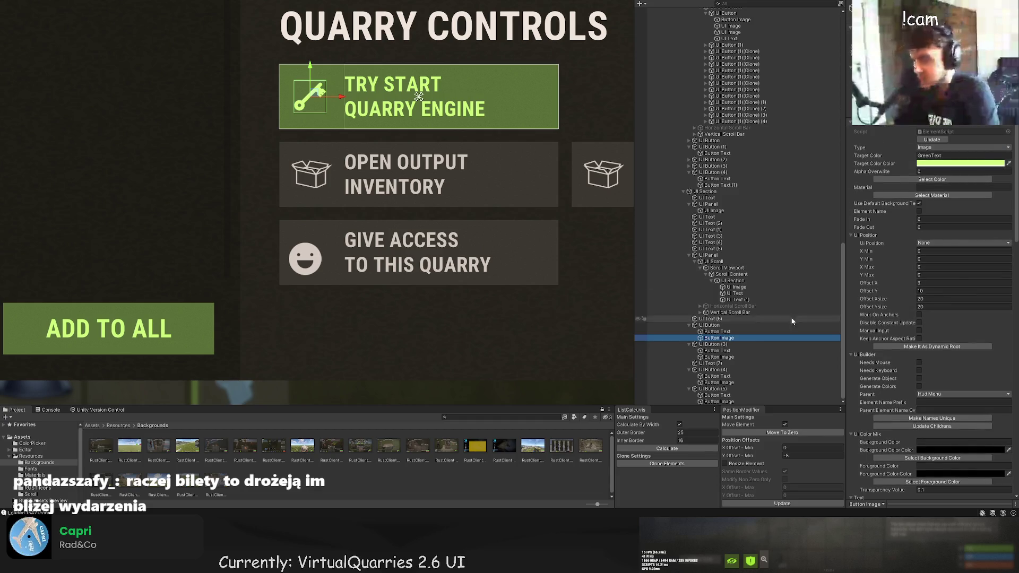
Move the smiley icon right and down into place within its square.
{"action": "left_click", "coordinate": [742, 402]}
{"action": "scroll", "coordinate": [300, 231], "scroll_direction": "up", "scroll_amount": 5}
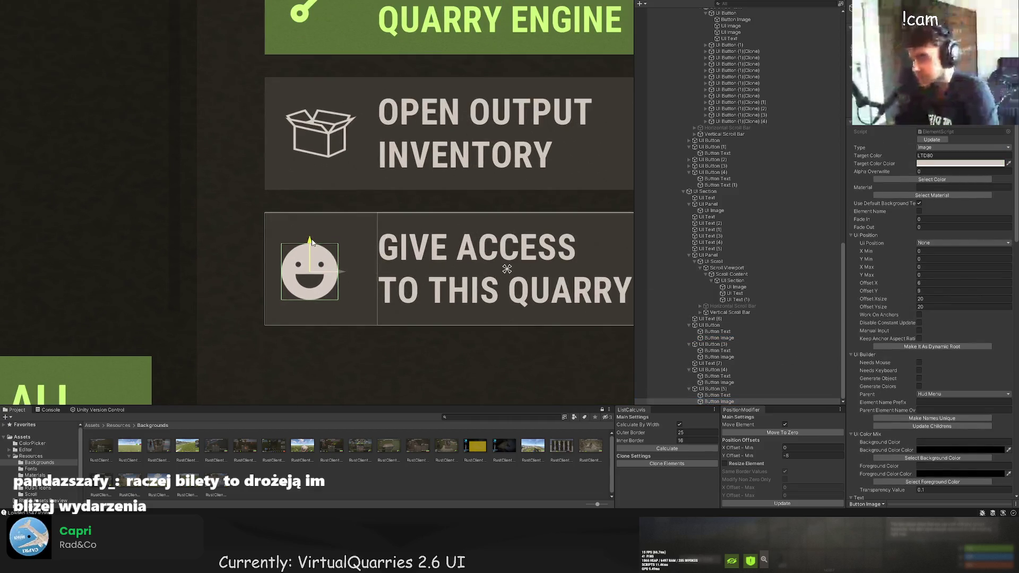
{"action": "left_click_drag", "start_coordinate": [318, 265], "coordinate": [353, 274]}
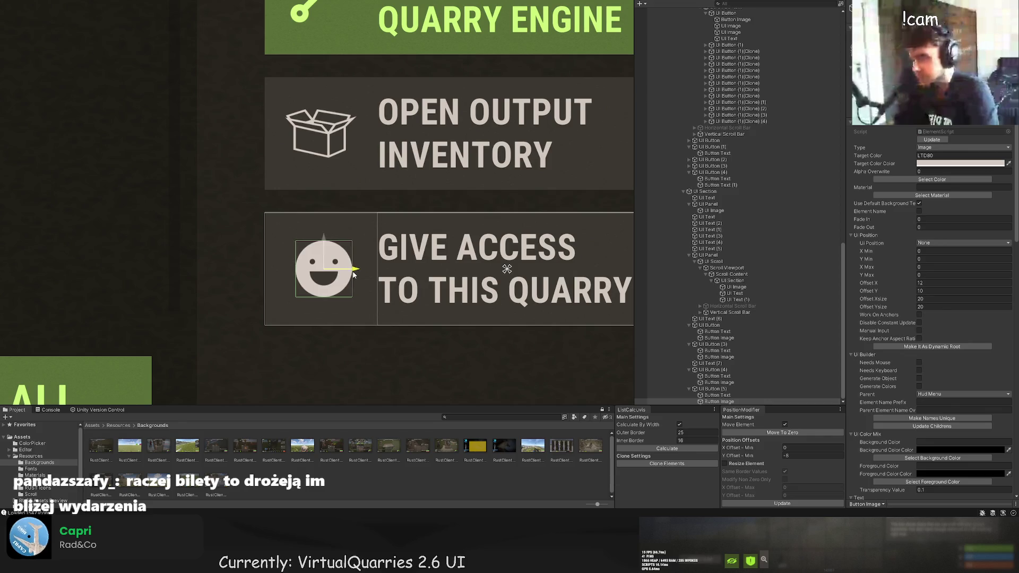
{"action": "left_click", "coordinate": [734, 340]}
{"action": "left_click", "coordinate": [743, 401]}
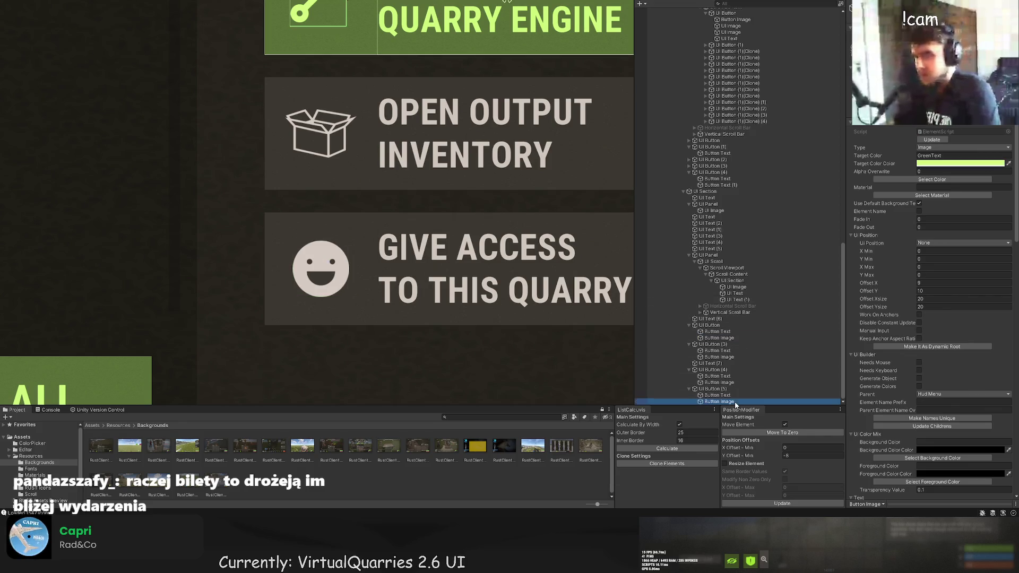
{"action": "left_click_drag", "start_coordinate": [348, 274], "coordinate": [346, 275]}
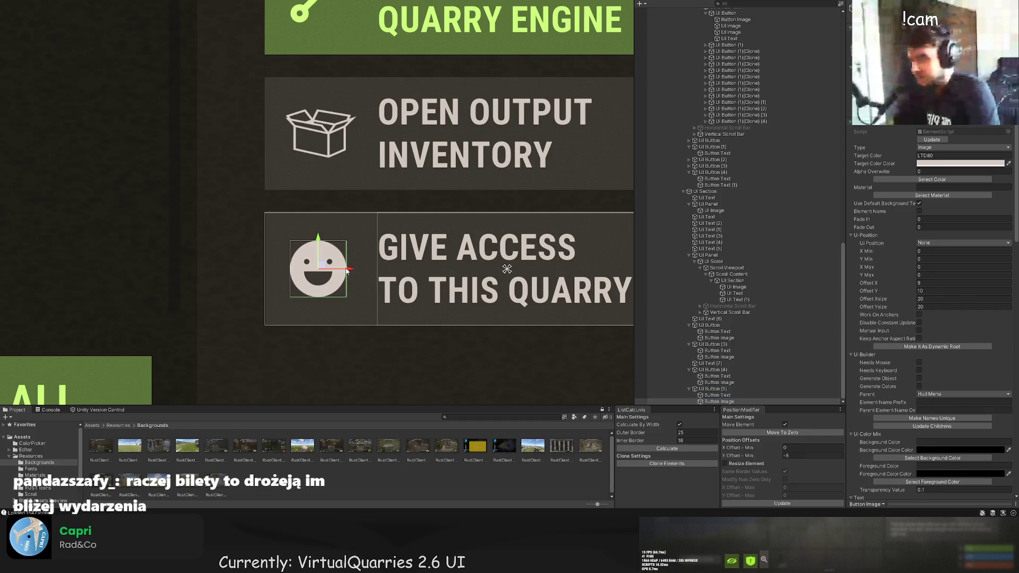
Give the smiley icon the LTD60 colour shade.
{"action": "left_click", "coordinate": [927, 182]}
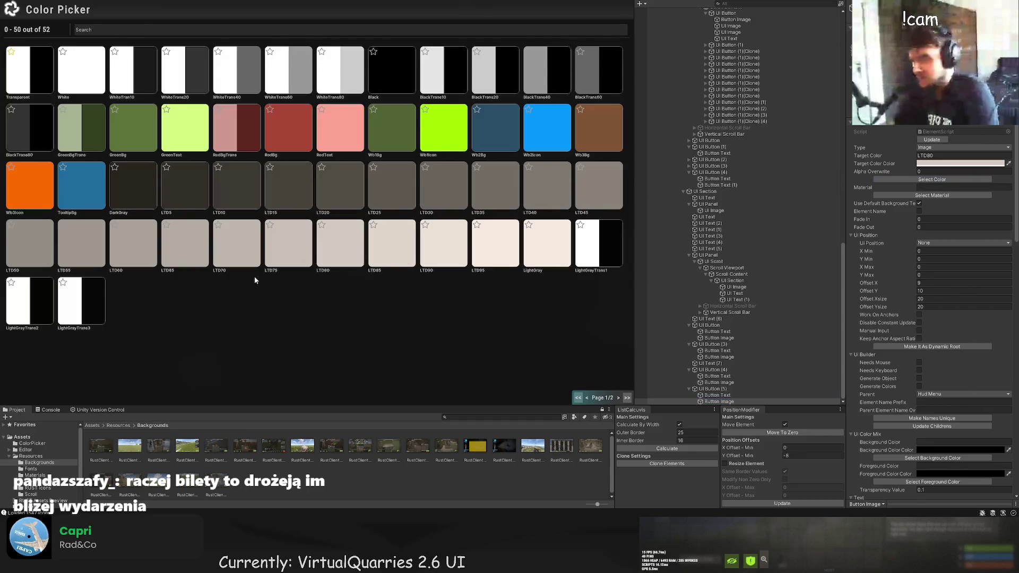
{"action": "left_click", "coordinate": [135, 248]}
{"action": "scroll", "coordinate": [933, 370], "scroll_direction": "down", "scroll_amount": 10}
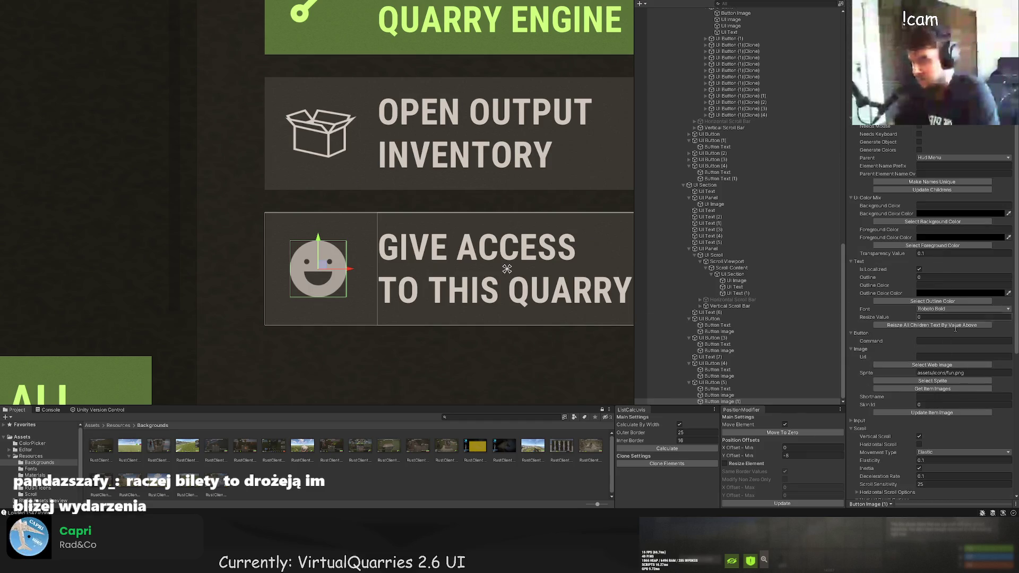
Browse forward and back through the icon library pages for the duplicated image's sprite.
{"action": "left_click", "coordinate": [932, 381]}
{"action": "left_click", "coordinate": [617, 398]}
{"action": "left_click", "coordinate": [616, 398]}
{"action": "left_click", "coordinate": [617, 398]}
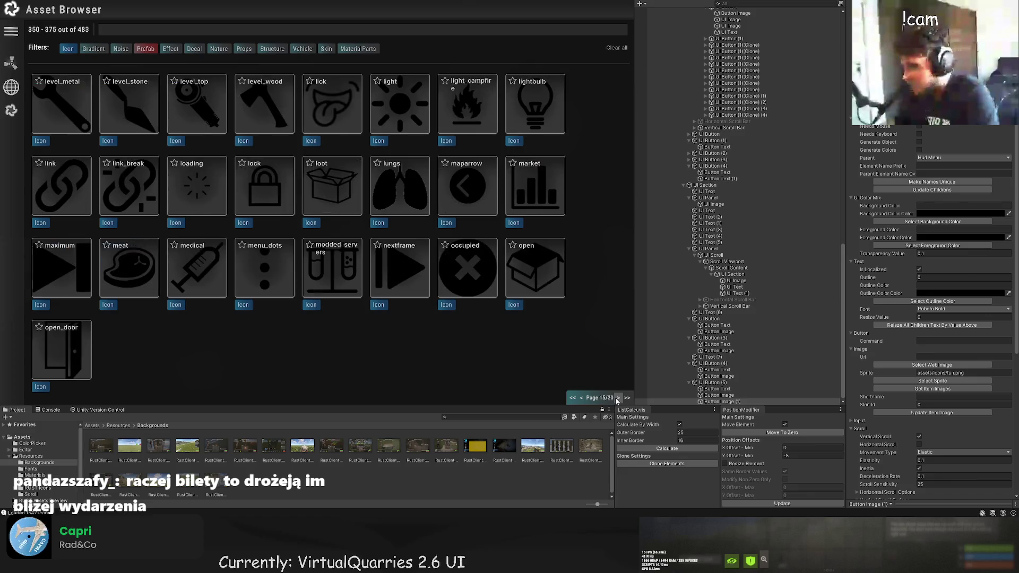
{"action": "left_click", "coordinate": [617, 398]}
{"action": "left_click", "coordinate": [617, 398]}
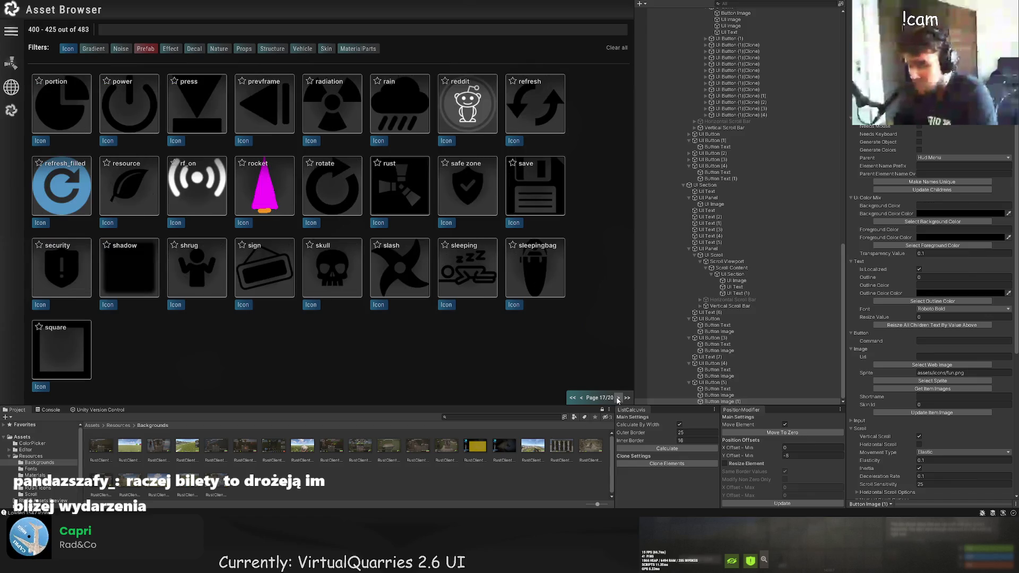
{"action": "left_click", "coordinate": [617, 398]}
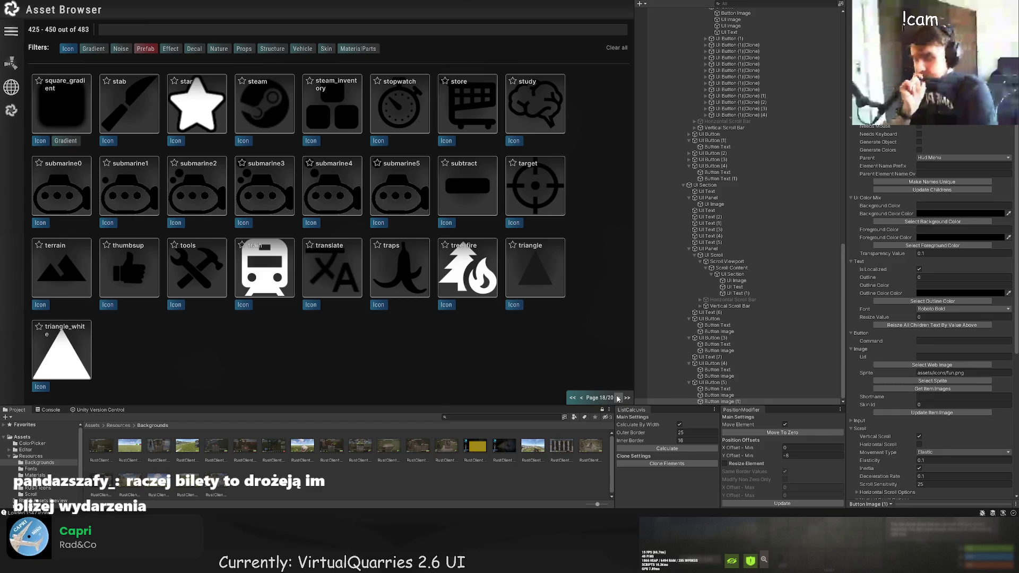
{"action": "left_click", "coordinate": [581, 398]}
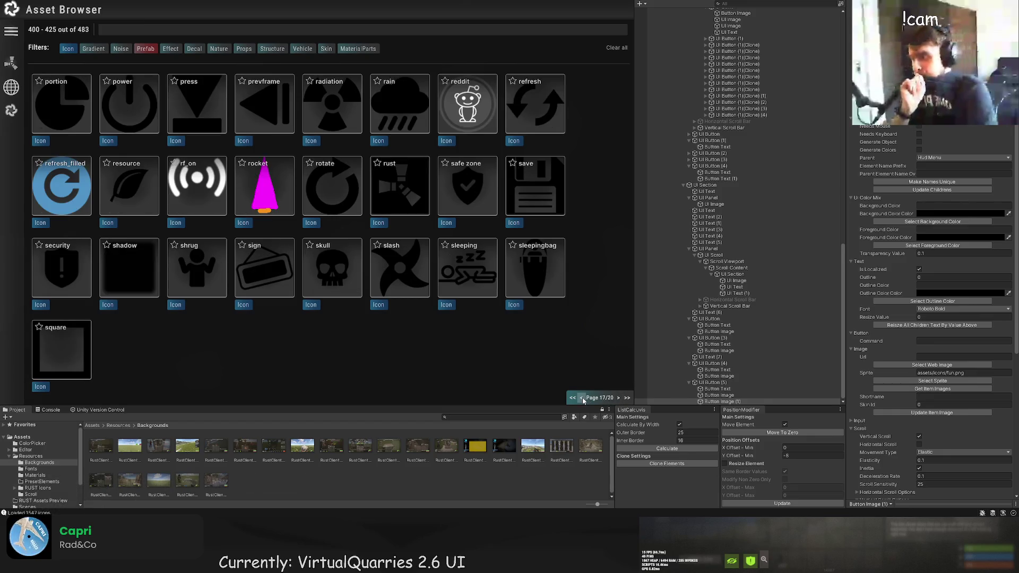
{"action": "left_click", "coordinate": [582, 398]}
{"action": "left_click", "coordinate": [582, 398]}
{"action": "left_click", "coordinate": [582, 398]}
{"action": "left_click", "coordinate": [581, 398]}
{"action": "left_click", "coordinate": [581, 398]}
{"action": "left_click", "coordinate": [581, 398]}
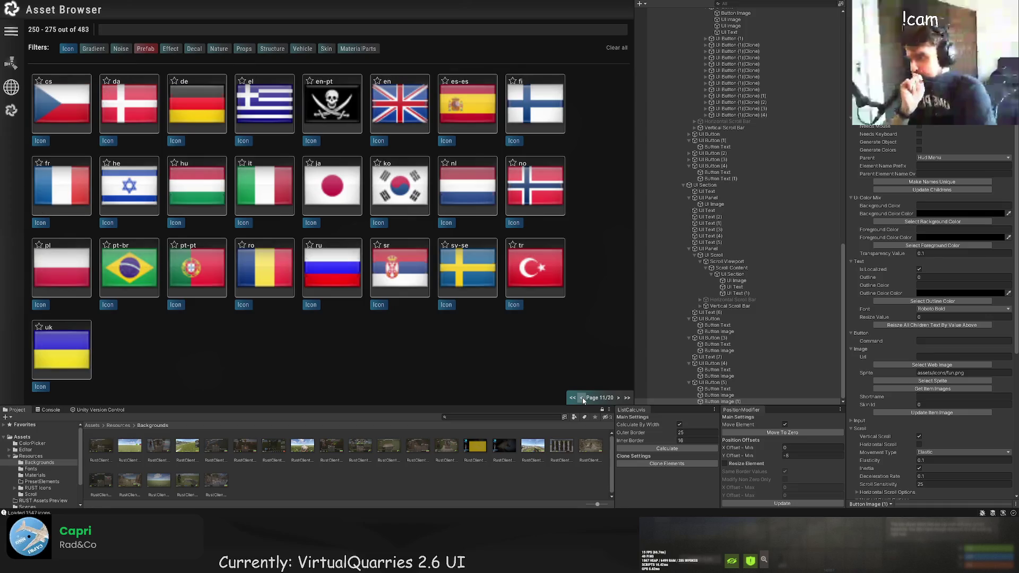
{"action": "left_click", "coordinate": [618, 398]}
{"action": "left_click", "coordinate": [619, 398]}
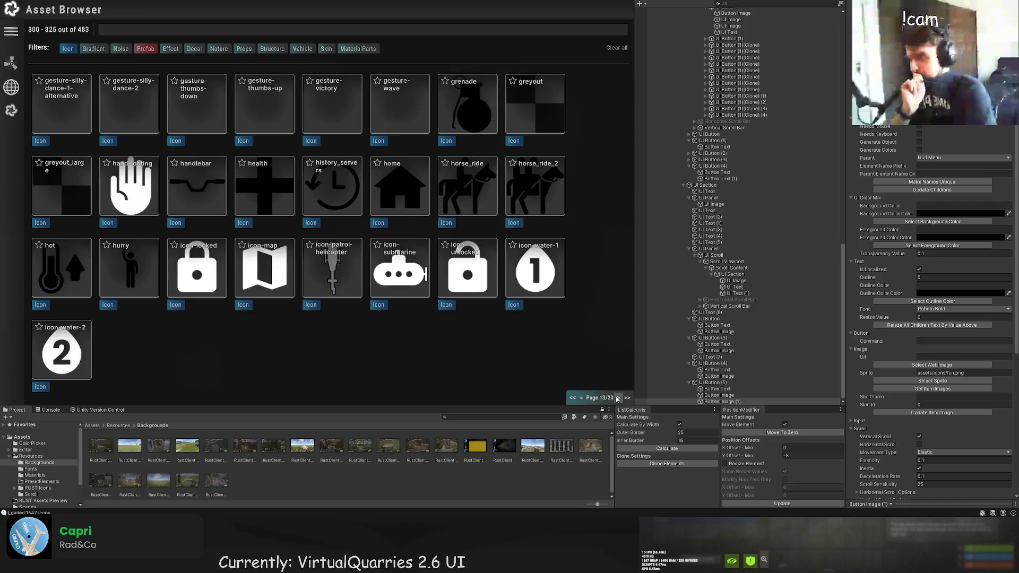
{"action": "left_click", "coordinate": [135, 33]}
Search 'add', assign the add icon as the sprite, and colour it LTD80.
{"action": "type", "text": "add"}
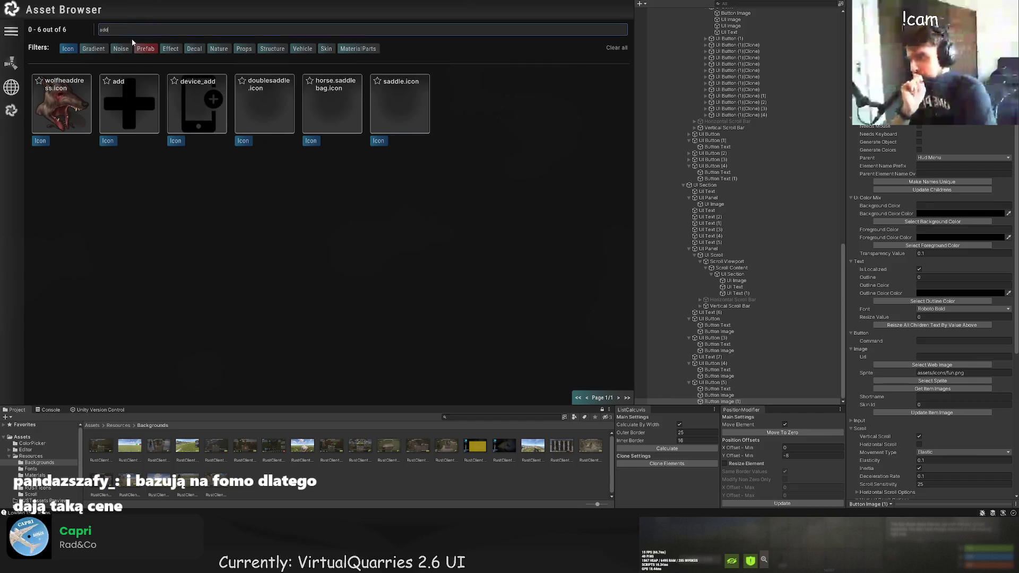
{"action": "left_click", "coordinate": [126, 110]}
{"action": "scroll", "coordinate": [863, 233], "scroll_direction": "up", "scroll_amount": 5}
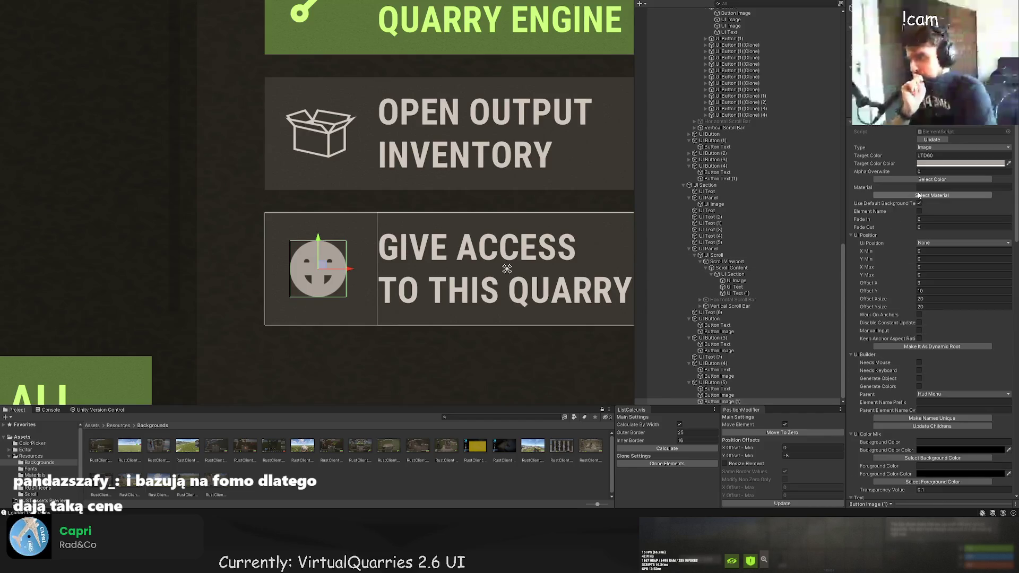
{"action": "left_click", "coordinate": [932, 179]}
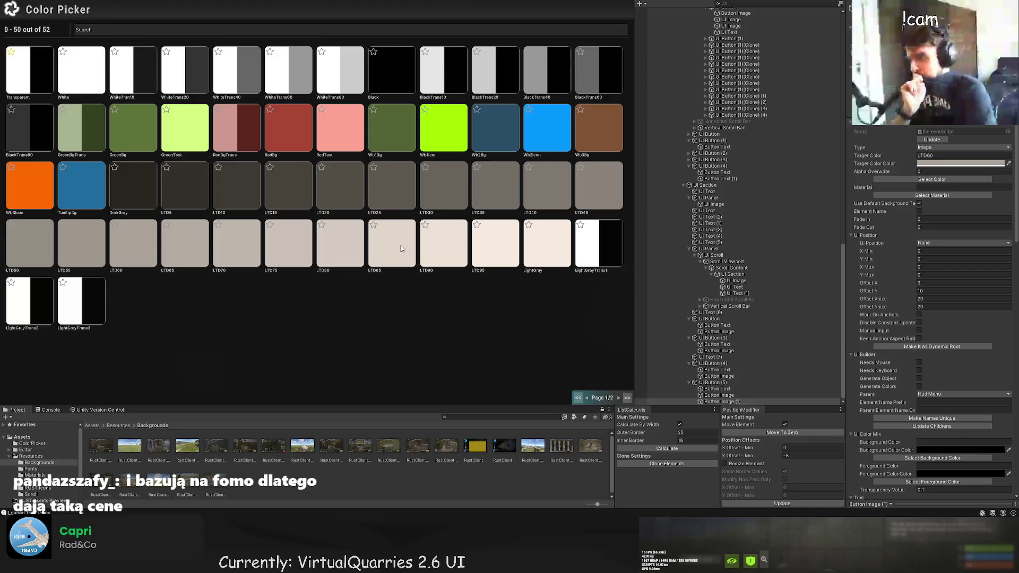
{"action": "left_click", "coordinate": [340, 243]}
Shrink the plus icon and move it to the smiley's upper-right corner.
{"action": "left_click_drag", "start_coordinate": [291, 305], "coordinate": [325, 269]}
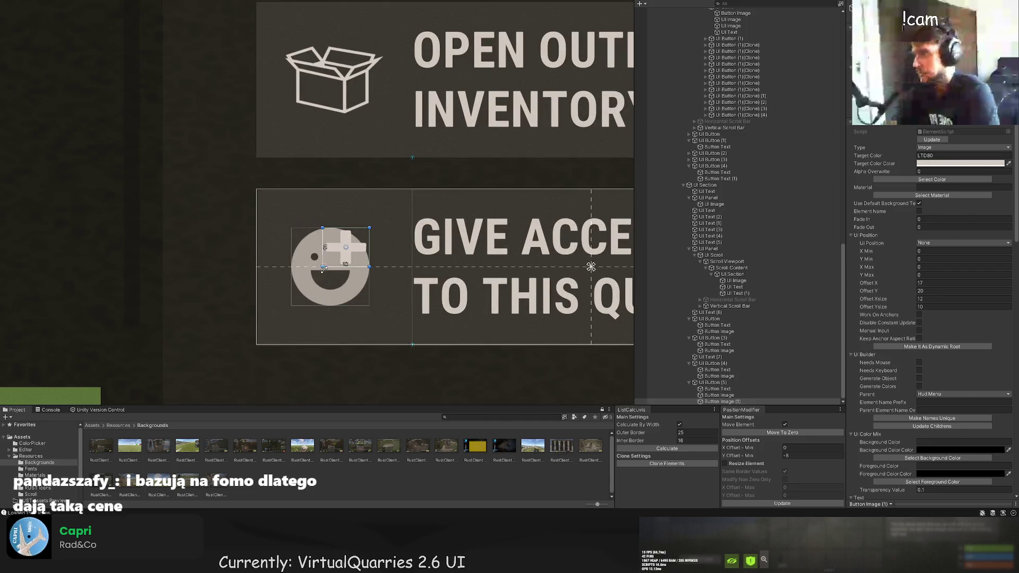
{"action": "key", "text": "w"}
{"action": "mouse_move", "coordinate": [353, 228]}
{"action": "left_mouse_down"}
{"action": "mouse_move", "coordinate": [353, 216]}
{"action": "mouse_move", "coordinate": [392, 236]}
{"action": "left_mouse_up"}
{"action": "scroll", "coordinate": [409, 317], "scroll_direction": "down", "scroll_amount": 5}
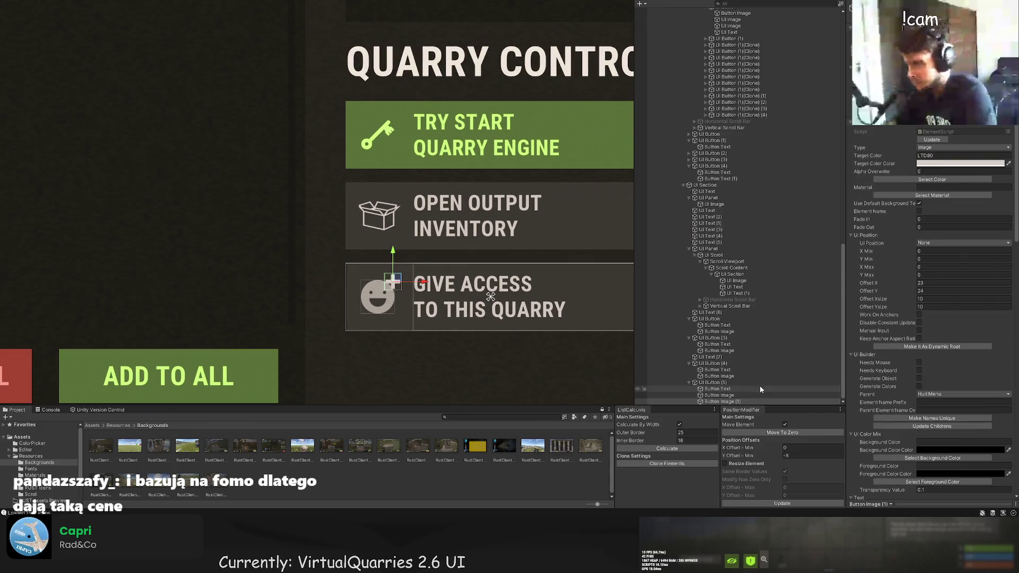
Edit the smiley icon's colour name while framing the whole panel in view.
{"action": "left_click", "coordinate": [760, 395]}
{"action": "left_click", "coordinate": [934, 155]}
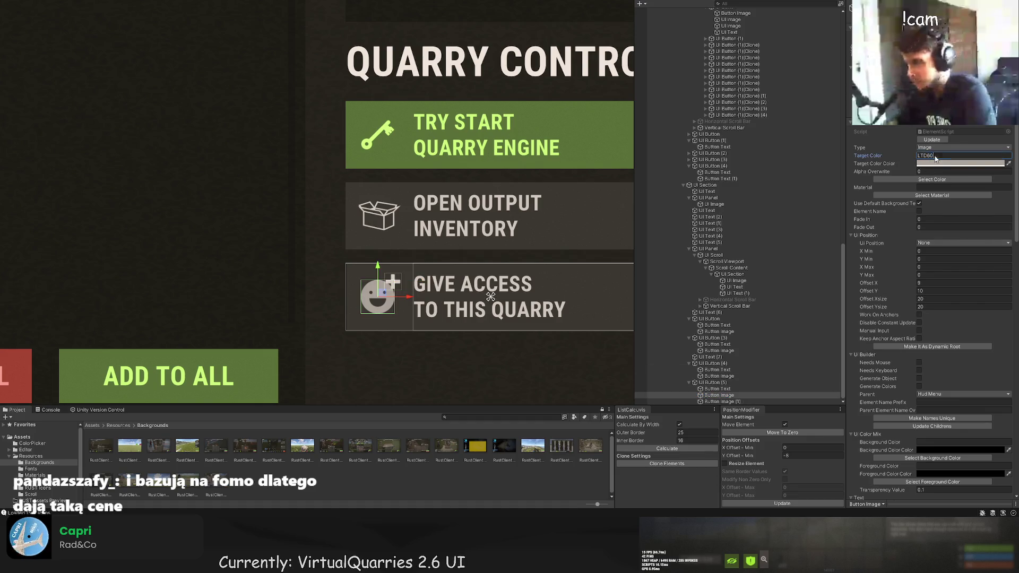
{"action": "left_click", "coordinate": [523, 327]}
{"action": "key", "text": "f"}
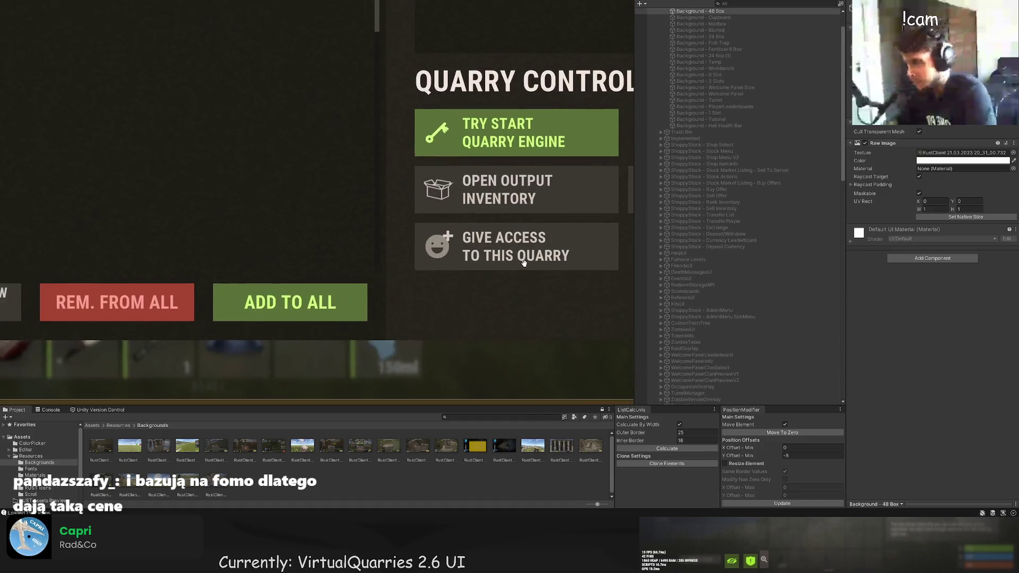
{"action": "left_click", "coordinate": [532, 262]}
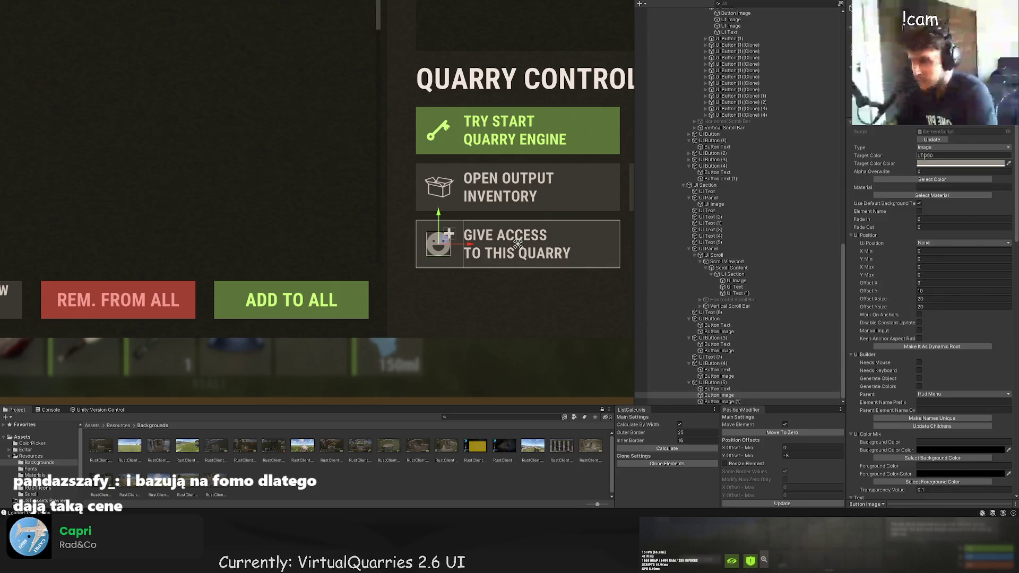
{"action": "key", "text": "Return"}
{"action": "scroll", "coordinate": [556, 288], "scroll_direction": "down", "scroll_amount": 2}
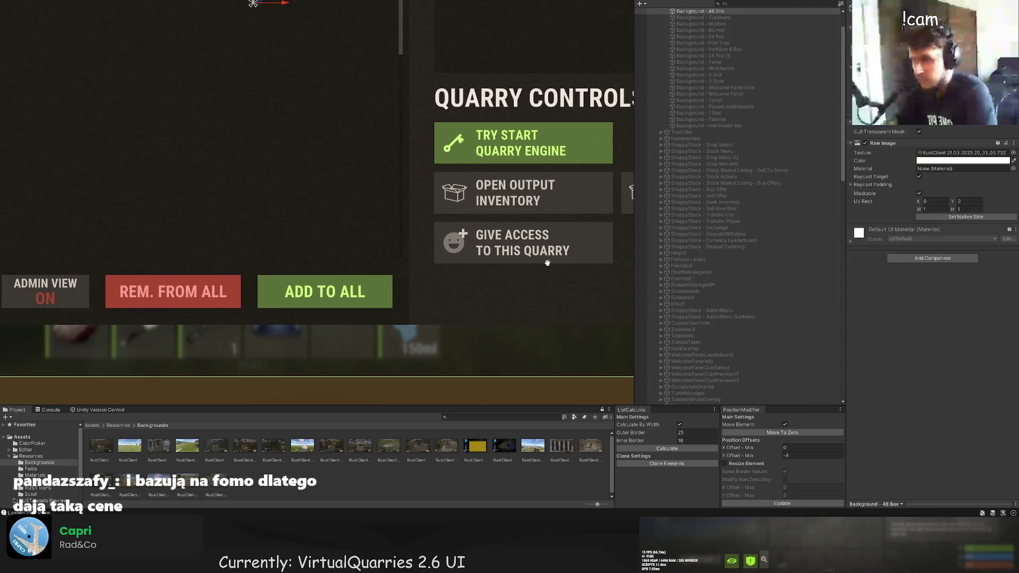
Reselect the plus icon and enlarge it slightly with the Rect tool (T).
{"action": "left_click", "coordinate": [724, 402]}
{"action": "scroll", "coordinate": [473, 239], "scroll_direction": "up", "scroll_amount": 3}
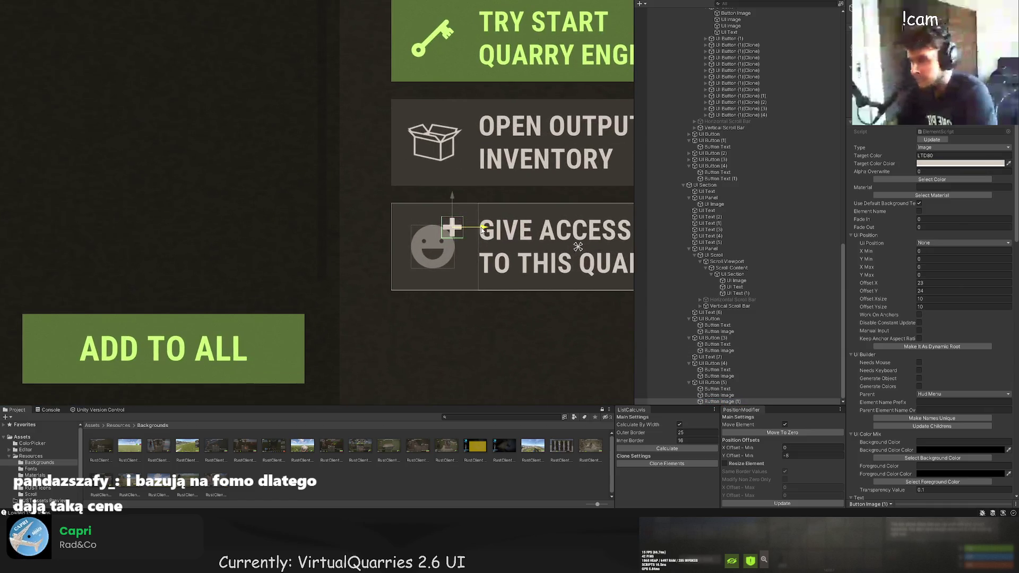
{"action": "left_click", "coordinate": [451, 201]}
{"action": "scroll", "coordinate": [501, 271], "scroll_direction": "down", "scroll_amount": 4}
{"action": "scroll", "coordinate": [513, 279], "scroll_direction": "down", "scroll_amount": 2}
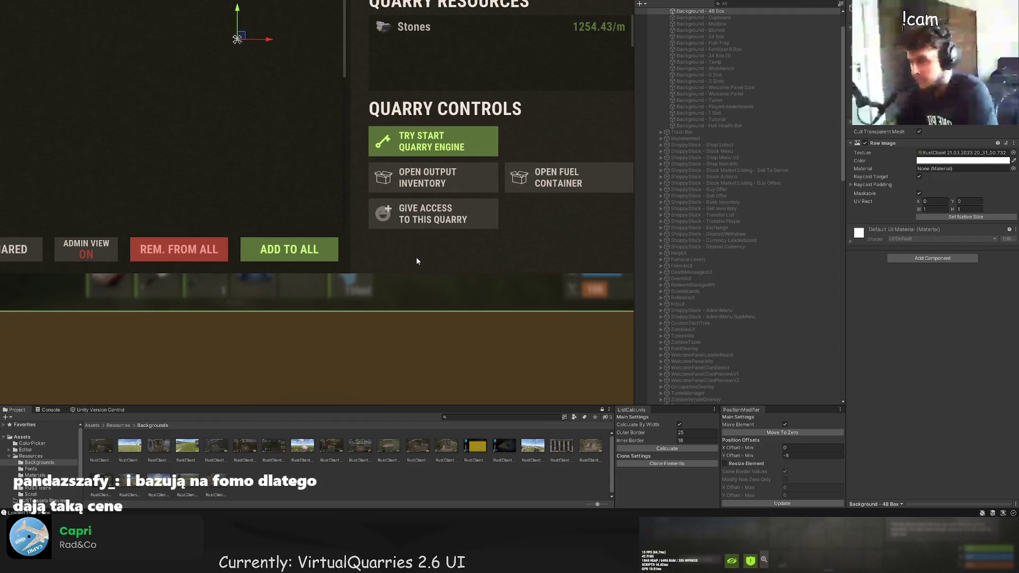
{"action": "left_click", "coordinate": [416, 257]}
{"action": "scroll", "coordinate": [409, 233], "scroll_direction": "up", "scroll_amount": 5}
{"action": "scroll", "coordinate": [404, 222], "scroll_direction": "up", "scroll_amount": 1}
{"action": "key", "text": "t"}
{"action": "mouse_move", "coordinate": [405, 211]}
{"action": "left_mouse_down"}
{"action": "mouse_move", "coordinate": [395, 218]}
{"action": "mouse_move", "coordinate": [422, 232]}
{"action": "left_mouse_up"}
{"action": "scroll", "coordinate": [404, 217], "scroll_direction": "down", "scroll_amount": 3}
{"action": "scroll", "coordinate": [408, 217], "scroll_direction": "up", "scroll_amount": 2}
Switch to the Move tool (W) and select the panel background.
{"action": "key", "text": "w"}
{"action": "left_click", "coordinate": [422, 232]}
{"action": "scroll", "coordinate": [435, 300], "scroll_direction": "down", "scroll_amount": 4}
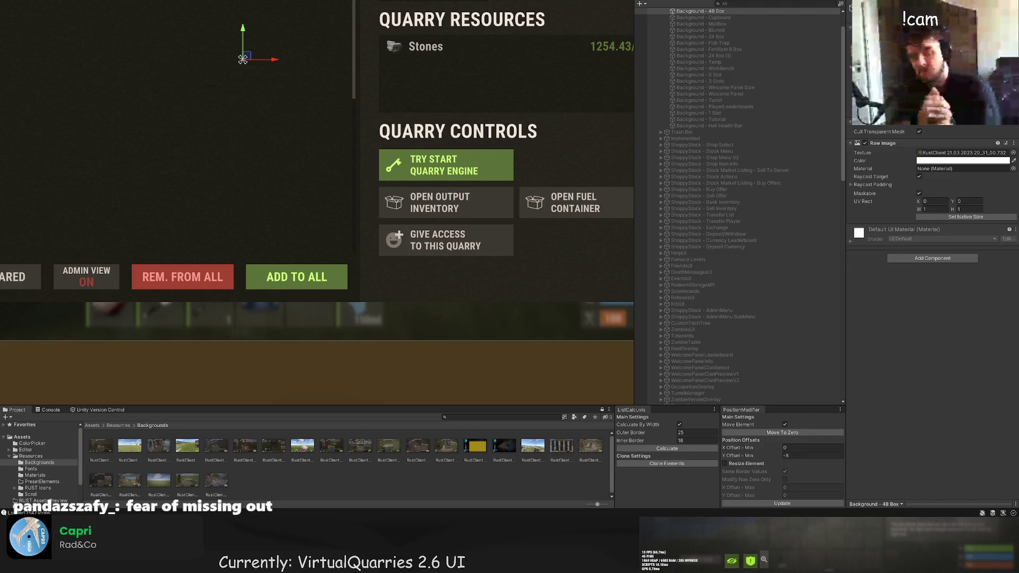
Duplicate UI Button (5) and drag the copy right beside the original button.
{"action": "scroll", "coordinate": [738, 207], "scroll_direction": "down", "scroll_amount": 15}
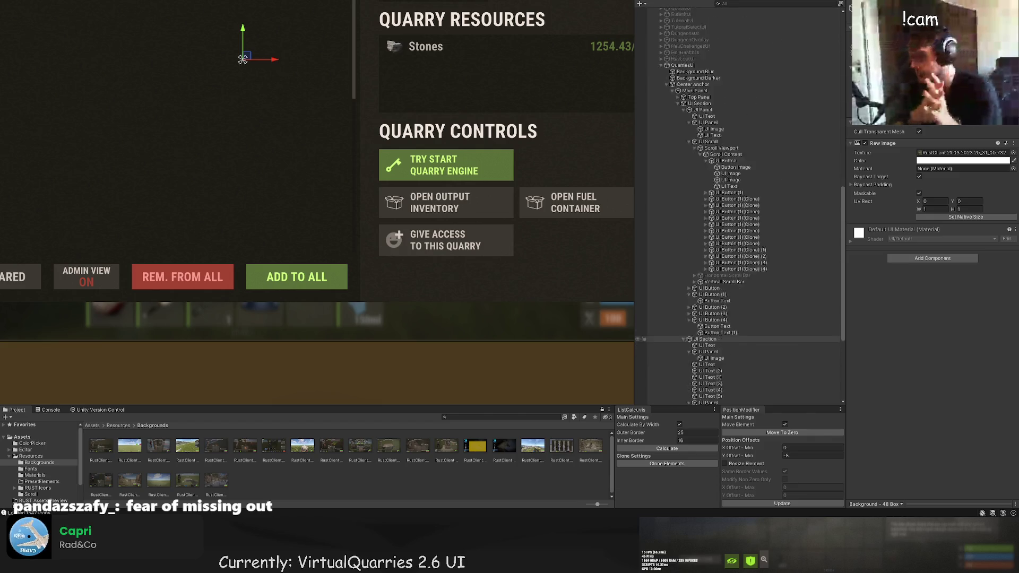
{"action": "left_click", "coordinate": [714, 383]}
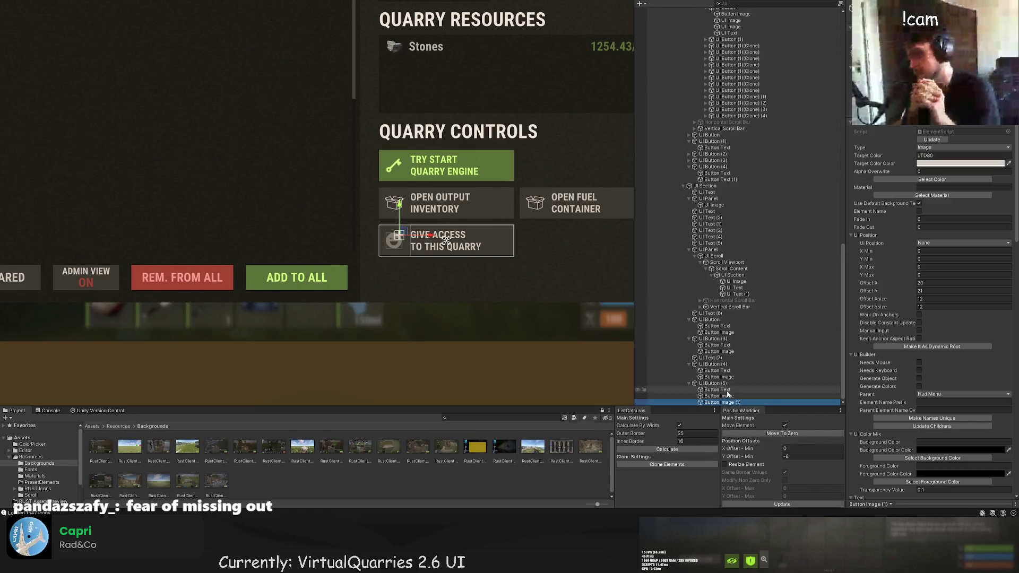
{"action": "scroll", "coordinate": [606, 279], "scroll_direction": "up", "scroll_amount": 5}
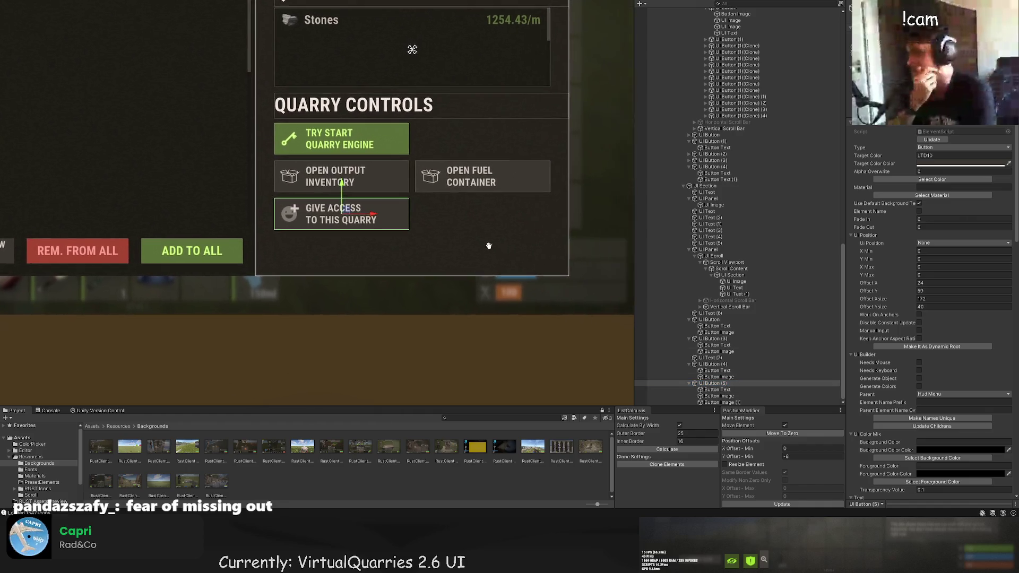
{"action": "key", "text": "ctrl+d"}
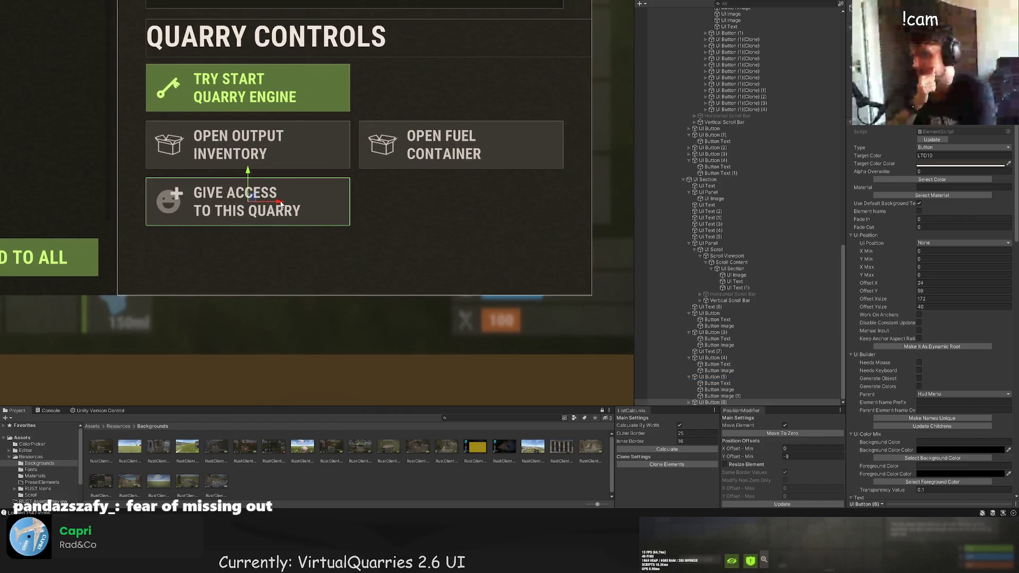
{"action": "mouse_move", "coordinate": [278, 201]}
{"action": "left_mouse_down"}
{"action": "mouse_move", "coordinate": [512, 202]}
{"action": "mouse_move", "coordinate": [492, 202]}
{"action": "left_mouse_up"}
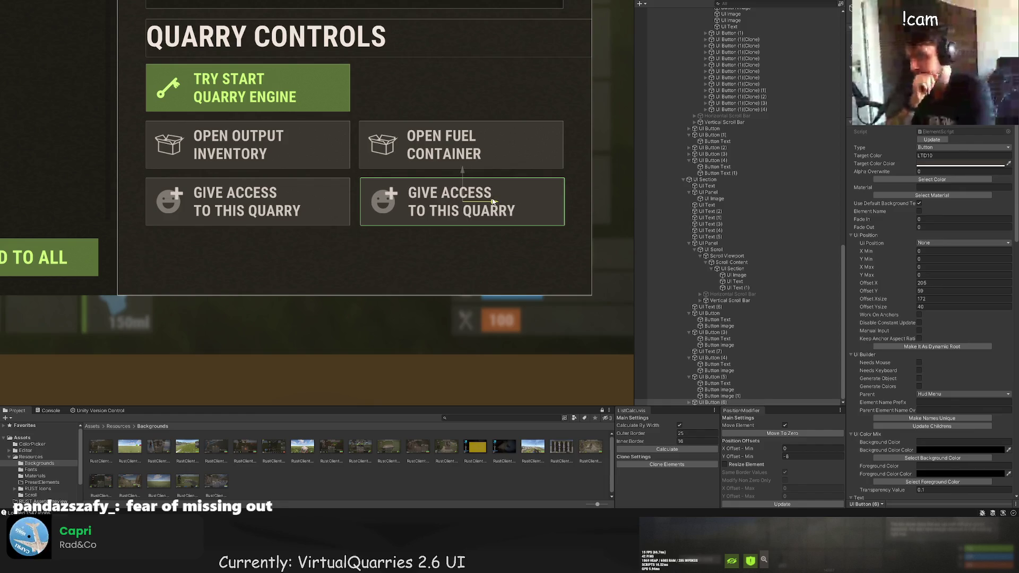
Expand the copied button and select its Button Text.
{"action": "left_click", "coordinate": [689, 403]}
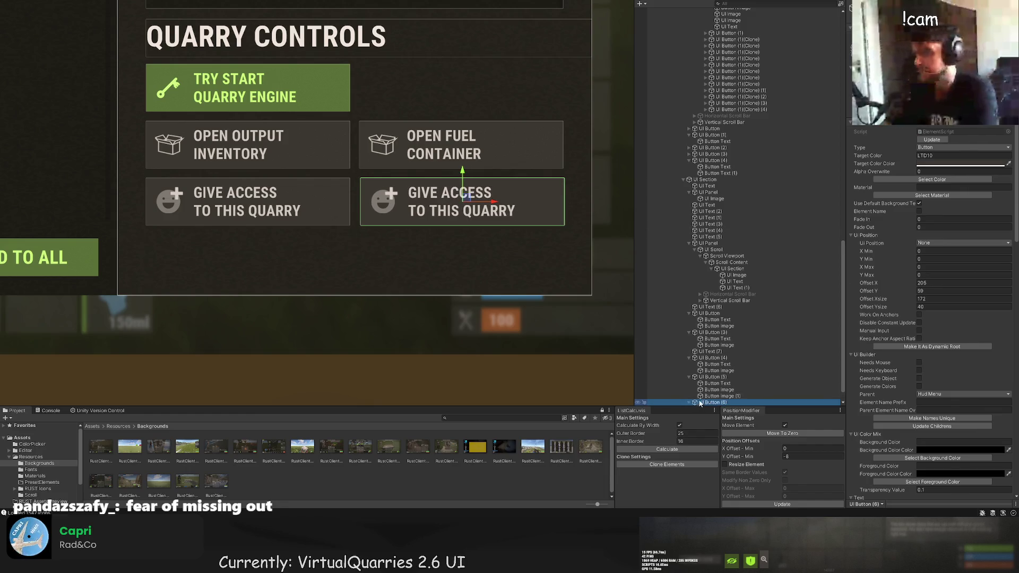
{"action": "scroll", "coordinate": [706, 393], "scroll_direction": "down", "scroll_amount": 1}
{"action": "left_click", "coordinate": [718, 389]}
{"action": "scroll", "coordinate": [947, 354], "scroll_direction": "down", "scroll_amount": 5}
{"action": "scroll", "coordinate": [947, 354], "scroll_direction": "down", "scroll_amount": 10}
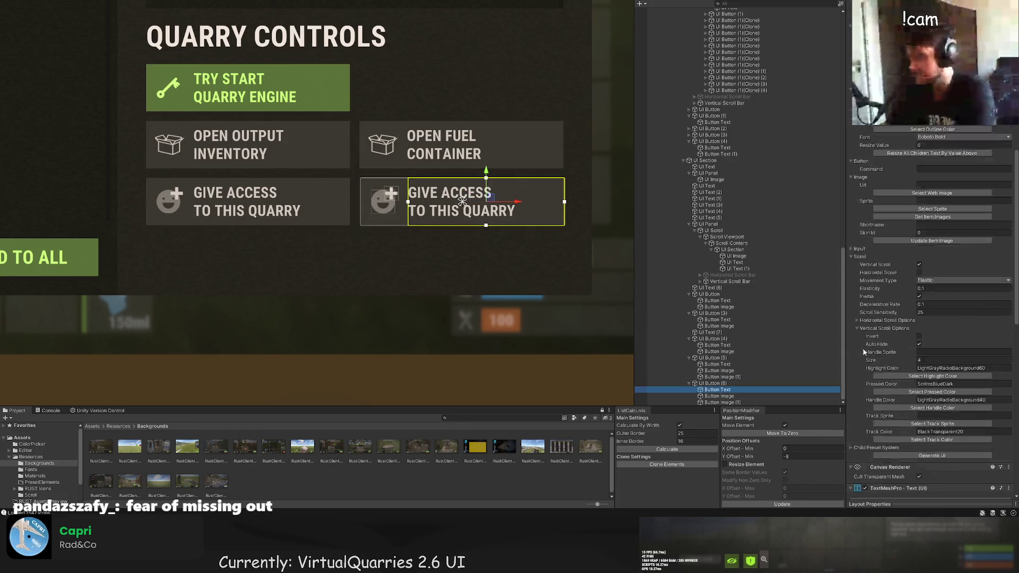
Change the copied button's label to REMOVE ACCESS FROM THIS QUARRY.
{"action": "left_click_drag", "start_coordinate": [866, 303], "coordinate": [844, 302]}
{"action": "type", "text": "REMOVE ACCESS"}
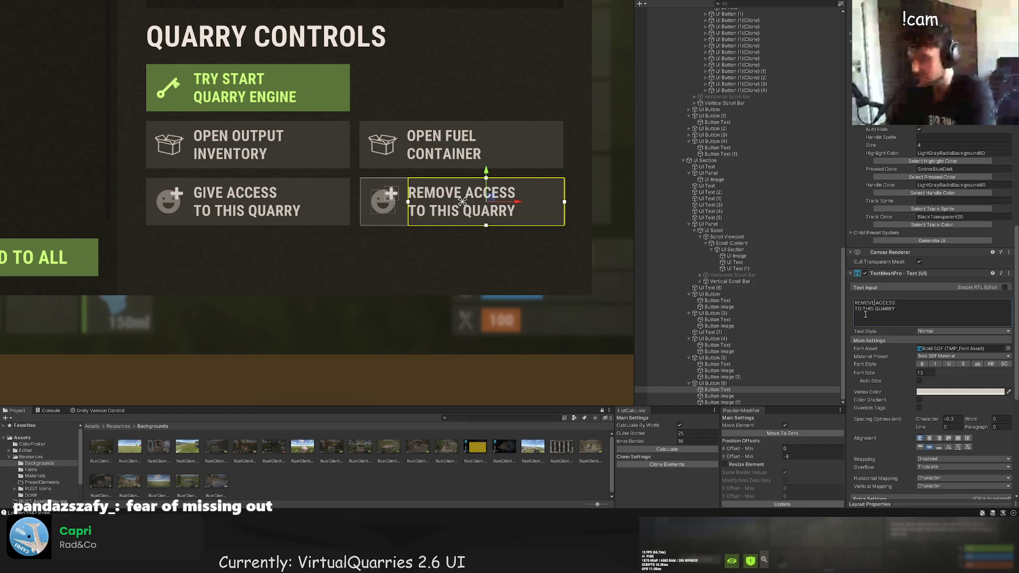
{"action": "double_click", "coordinate": [857, 309]}
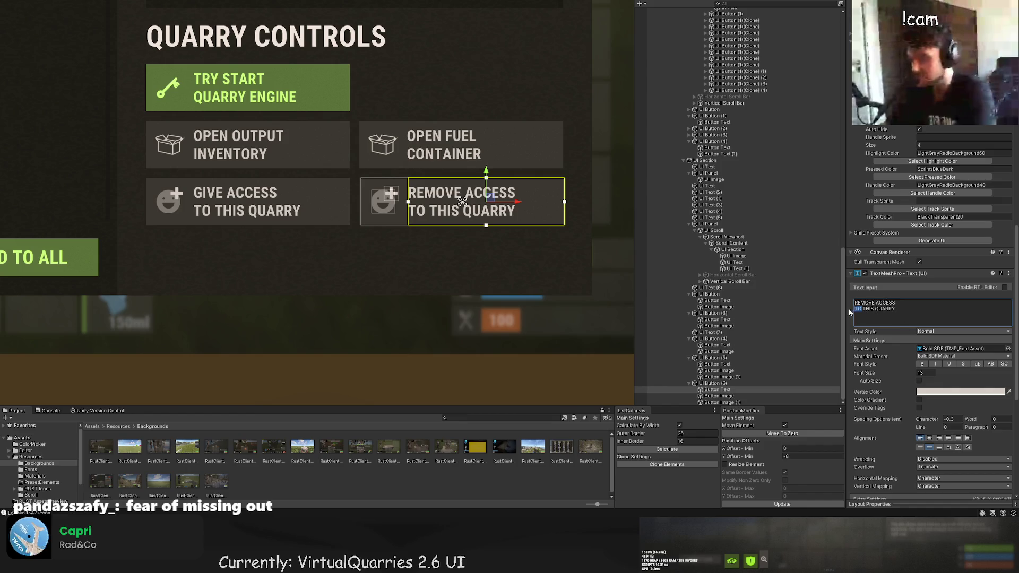
{"action": "type", "text": "FROM"}
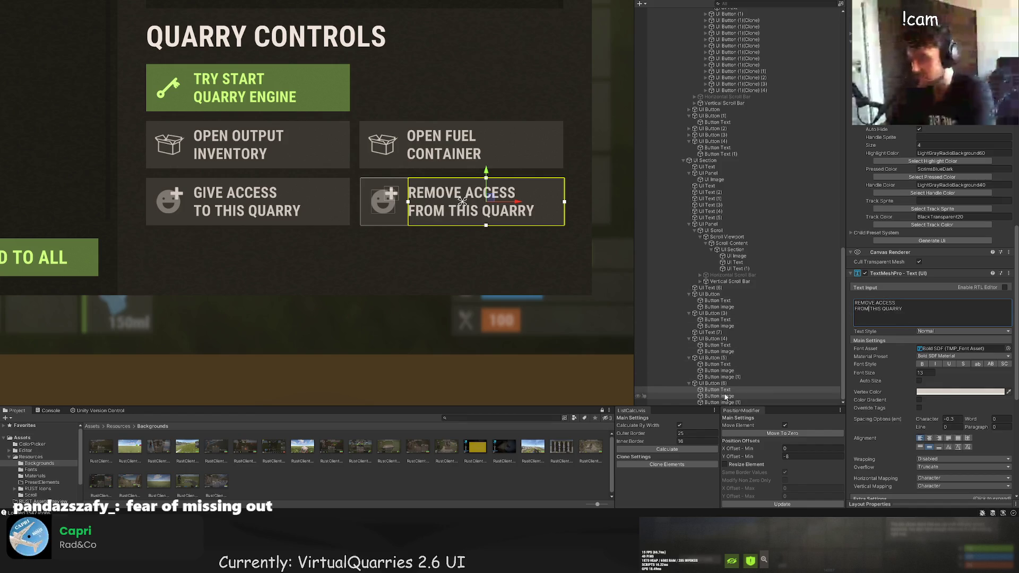
Give the copy's button image the 'subtract' icon found by searching 'subs'.
{"action": "left_click", "coordinate": [722, 403]}
{"action": "scroll", "coordinate": [934, 317], "scroll_direction": "up", "scroll_amount": 3}
{"action": "scroll", "coordinate": [935, 317], "scroll_direction": "up", "scroll_amount": 3}
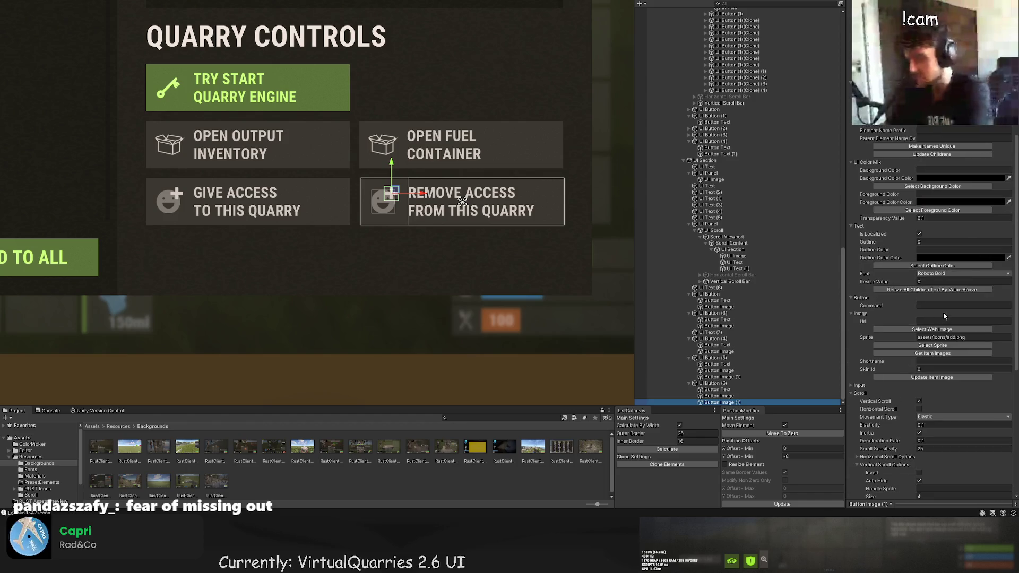
{"action": "left_click", "coordinate": [932, 344]}
{"action": "left_click", "coordinate": [124, 27]}
{"action": "key", "text": "BackSpace"}
{"action": "key", "text": "BackSpace"}
{"action": "key", "text": "BackSpace"}
{"action": "type", "text": "subs"}
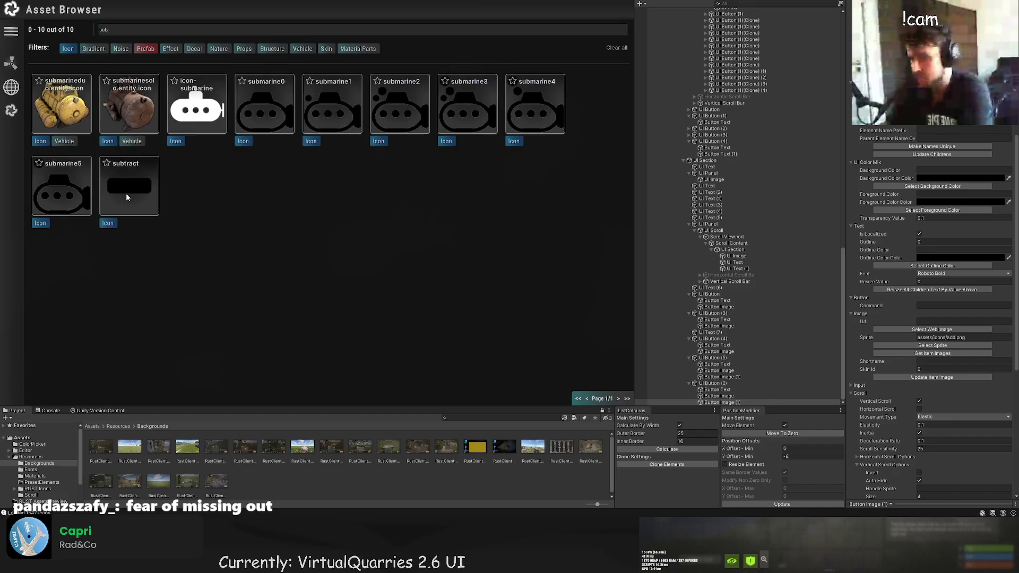
{"action": "left_click", "coordinate": [126, 192]}
{"action": "left_click", "coordinate": [391, 237]}
{"action": "scroll", "coordinate": [412, 289], "scroll_direction": "down", "scroll_amount": 3}
{"action": "left_click_drag", "start_coordinate": [412, 289], "coordinate": [462, 255]}
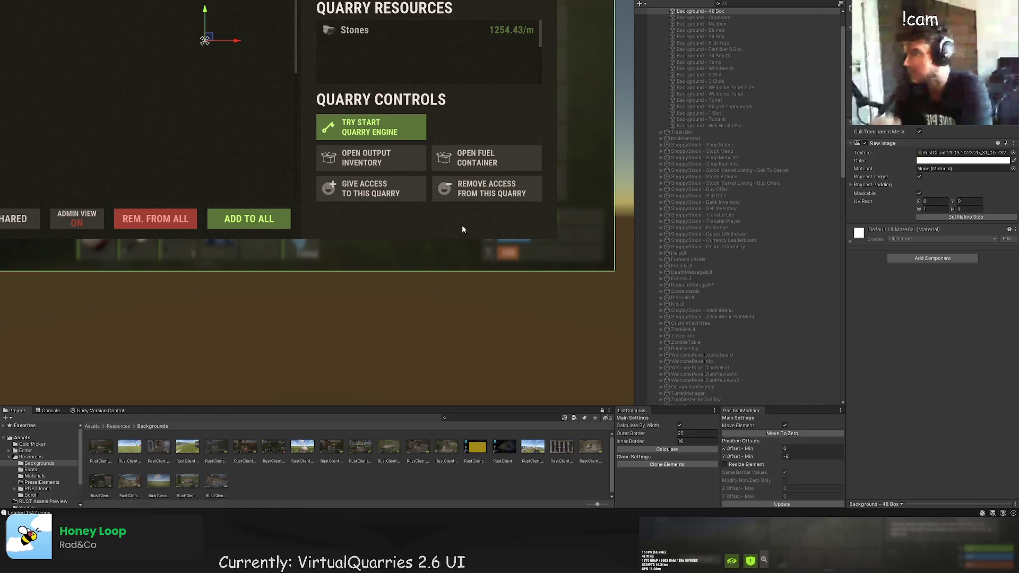
Select the Open Output Inventory button's icon image and open its sprite picker with the search cleared.
{"action": "scroll", "coordinate": [731, 326], "scroll_direction": "down", "scroll_amount": 15}
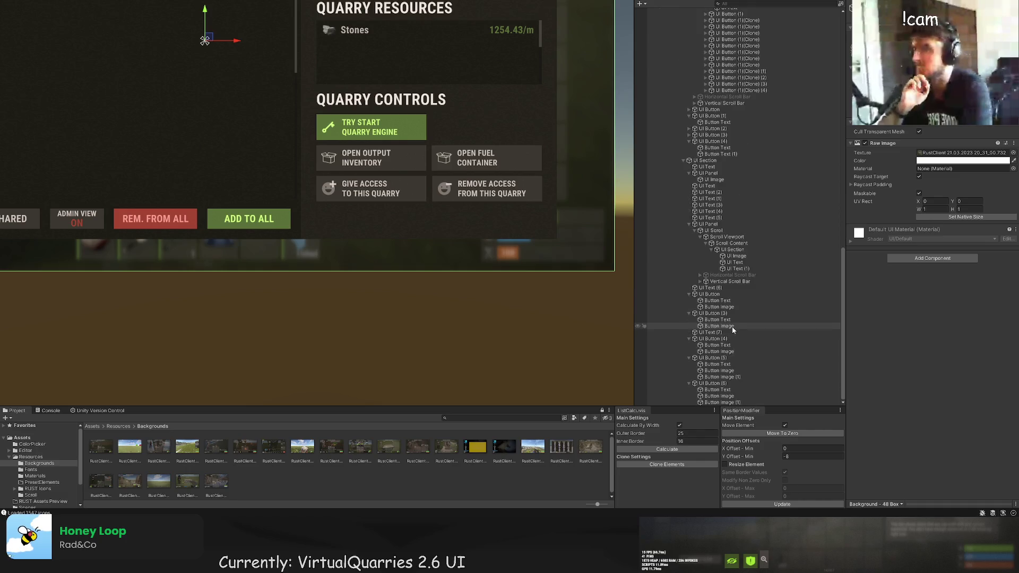
{"action": "left_click", "coordinate": [719, 357]}
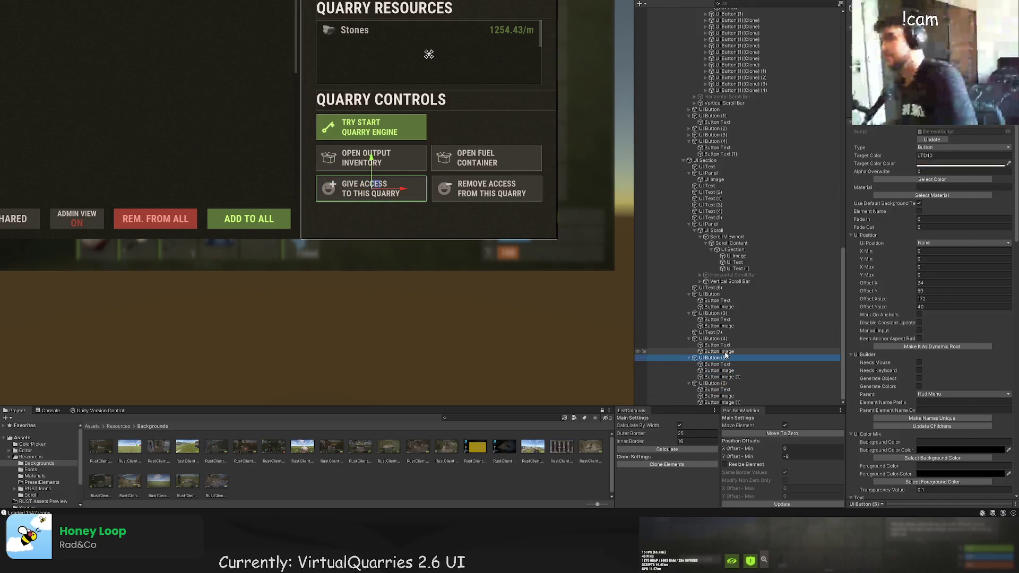
{"action": "left_click", "coordinate": [724, 326]}
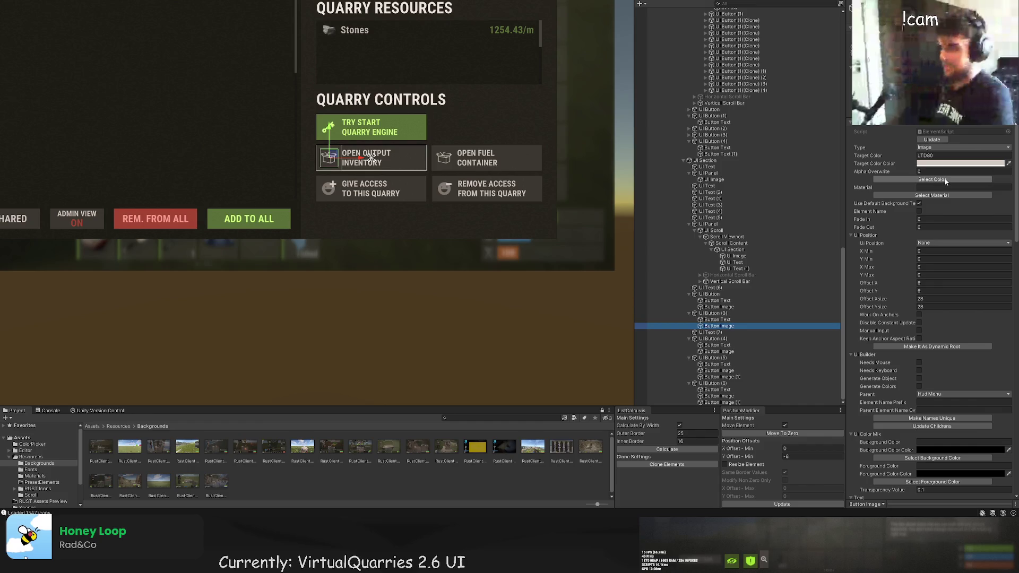
{"action": "scroll", "coordinate": [955, 318], "scroll_direction": "down", "scroll_amount": 5}
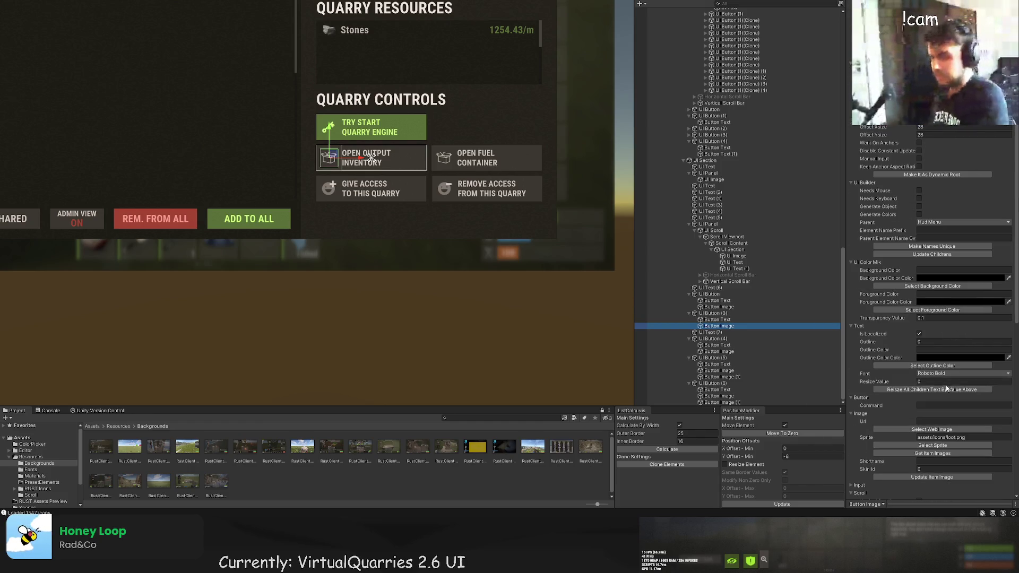
{"action": "scroll", "coordinate": [942, 237], "scroll_direction": "down", "scroll_amount": 3}
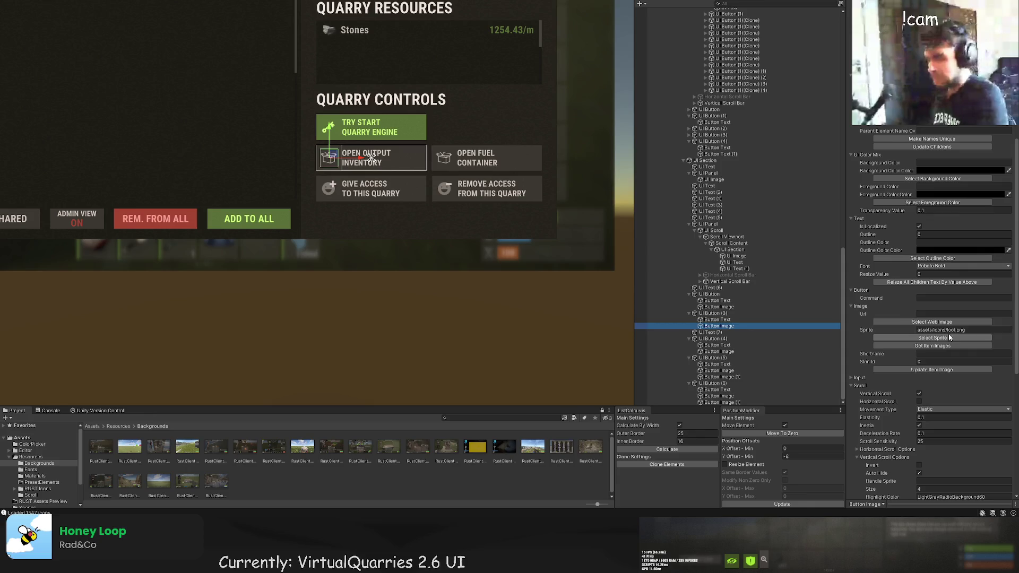
{"action": "left_click", "coordinate": [947, 338]}
{"action": "key", "text": "BackSpace"}
{"action": "key", "text": "BackSpace"}
{"action": "key", "text": "BackSpace"}
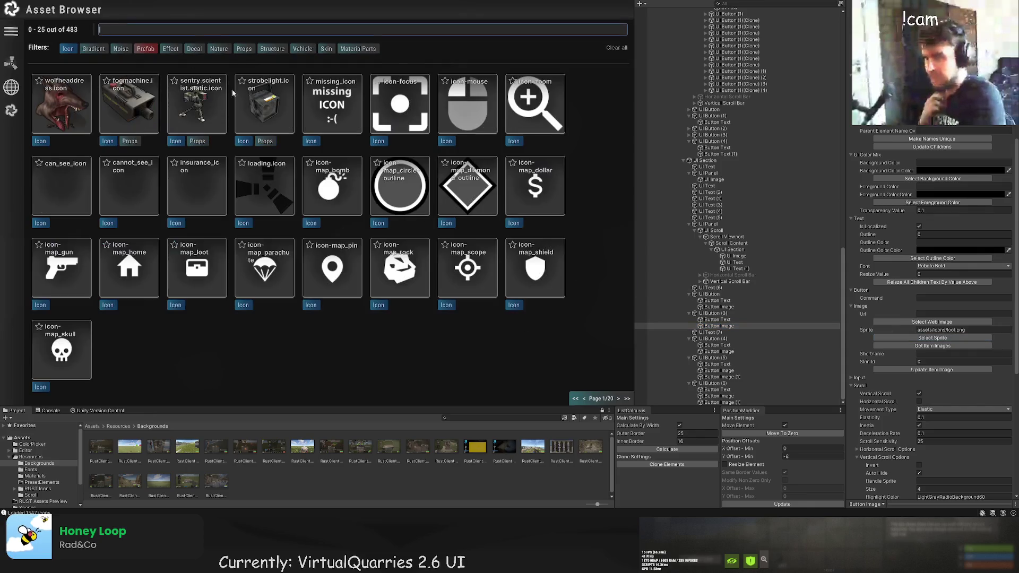
Page through the icon library to page 15 and assign open.png as the icon.
{"action": "left_click", "coordinate": [617, 399]}
{"action": "left_click", "coordinate": [616, 399]}
{"action": "left_click", "coordinate": [616, 399]}
{"action": "left_click", "coordinate": [617, 400]}
{"action": "left_click", "coordinate": [616, 400]}
{"action": "left_click", "coordinate": [616, 400]}
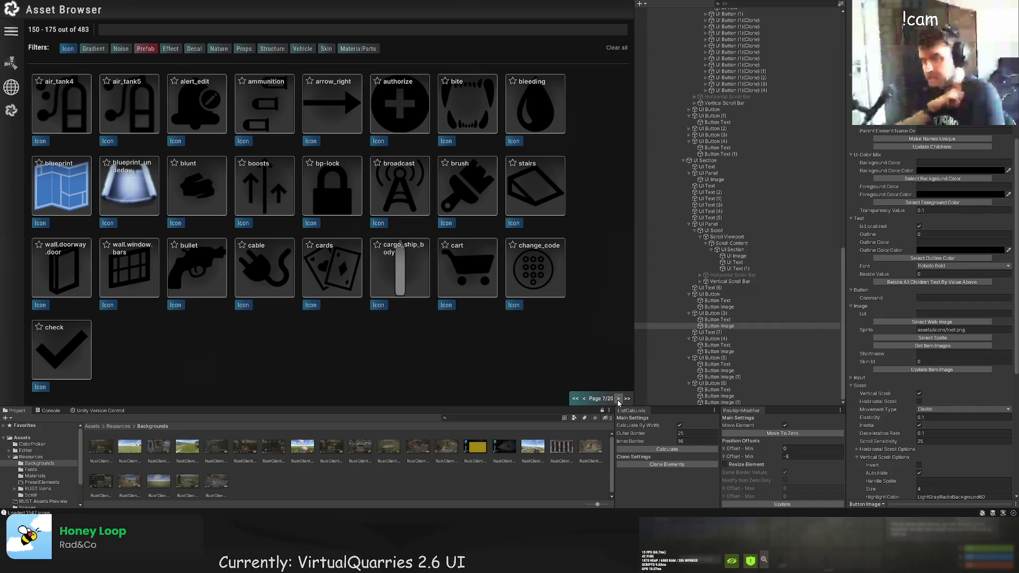
{"action": "left_click", "coordinate": [618, 399]}
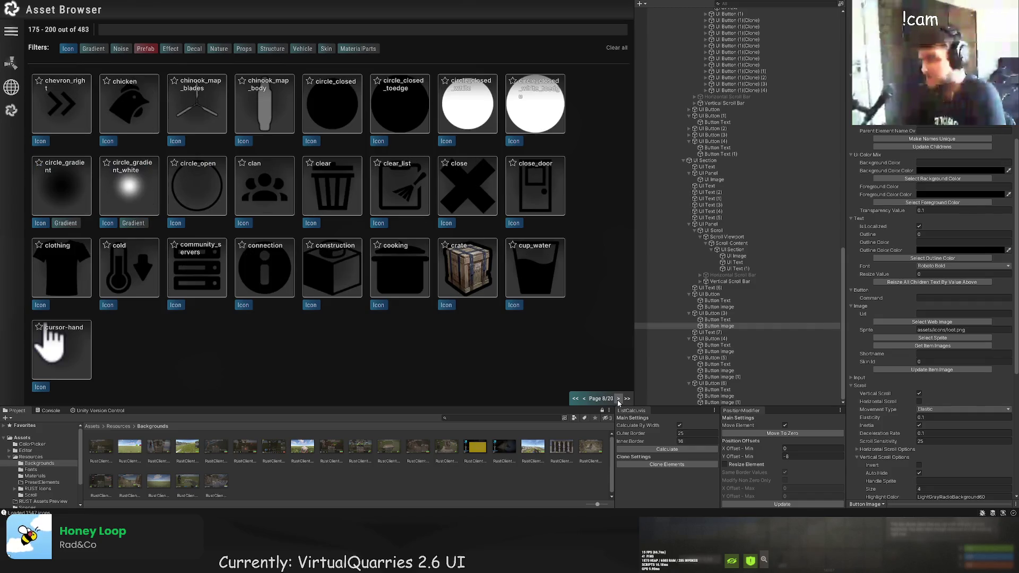
{"action": "left_click", "coordinate": [618, 400]}
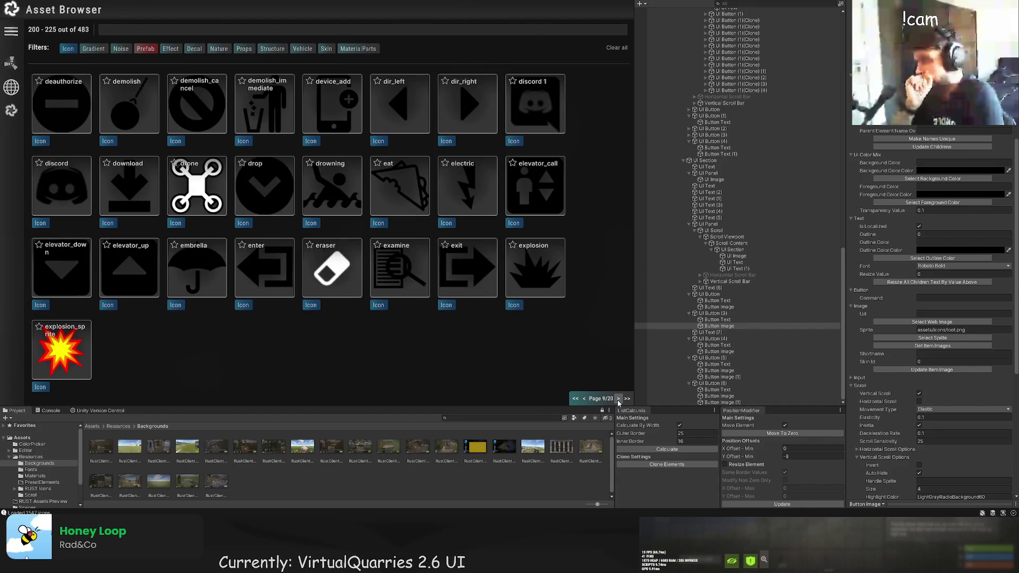
{"action": "left_click", "coordinate": [618, 400]}
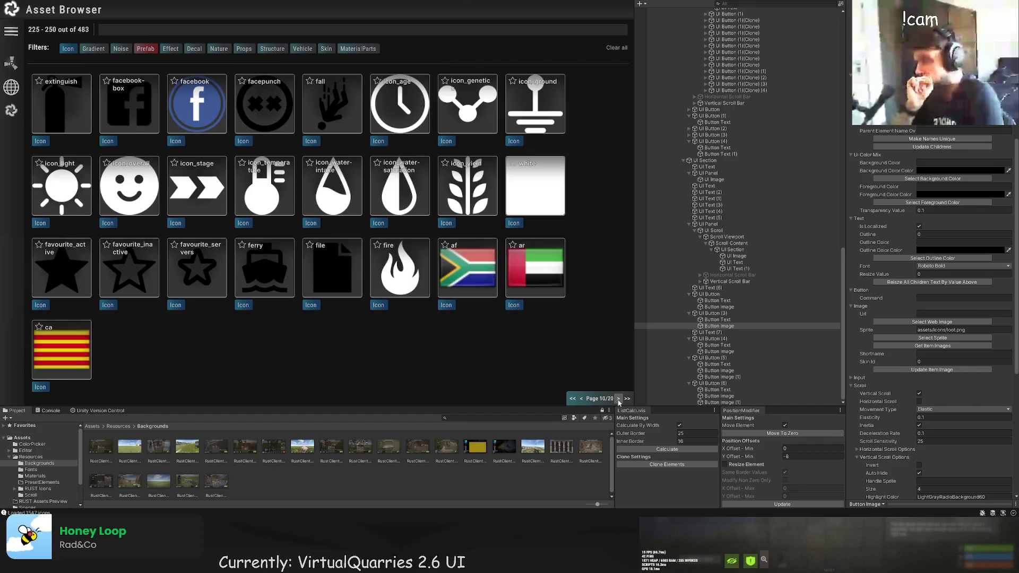
{"action": "left_click", "coordinate": [619, 400]}
{"action": "left_click", "coordinate": [619, 400]}
{"action": "left_click", "coordinate": [618, 399]}
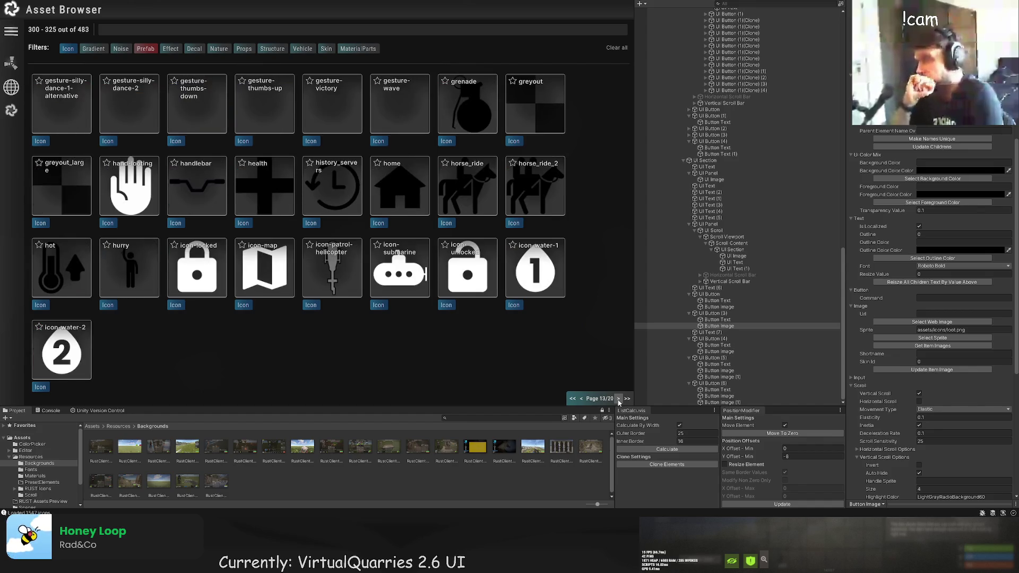
{"action": "left_click", "coordinate": [618, 399]}
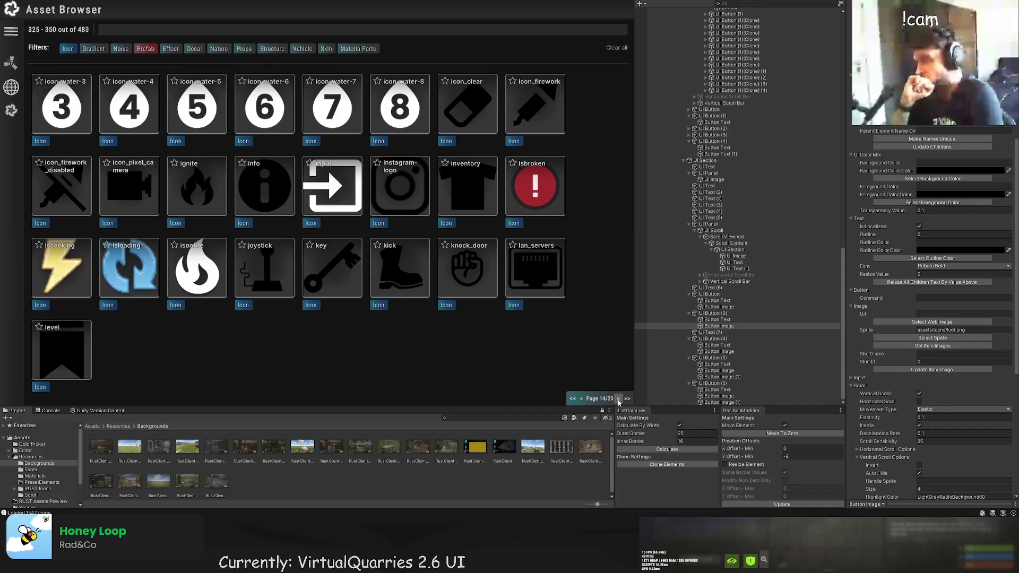
{"action": "left_click", "coordinate": [619, 401]}
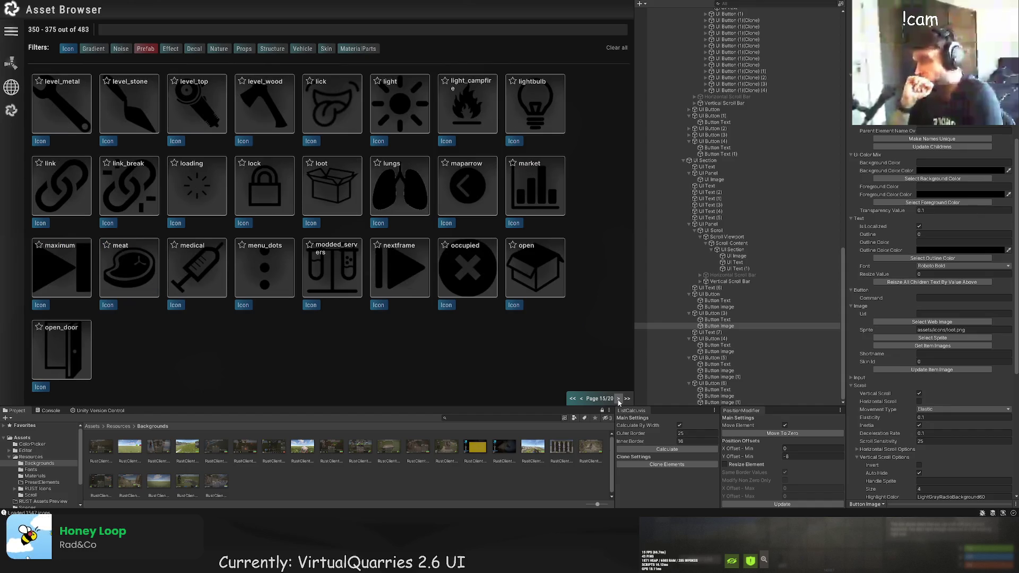
{"action": "left_click", "coordinate": [539, 259]}
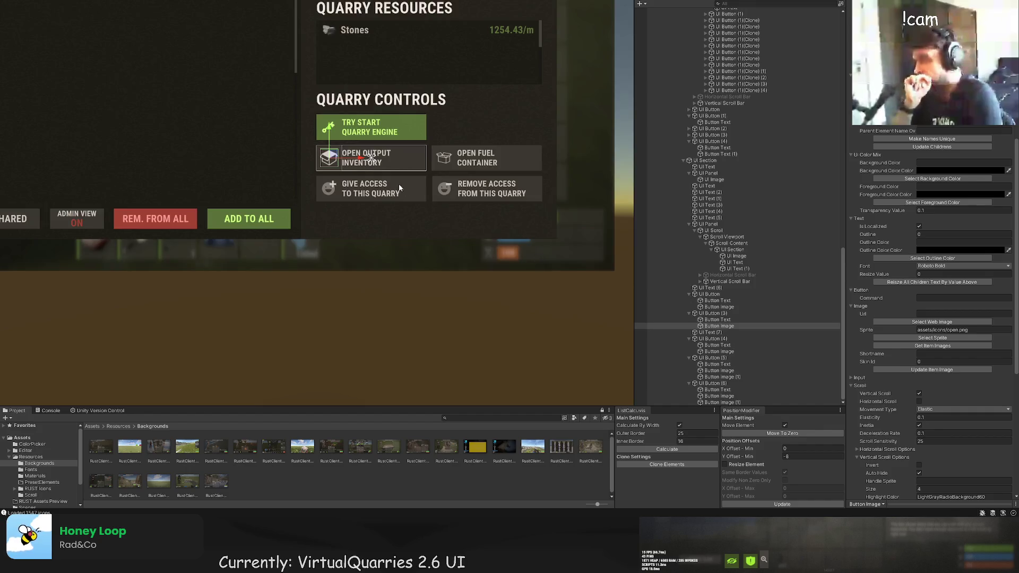
Shrink the box icon to 20×20, comparing it with the key icon's size.
{"action": "scroll", "coordinate": [382, 170], "scroll_direction": "up", "scroll_amount": 8}
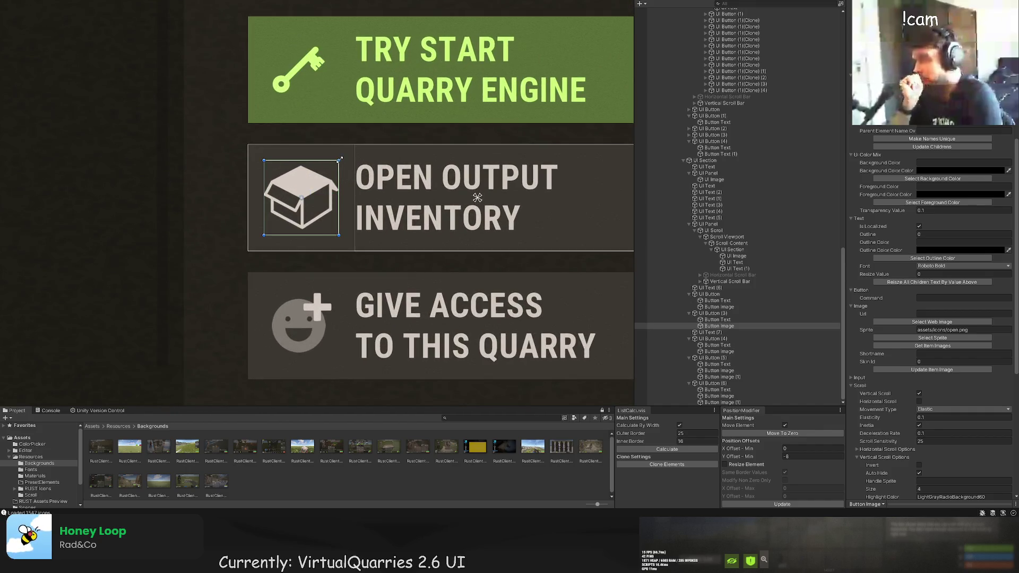
{"action": "left_click_drag", "start_coordinate": [340, 159], "coordinate": [318, 181]}
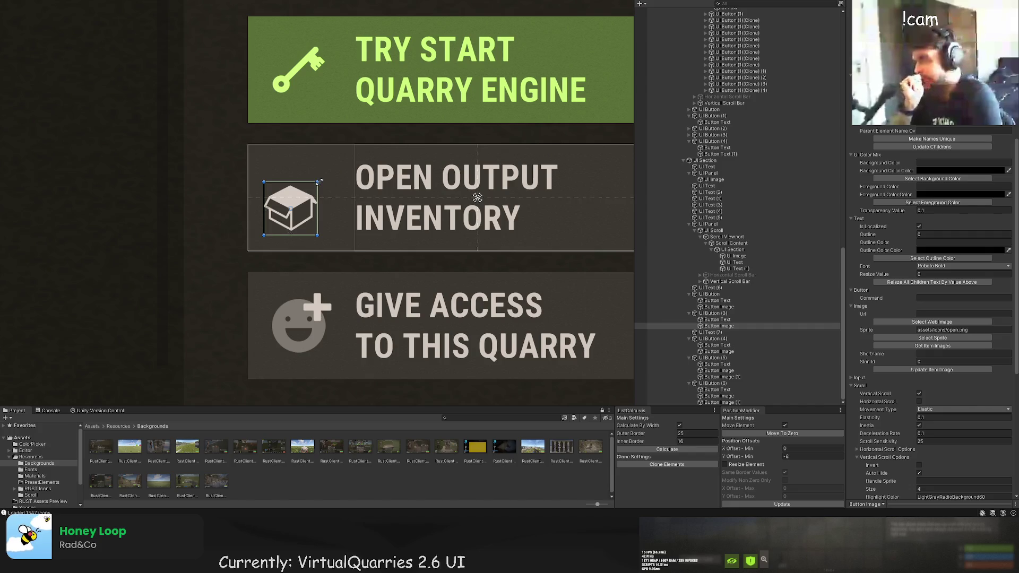
{"action": "left_click", "coordinate": [719, 307]}
{"action": "scroll", "coordinate": [949, 291], "scroll_direction": "up", "scroll_amount": 5}
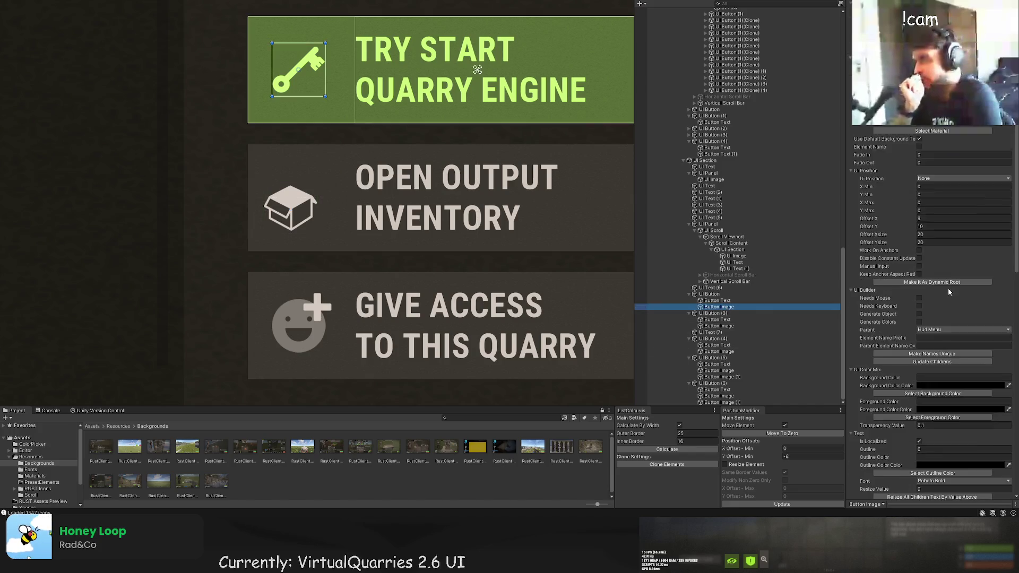
{"action": "scroll", "coordinate": [949, 291], "scroll_direction": "down", "scroll_amount": 4}
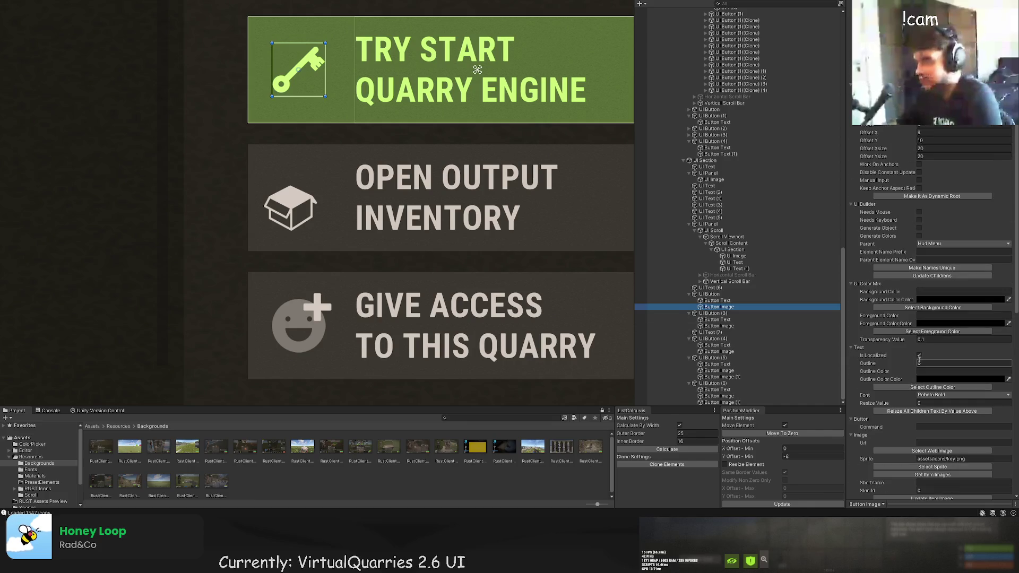
Move the box icon up and right to Offset X 8, Y 10.
{"action": "double_click", "coordinate": [719, 326]}
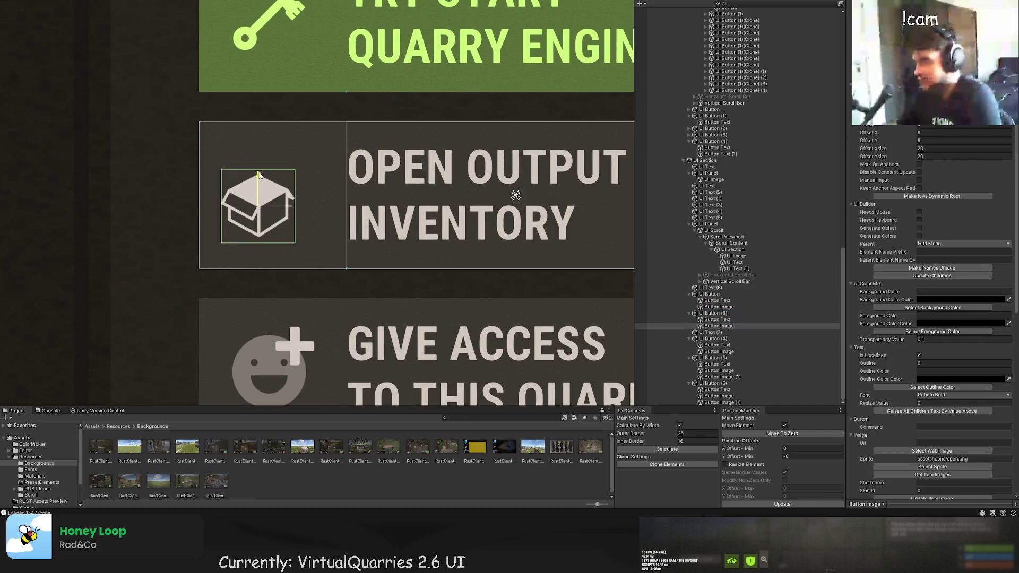
{"action": "left_click_drag", "start_coordinate": [258, 175], "coordinate": [261, 166]}
{"action": "left_click_drag", "start_coordinate": [288, 200], "coordinate": [293, 200]}
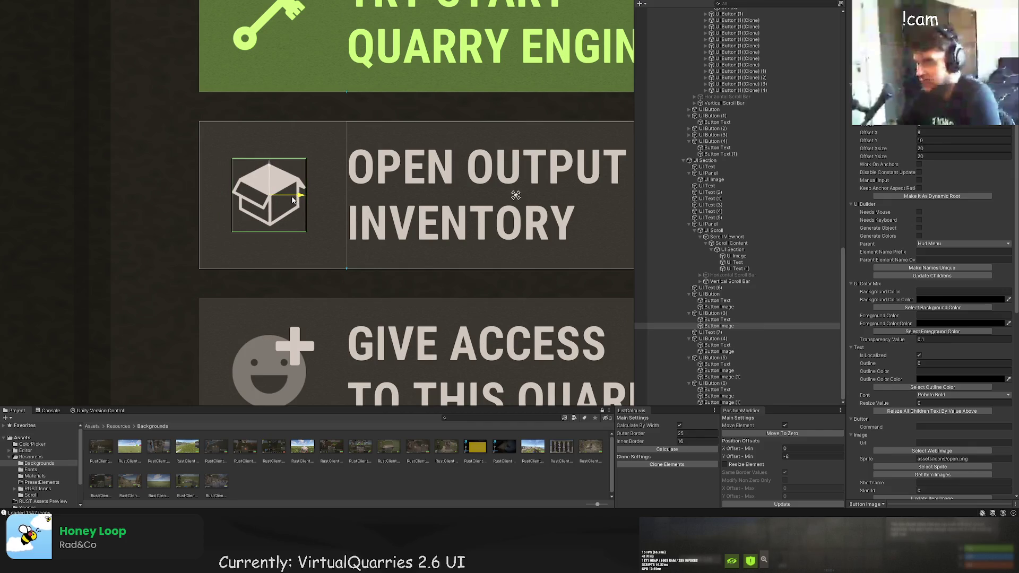
{"action": "scroll", "coordinate": [437, 220], "scroll_direction": "down", "scroll_amount": 5}
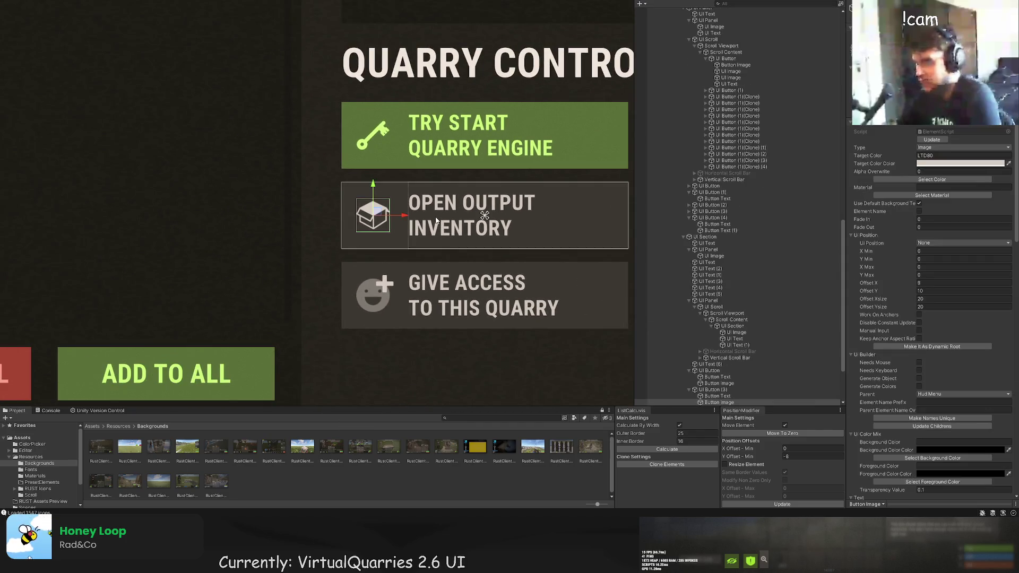
{"action": "scroll", "coordinate": [467, 207], "scroll_direction": "down", "scroll_amount": 5}
{"action": "left_click", "coordinate": [419, 233]}
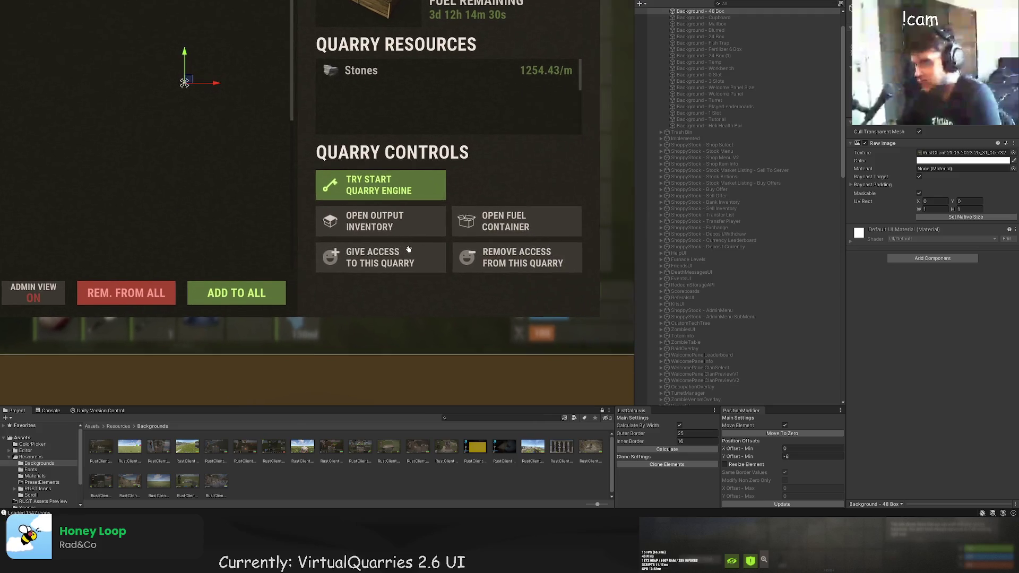
Move the box icon copy into the Open Fuel Container button and delete its old icon.
{"action": "left_click", "coordinate": [408, 240]}
{"action": "scroll", "coordinate": [392, 233], "scroll_direction": "up", "scroll_amount": 3}
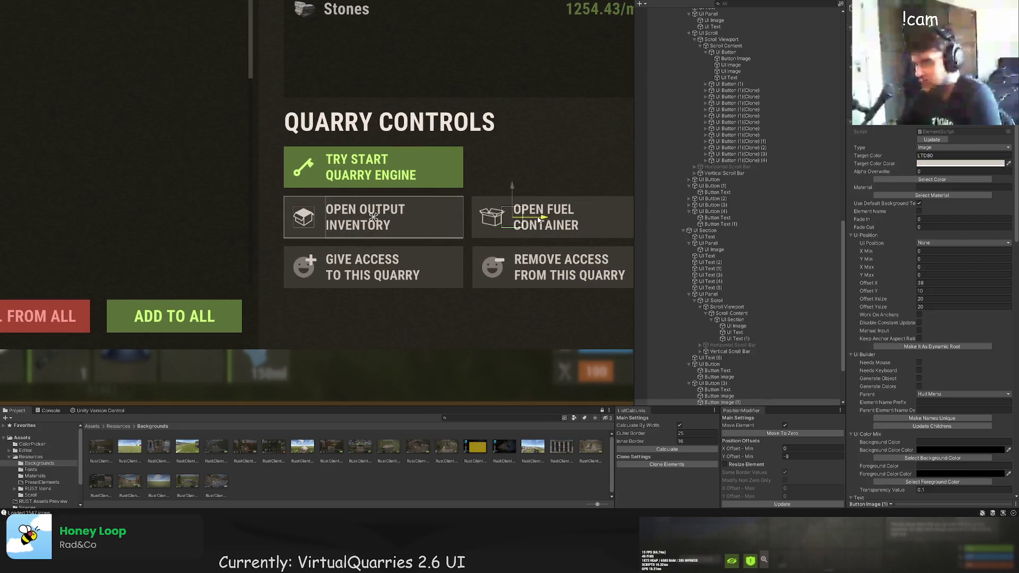
{"action": "scroll", "coordinate": [725, 339], "scroll_direction": "down", "scroll_amount": 3}
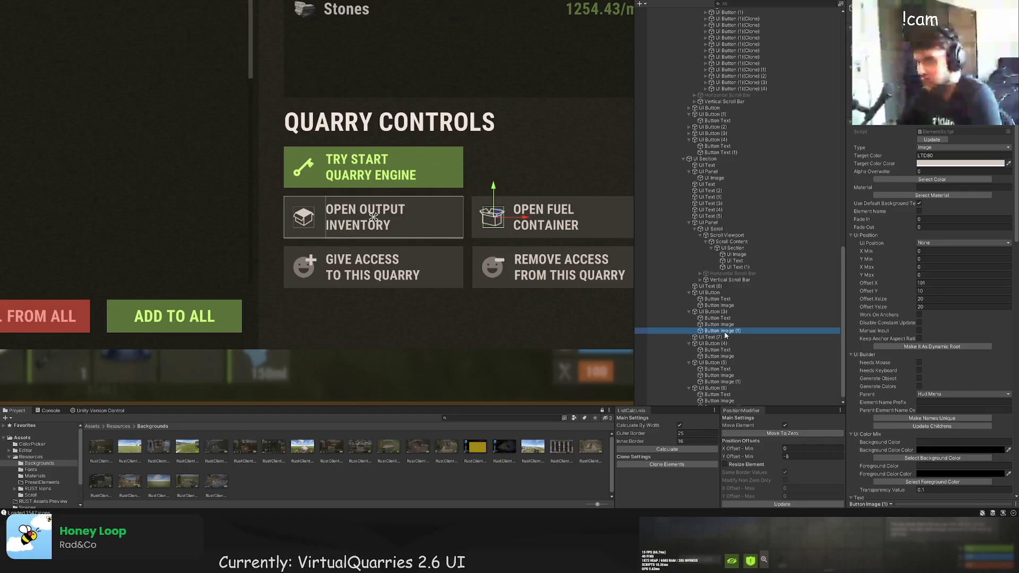
{"action": "left_click_drag", "start_coordinate": [726, 363], "coordinate": [727, 360]}
{"action": "left_click", "coordinate": [728, 356]}
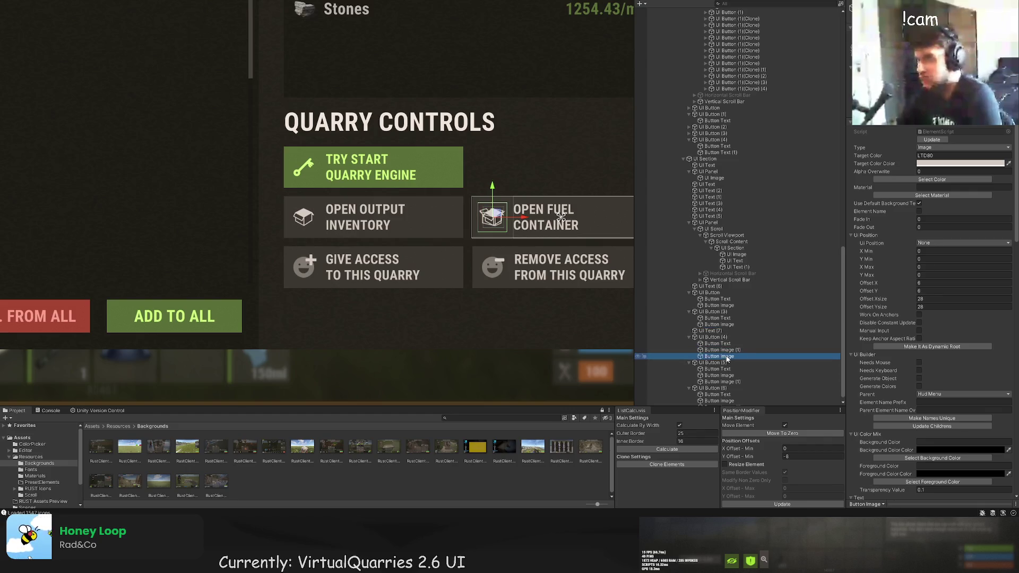
{"action": "key", "text": "Delete"}
Nudge the fuel button's box icon slightly left and frame the whole quarry panel.
{"action": "double_click", "coordinate": [730, 354]}
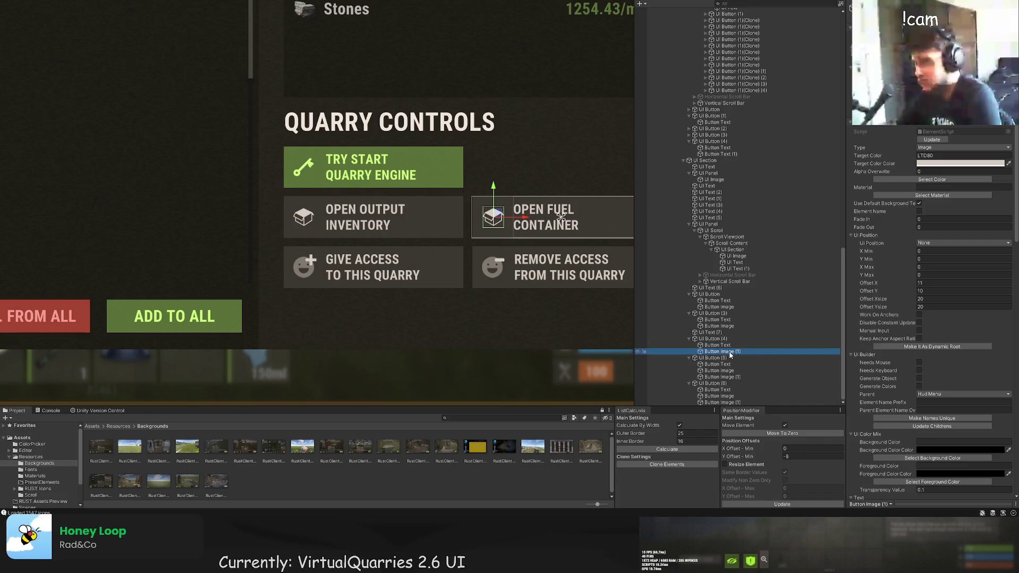
{"action": "left_click_drag", "start_coordinate": [479, 215], "coordinate": [476, 215]}
{"action": "left_click", "coordinate": [510, 226]}
{"action": "key", "text": "f"}
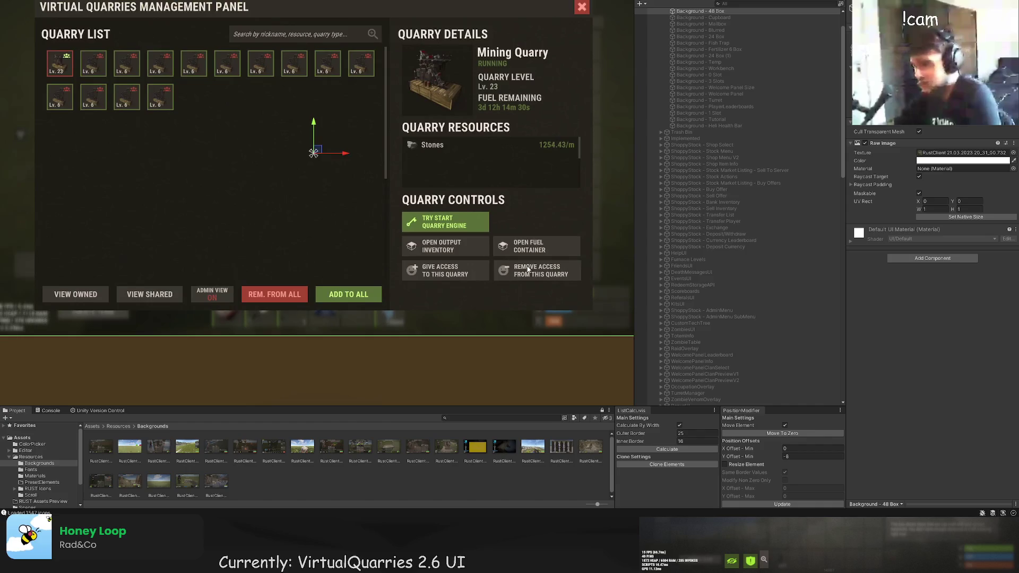
{"action": "left_click_drag", "start_coordinate": [542, 273], "coordinate": [528, 200]}
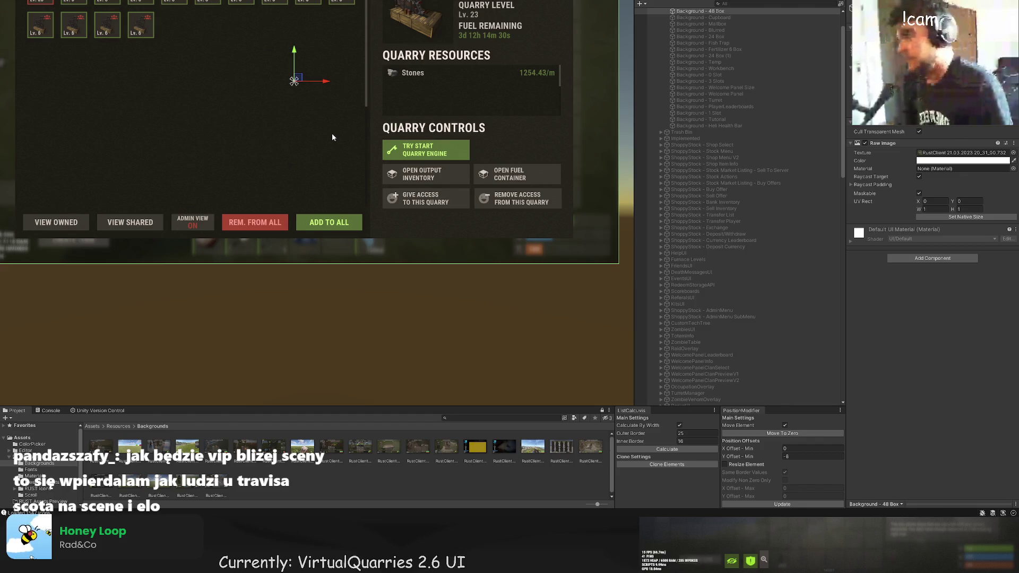
Enlarge the key icon on the start button slightly to 22×22.
{"action": "scroll", "coordinate": [339, 132], "scroll_direction": "up", "scroll_amount": 3}
{"action": "left_click", "coordinate": [721, 227]}
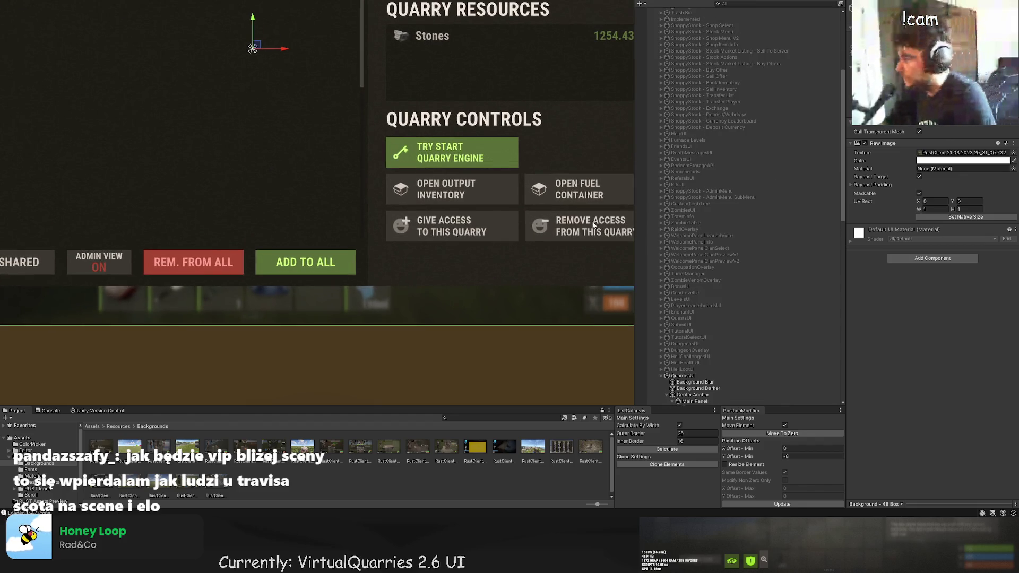
{"action": "left_click", "coordinate": [730, 356]}
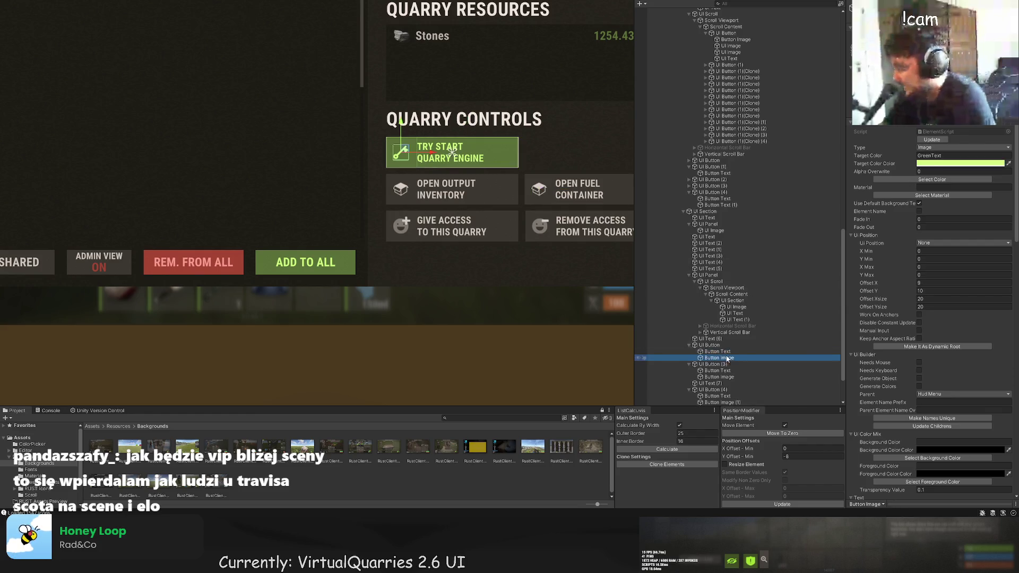
{"action": "scroll", "coordinate": [417, 162], "scroll_direction": "up", "scroll_amount": 2}
{"action": "scroll", "coordinate": [417, 162], "scroll_direction": "up", "scroll_amount": 3}
{"action": "left_click", "coordinate": [343, 116]}
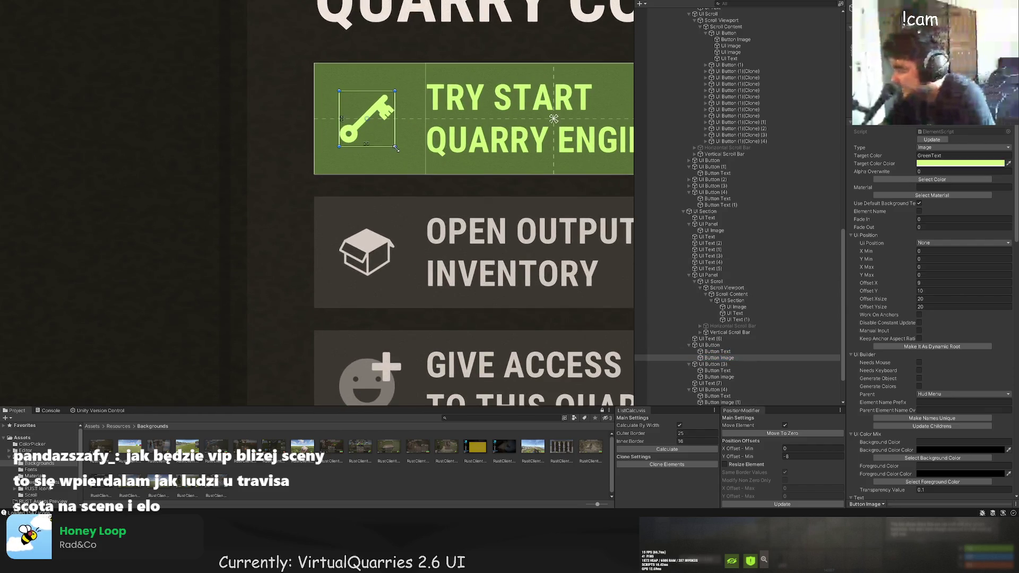
{"action": "left_click_drag", "start_coordinate": [340, 89], "coordinate": [337, 88]}
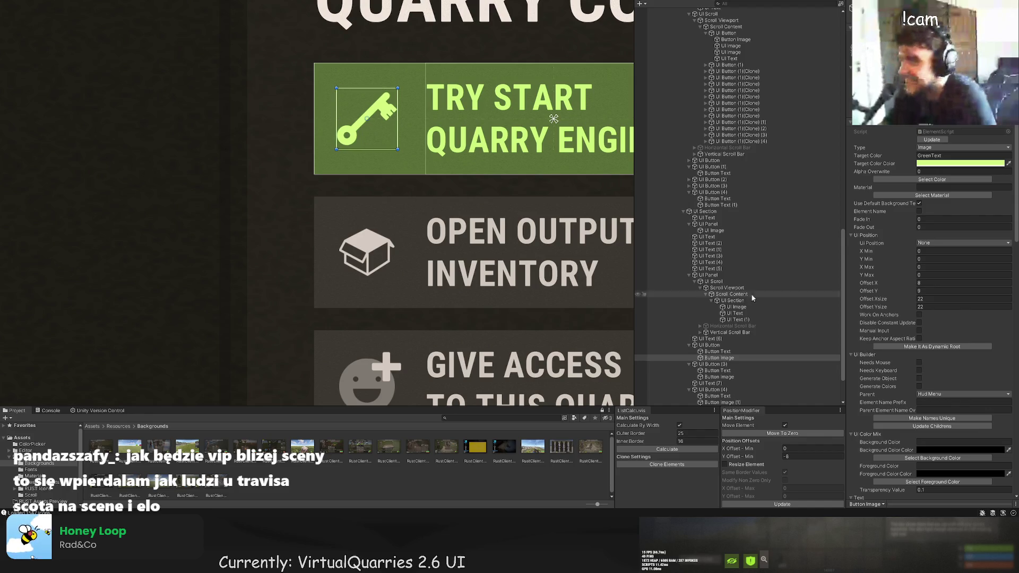
Enlarge the Open Output Inventory box icon to 22×22 at offset 8,8.
{"action": "left_click", "coordinate": [733, 377]}
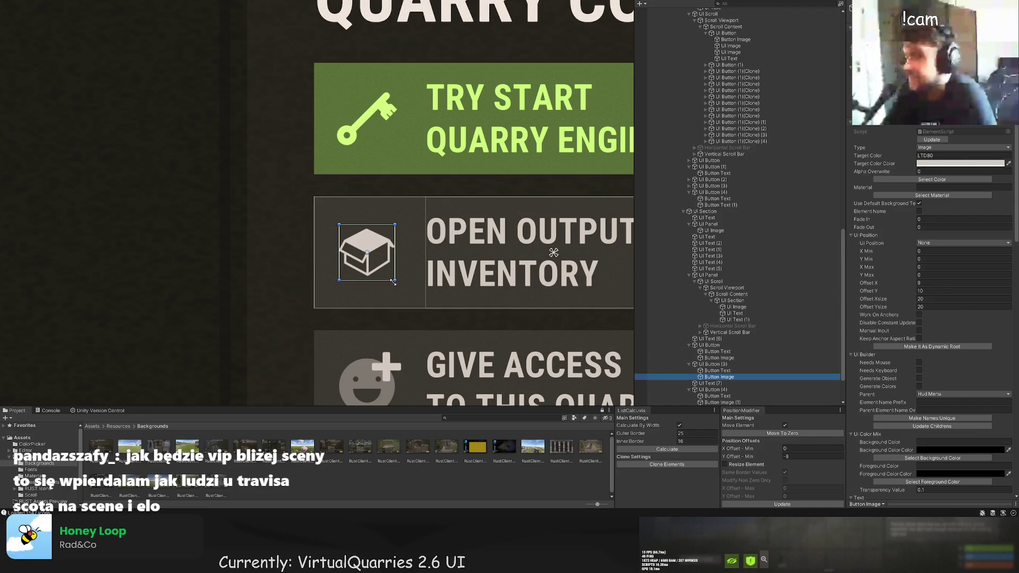
{"action": "left_click_drag", "start_coordinate": [394, 281], "coordinate": [399, 285]}
{"action": "left_click_drag", "start_coordinate": [338, 228], "coordinate": [337, 227]}
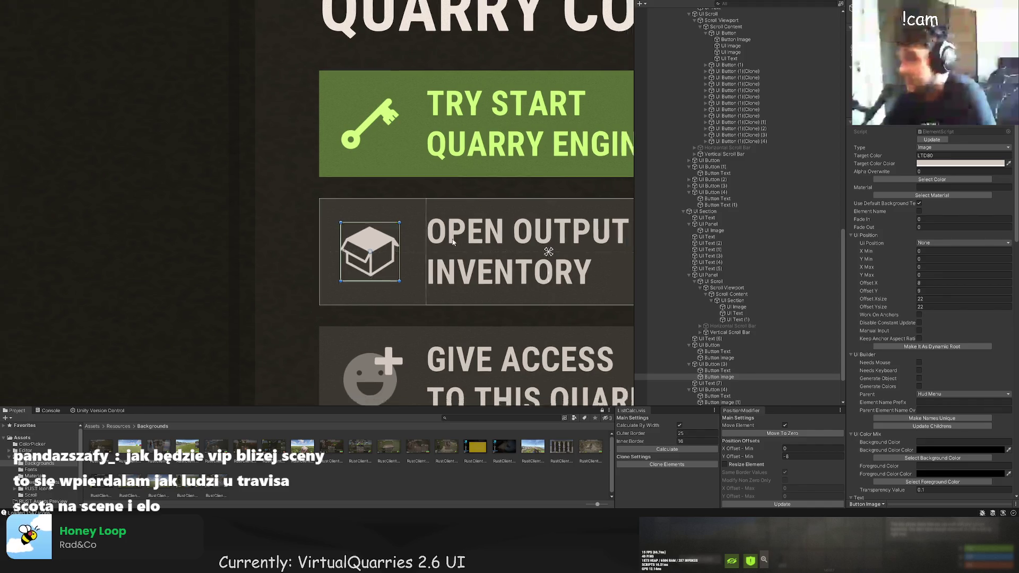
{"action": "scroll", "coordinate": [372, 239], "scroll_direction": "down", "scroll_amount": 2}
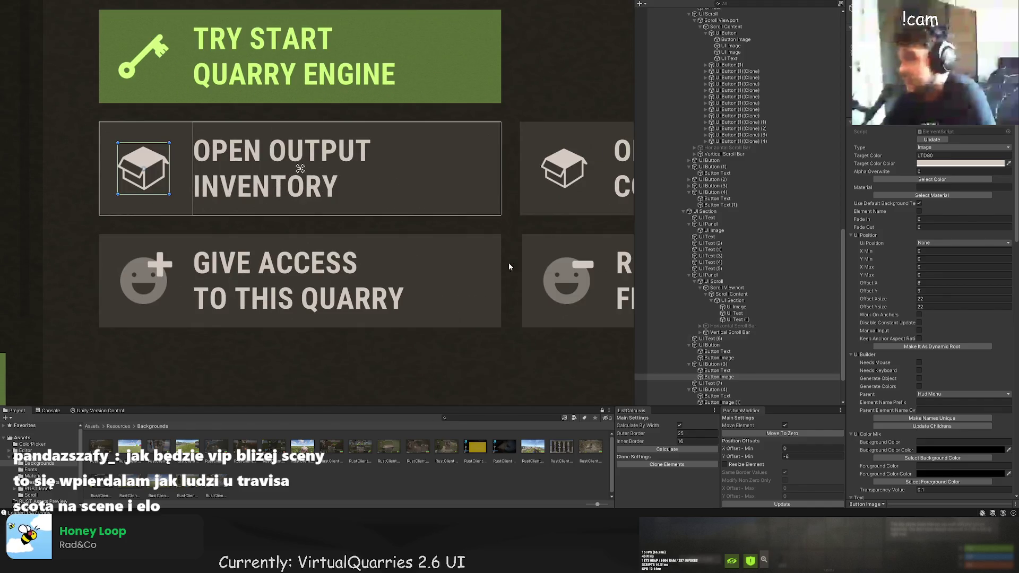
{"action": "left_click", "coordinate": [703, 385]}
{"action": "scroll", "coordinate": [575, 315], "scroll_direction": "down", "scroll_amount": 5}
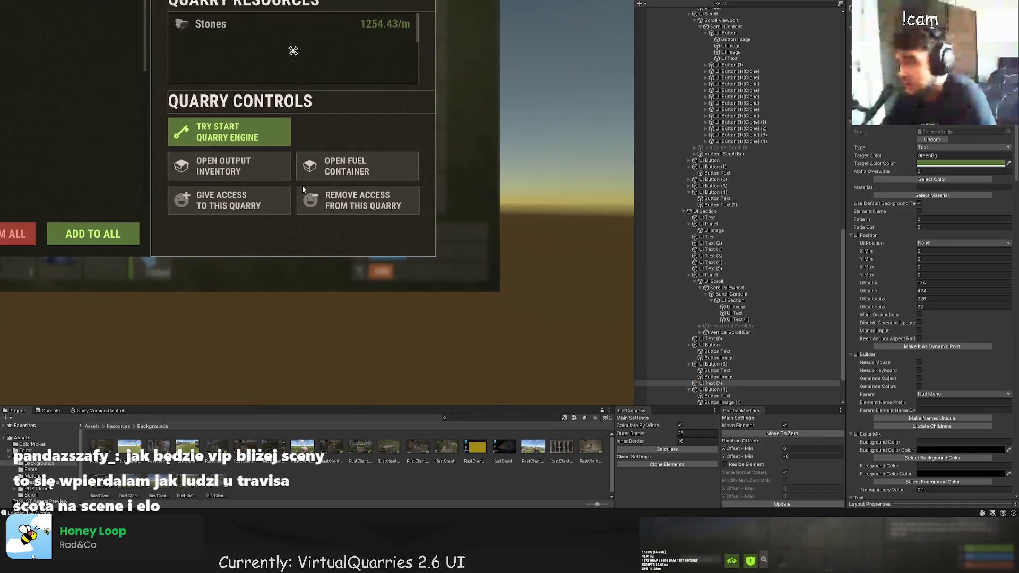
{"action": "scroll", "coordinate": [308, 178], "scroll_direction": "down", "scroll_amount": 5}
Move UI Text (7) up into the UI Section in the Hierarchy.
{"action": "left_click", "coordinate": [715, 385]}
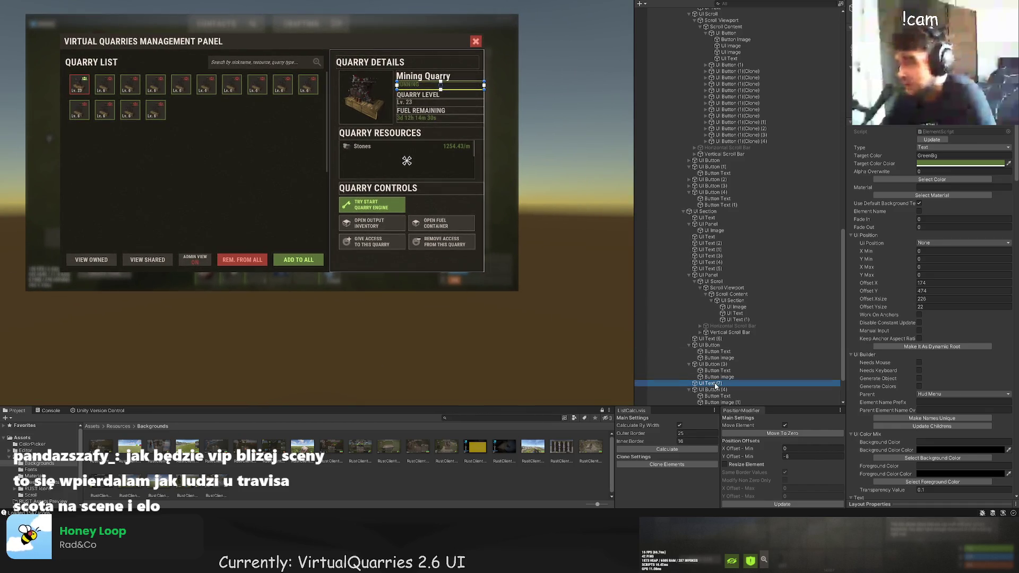
{"action": "left_click_drag", "start_coordinate": [715, 386], "coordinate": [711, 224]}
{"action": "left_click", "coordinate": [719, 391]}
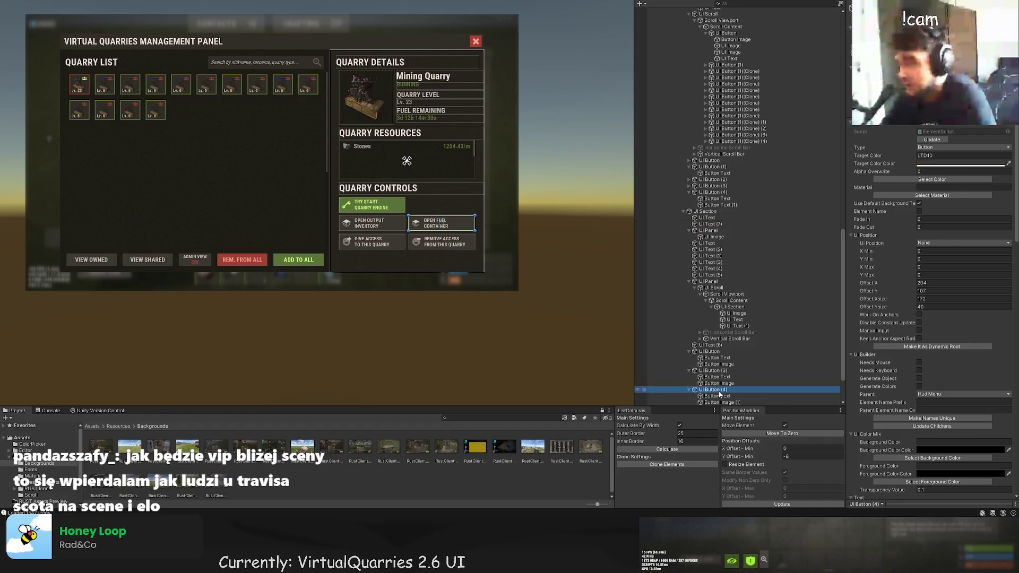
{"action": "left_click", "coordinate": [719, 402]}
{"action": "scroll", "coordinate": [345, 187], "scroll_direction": "up", "scroll_amount": 5}
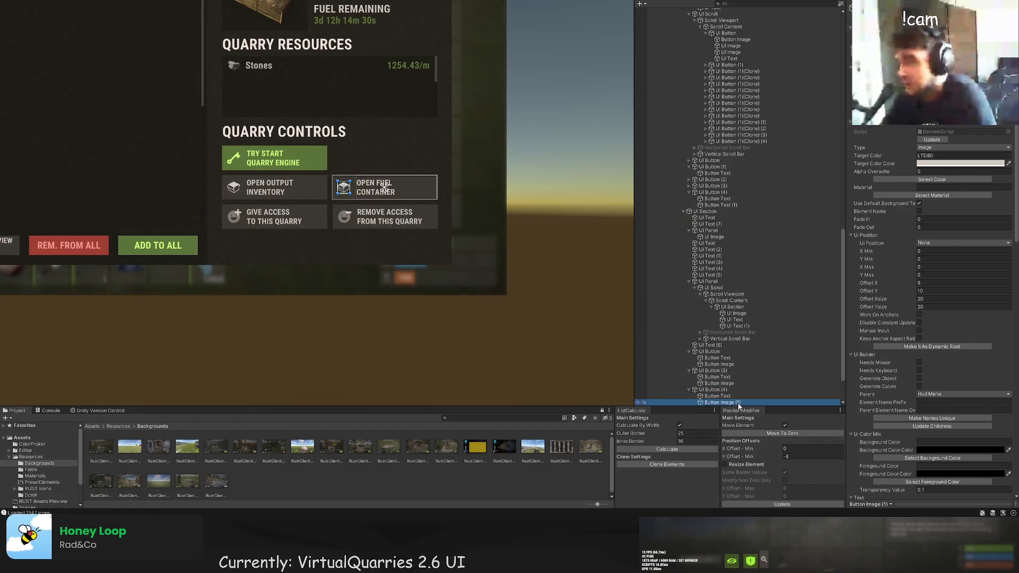
{"action": "scroll", "coordinate": [345, 188], "scroll_direction": "up", "scroll_amount": 3}
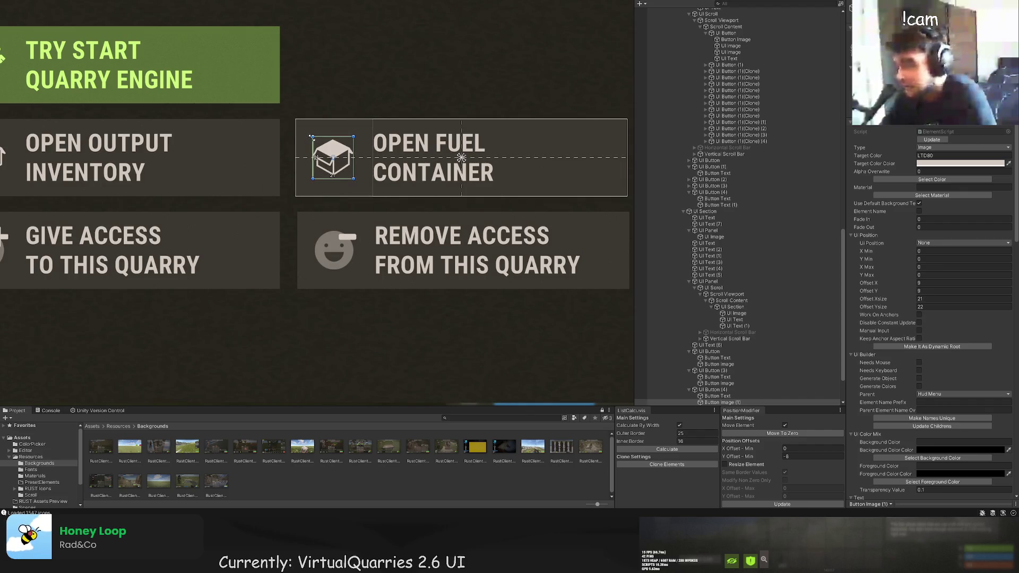
{"action": "scroll", "coordinate": [725, 369], "scroll_direction": "down", "scroll_amount": 5}
Nudge the Give Access button's icon a few pixels left to align with the other icons.
{"action": "left_click", "coordinate": [719, 370]}
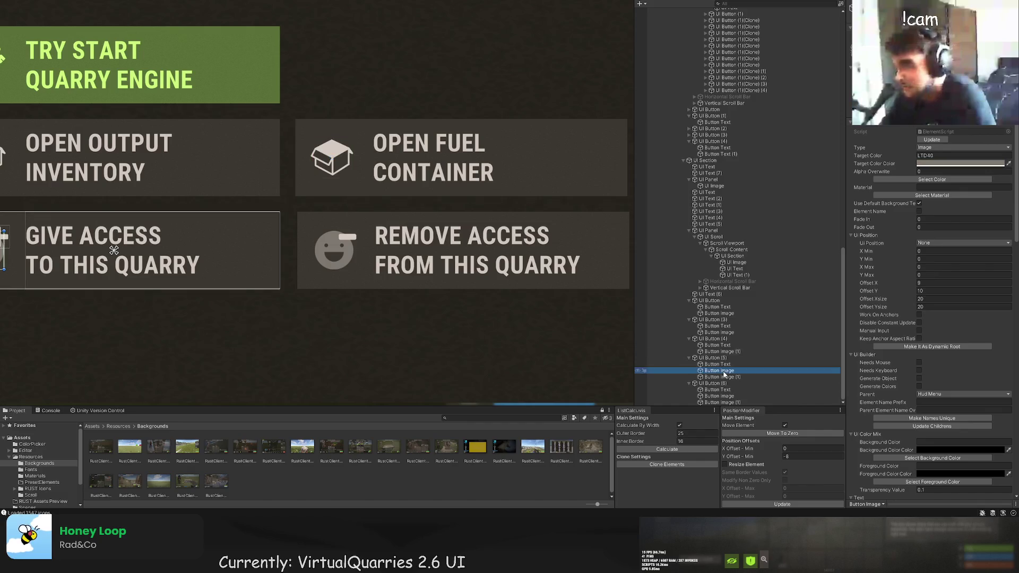
{"action": "key", "text": "f"}
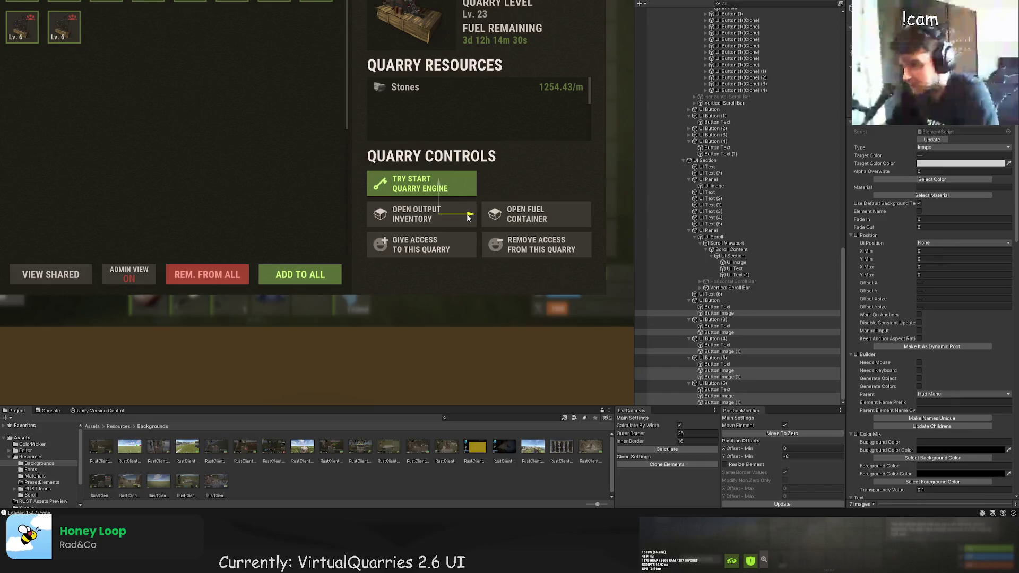
{"action": "left_click_drag", "start_coordinate": [468, 217], "coordinate": [479, 219]}
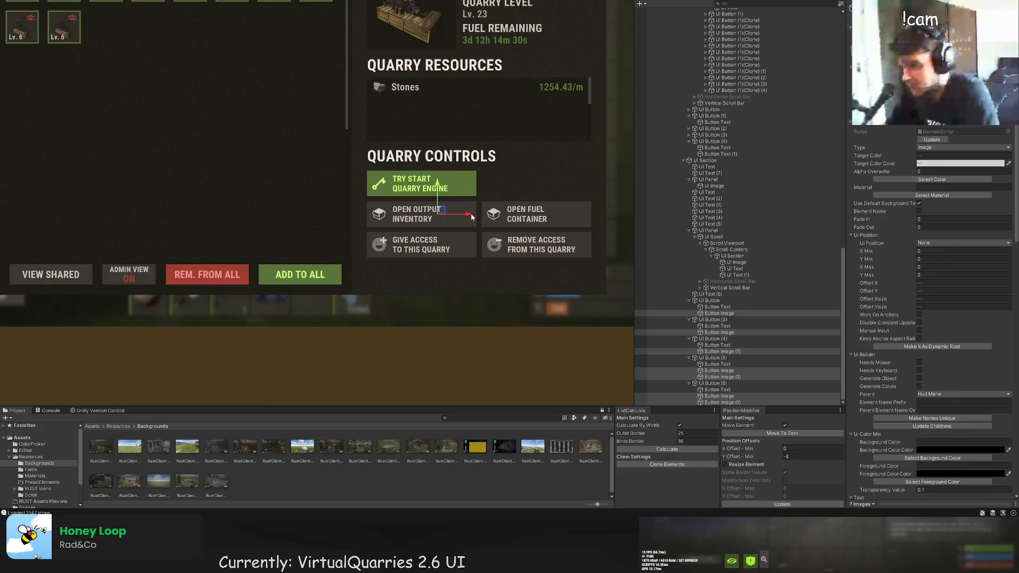
{"action": "left_click", "coordinate": [589, 178]}
{"action": "scroll", "coordinate": [597, 204], "scroll_direction": "down", "scroll_amount": 3}
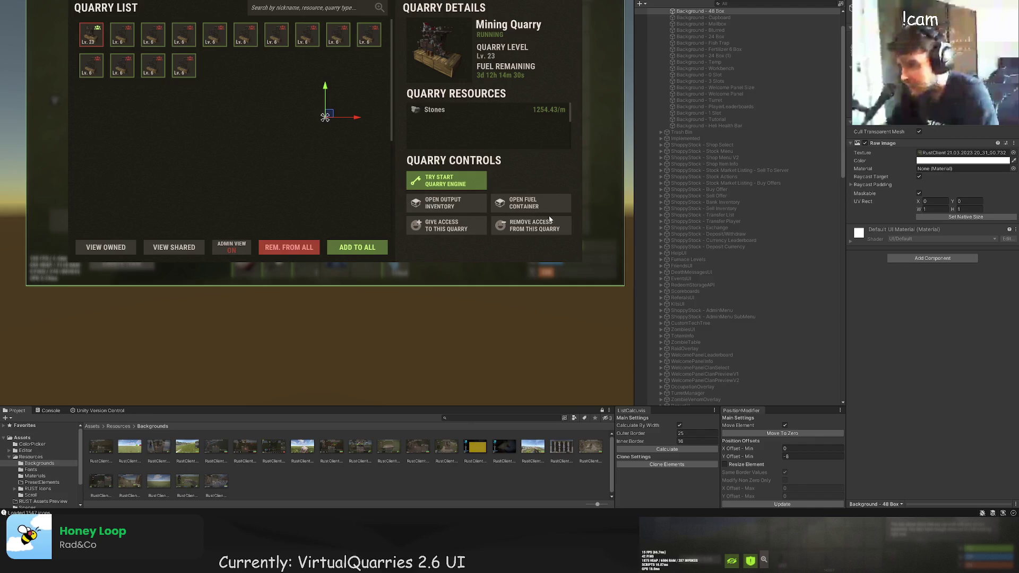
{"action": "scroll", "coordinate": [566, 225], "scroll_direction": "up", "scroll_amount": 3}
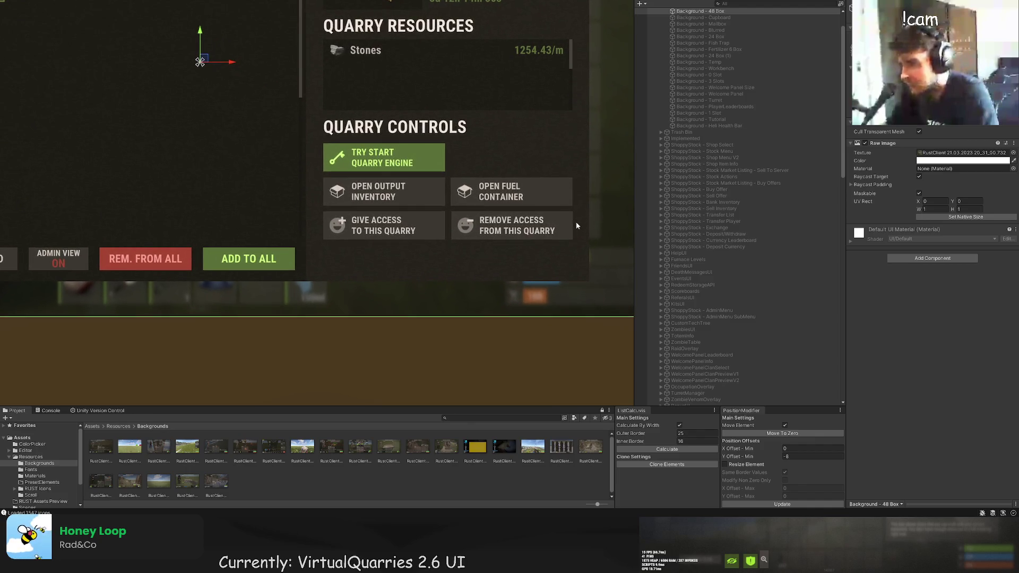
{"action": "scroll", "coordinate": [567, 240], "scroll_direction": "down", "scroll_amount": 1}
{"action": "scroll", "coordinate": [747, 308], "scroll_direction": "down", "scroll_amount": 10}
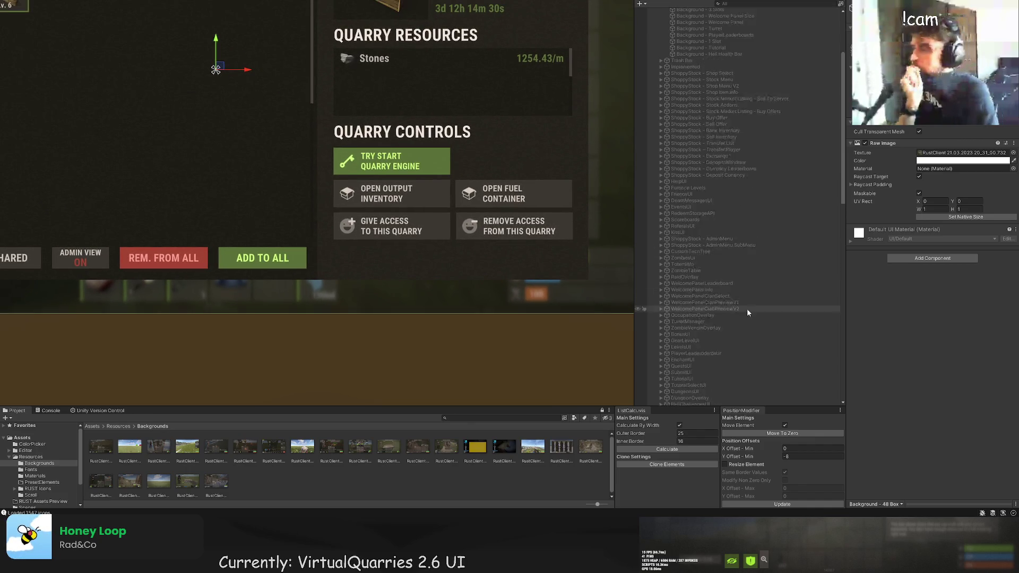
{"action": "scroll", "coordinate": [742, 340], "scroll_direction": "down", "scroll_amount": 10}
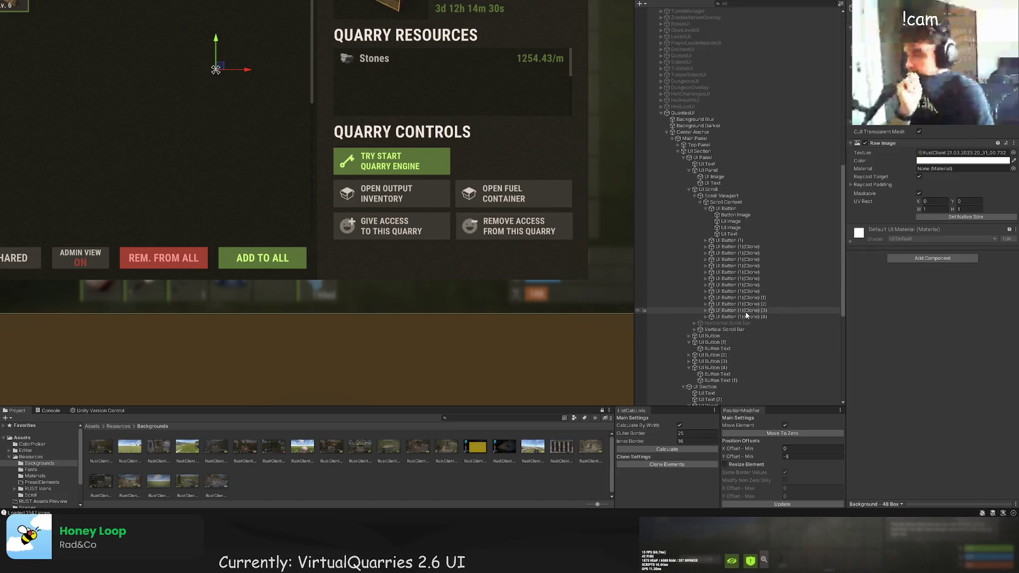
{"action": "scroll", "coordinate": [767, 316], "scroll_direction": "down", "scroll_amount": 1}
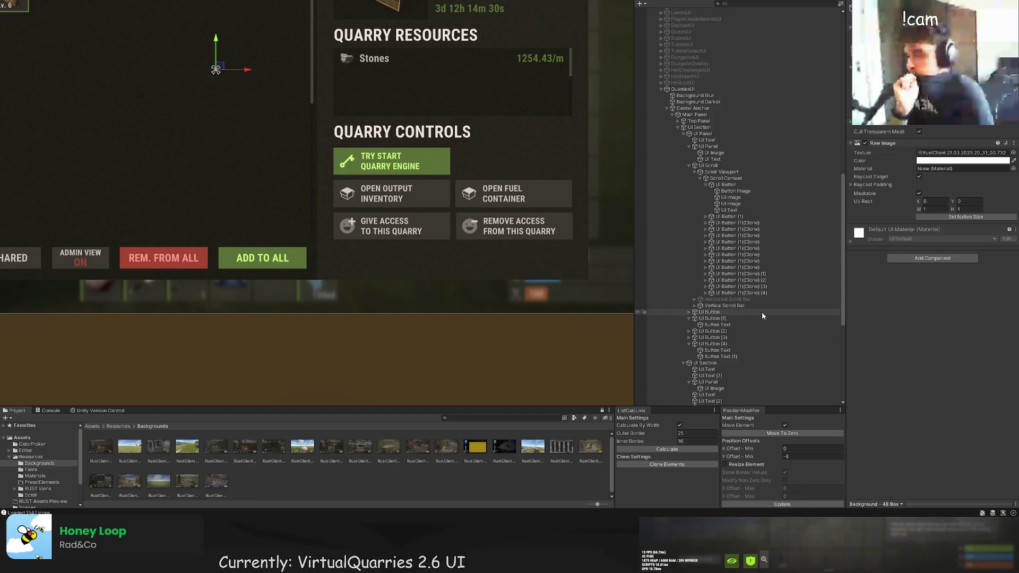
{"action": "left_click", "coordinate": [735, 209]}
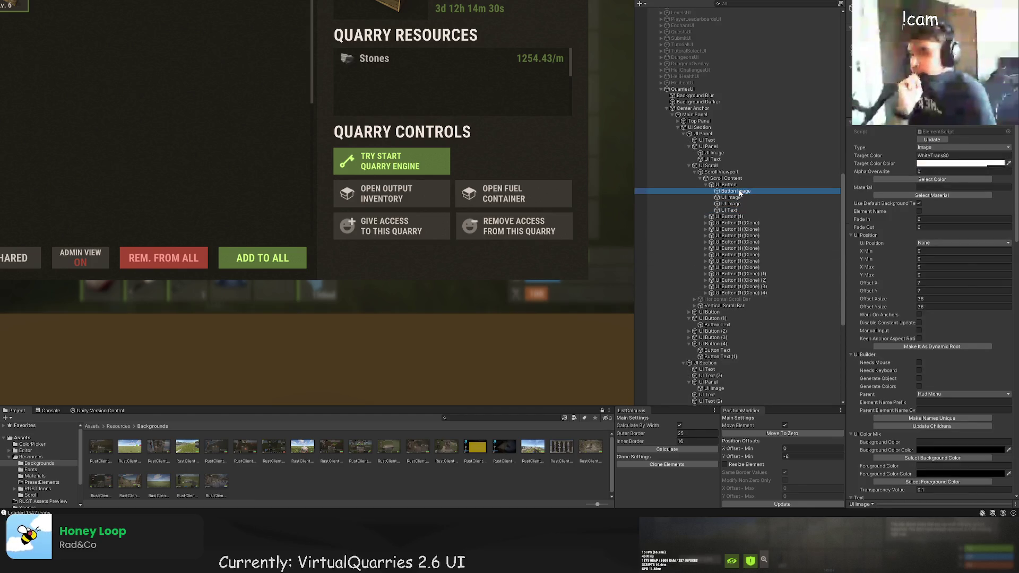
{"action": "key", "text": "Up"}
{"action": "key", "text": "Up"}
{"action": "key", "text": "Up"}
{"action": "left_click_drag", "start_coordinate": [540, 161], "coordinate": [507, 220]}
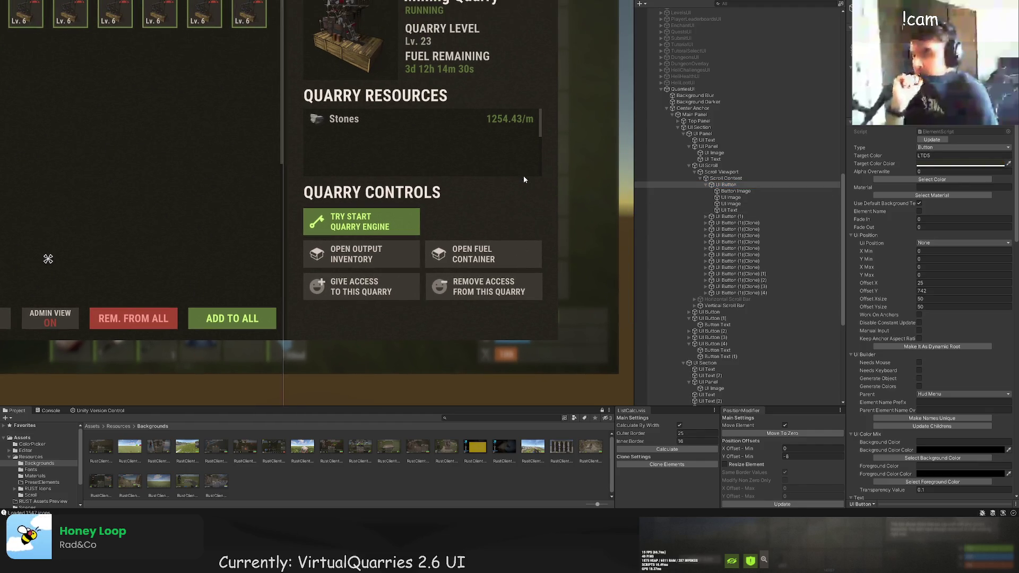
{"action": "left_click", "coordinate": [748, 205]}
{"action": "key", "text": "Up"}
{"action": "key", "text": "Up"}
{"action": "key", "text": "Up"}
{"action": "key", "text": "Down"}
{"action": "key", "text": "Down"}
{"action": "key", "text": "Down"}
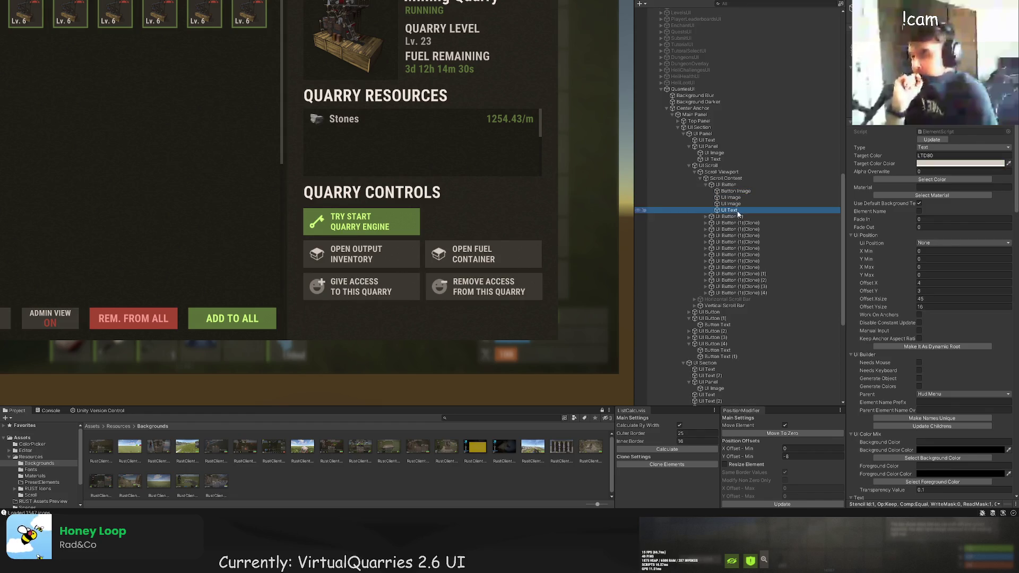
{"action": "left_click", "coordinate": [726, 312]}
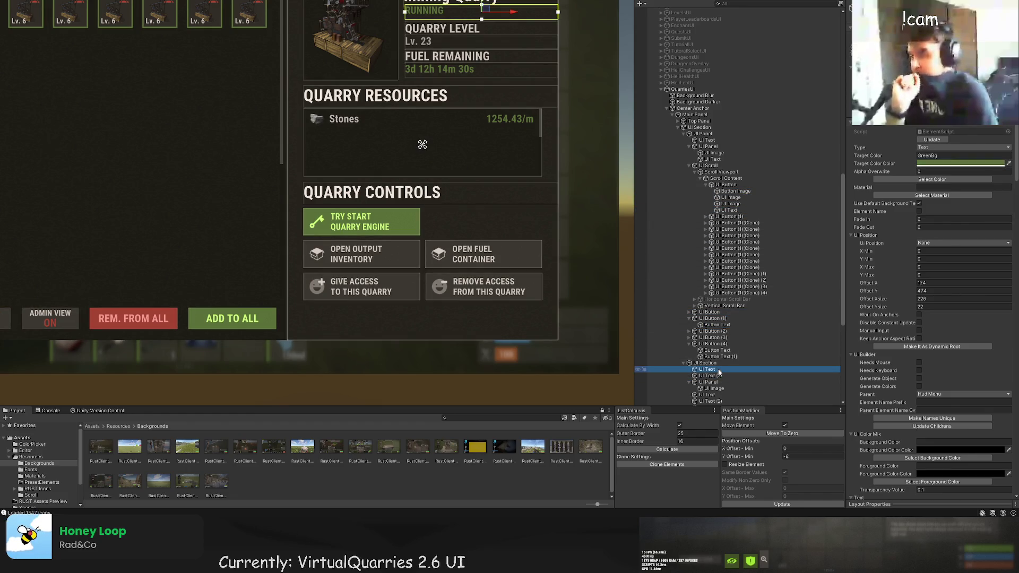
{"action": "left_click", "coordinate": [722, 395]}
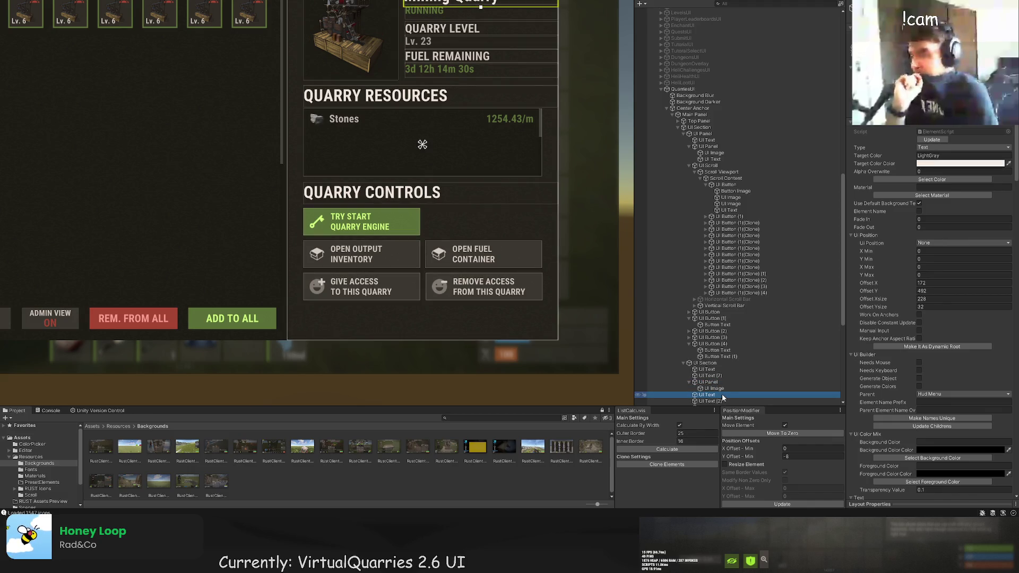
{"action": "left_click", "coordinate": [725, 382]}
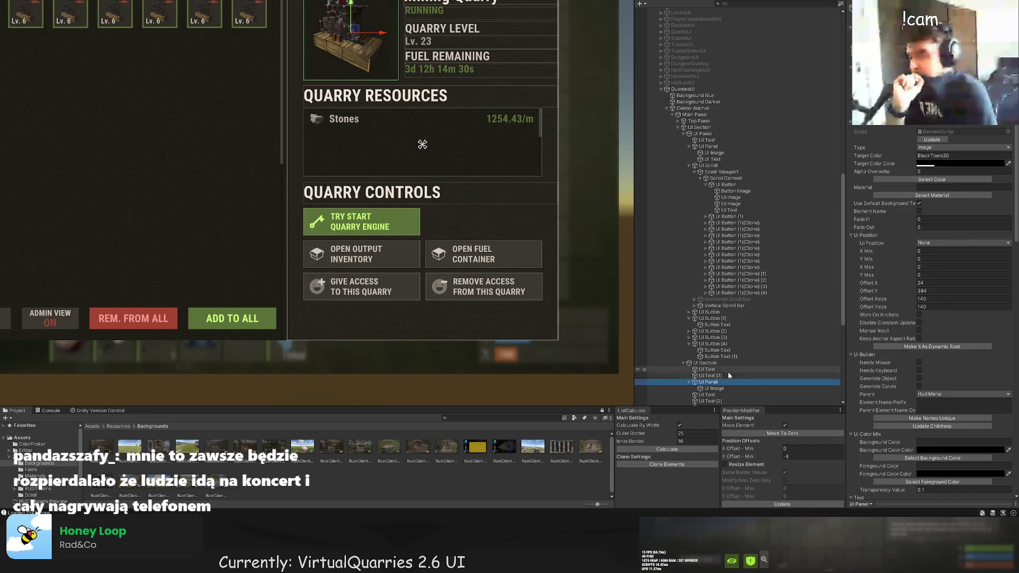
{"action": "scroll", "coordinate": [728, 371], "scroll_direction": "down", "scroll_amount": 3}
{"action": "left_click", "coordinate": [727, 369]}
{"action": "scroll", "coordinate": [727, 350], "scroll_direction": "down", "scroll_amount": 3}
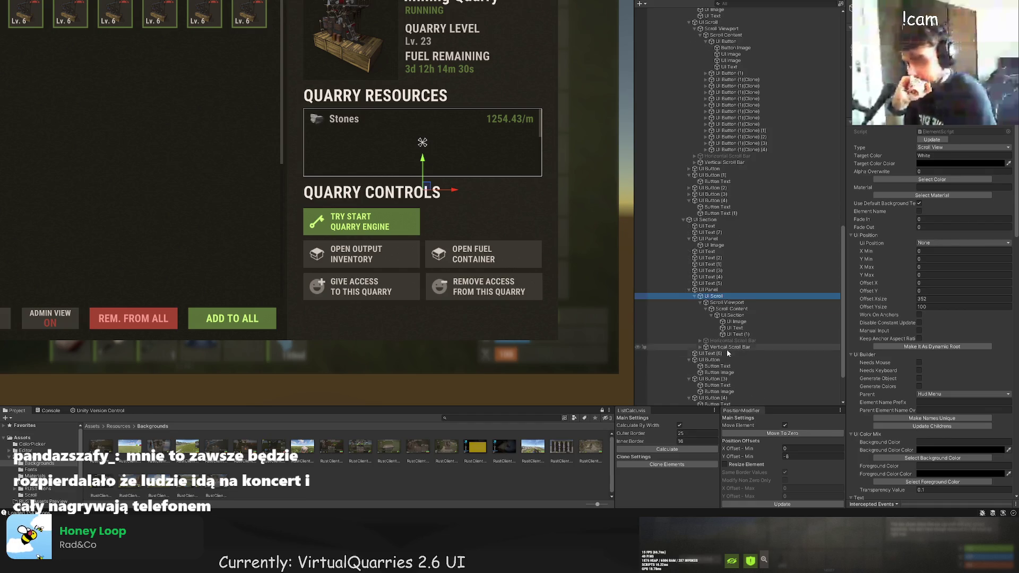
{"action": "left_click", "coordinate": [727, 353]}
{"action": "key", "text": "f"}
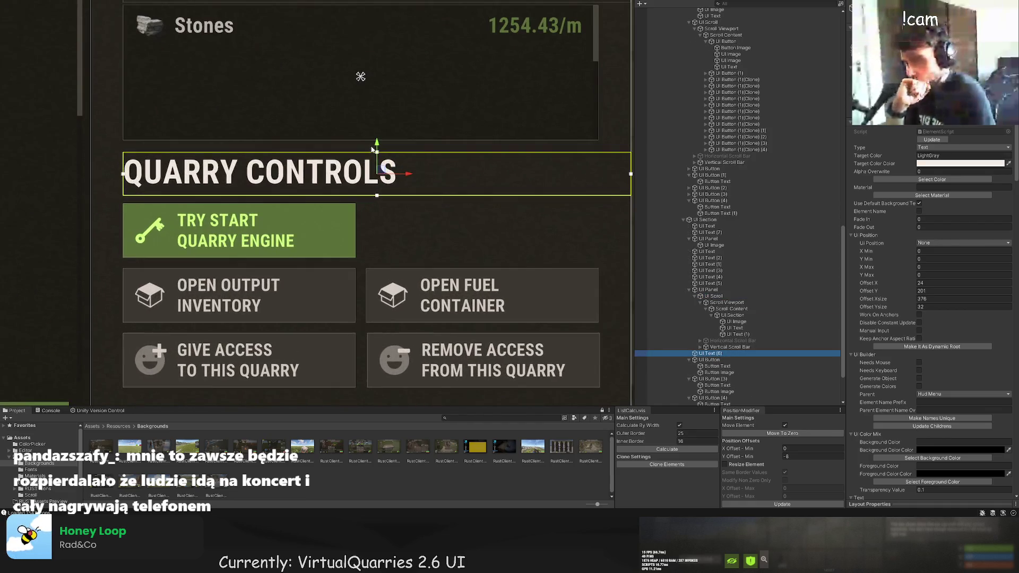
Duplicate the QUARRY CONTROLS heading and place the copy right of the start button.
{"action": "key", "text": "ctrl+d"}
{"action": "left_click_drag", "start_coordinate": [373, 150], "coordinate": [378, 194]}
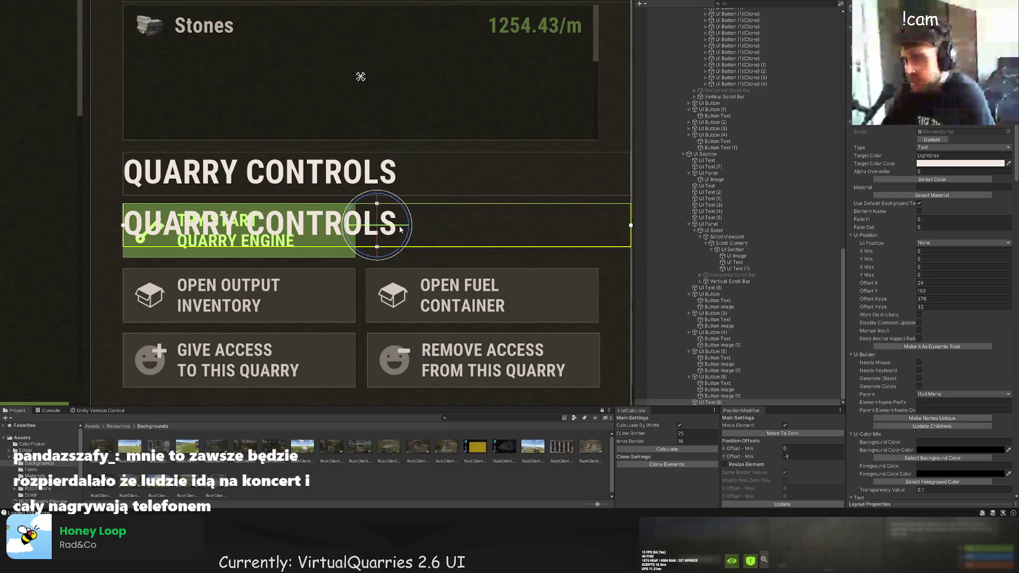
{"action": "mouse_move", "coordinate": [407, 227]}
{"action": "left_mouse_down"}
{"action": "mouse_move", "coordinate": [707, 240]}
{"action": "mouse_move", "coordinate": [647, 237]}
{"action": "left_mouse_up"}
{"action": "scroll", "coordinate": [867, 341], "scroll_direction": "down", "scroll_amount": 5}
{"action": "scroll", "coordinate": [876, 337], "scroll_direction": "down", "scroll_amount": 5}
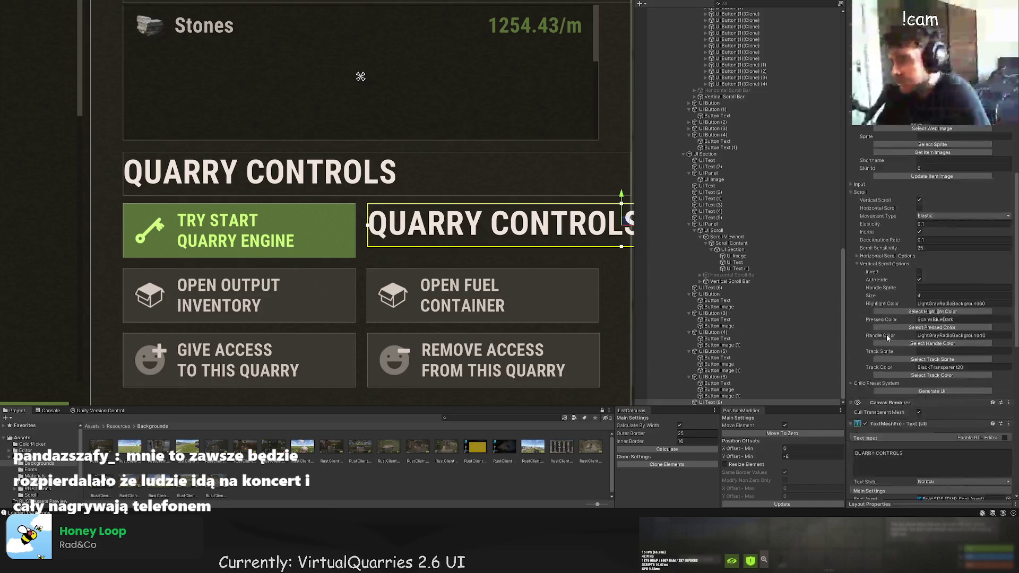
Change the copied label's text to CAN'T START ENGINE with font size 17.
{"action": "left_click", "coordinate": [892, 290]}
{"action": "key", "text": "ctrl+a"}
{"action": "type", "text": "CAN't"}
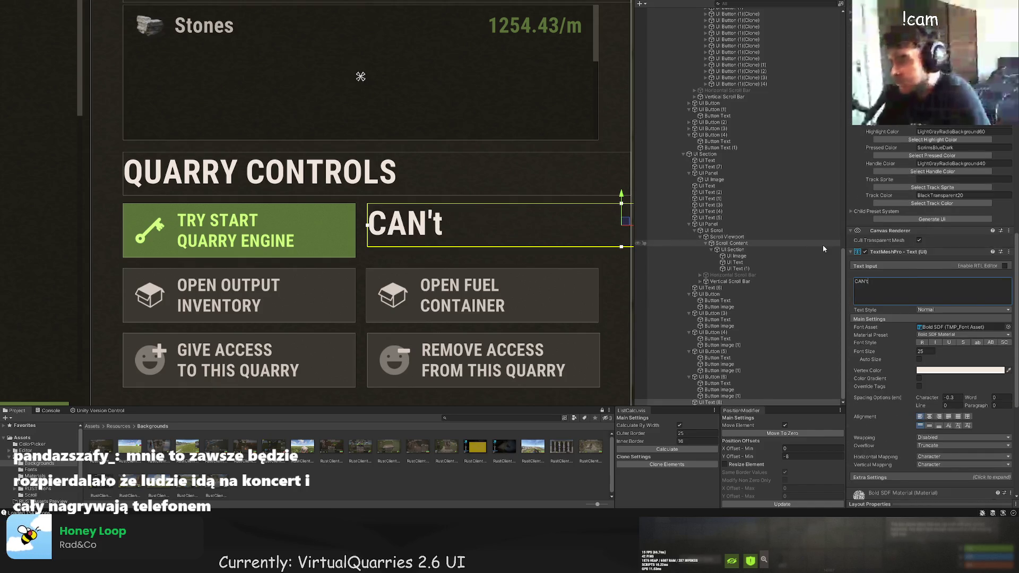
{"action": "key", "text": "BackSpace"}
{"action": "type", "text": "T START ENGINE"}
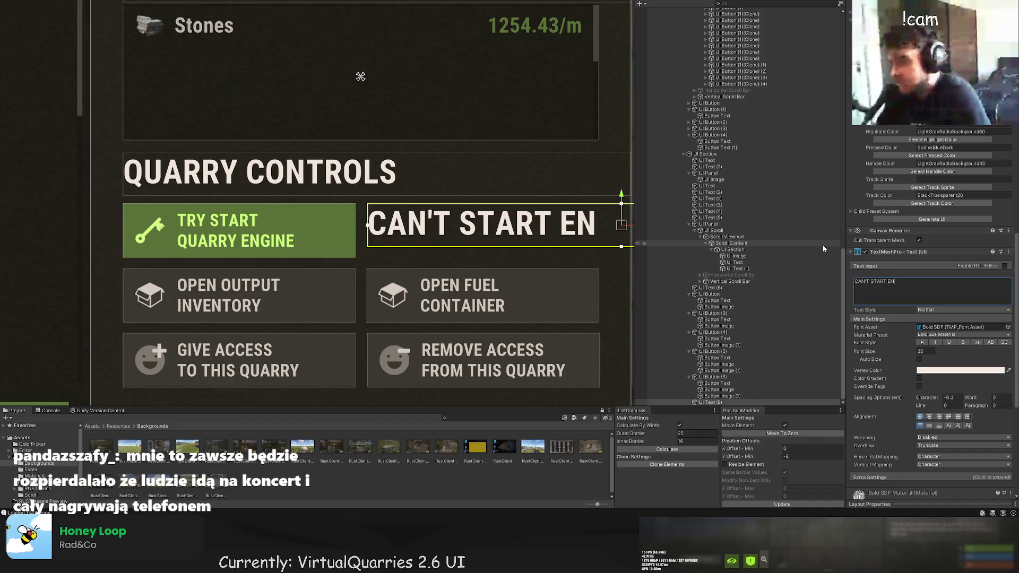
{"action": "left_click", "coordinate": [918, 351]}
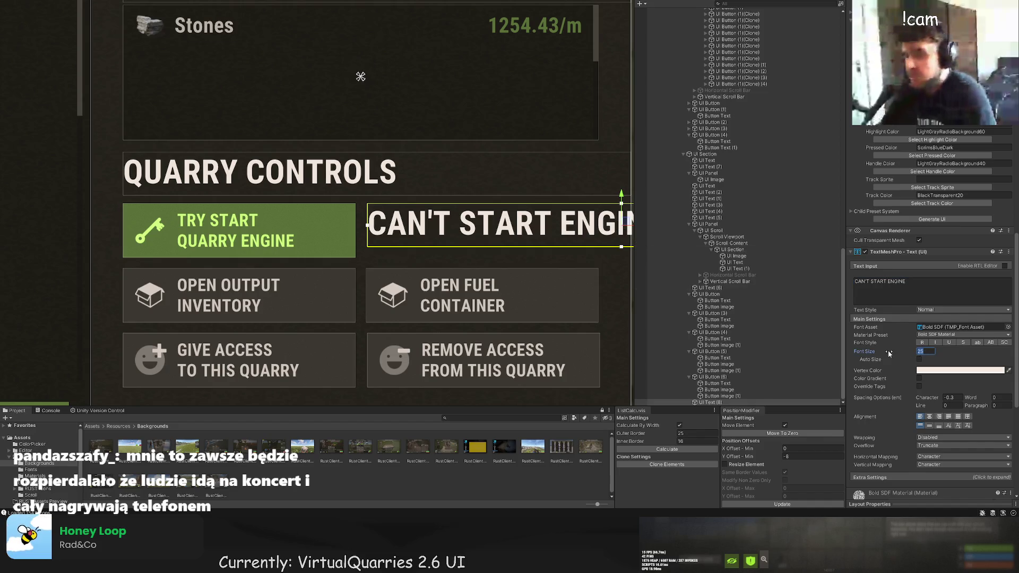
{"action": "type", "text": "17"}
{"action": "scroll", "coordinate": [461, 278], "scroll_direction": "down", "scroll_amount": 2}
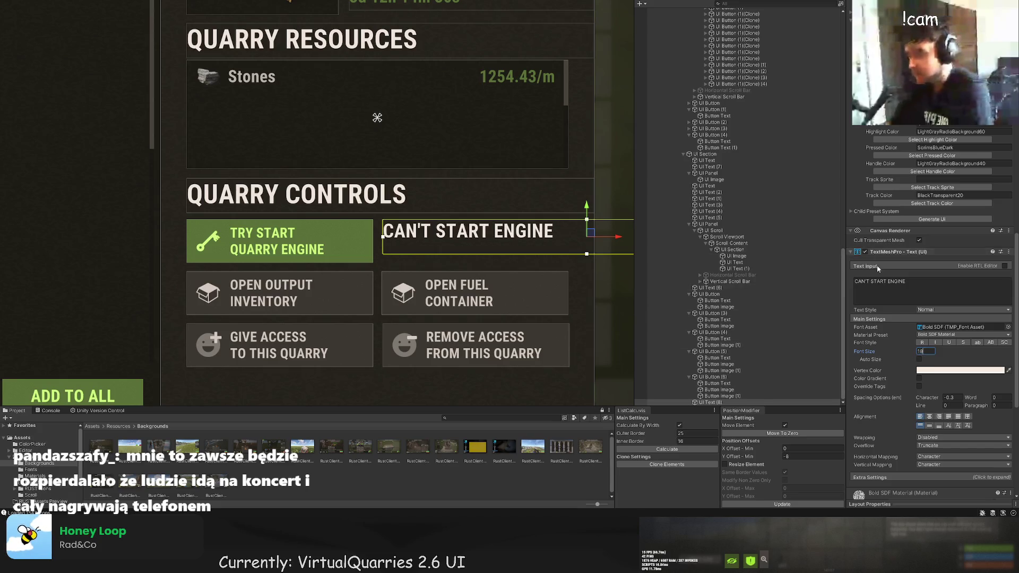
{"action": "scroll", "coordinate": [929, 269], "scroll_direction": "up", "scroll_amount": 10}
{"action": "scroll", "coordinate": [932, 249], "scroll_direction": "up", "scroll_amount": 10}
Colour the CAN'T START ENGINE label RedBg, bottom-align its text, and duplicate it.
{"action": "left_click", "coordinate": [913, 180]}
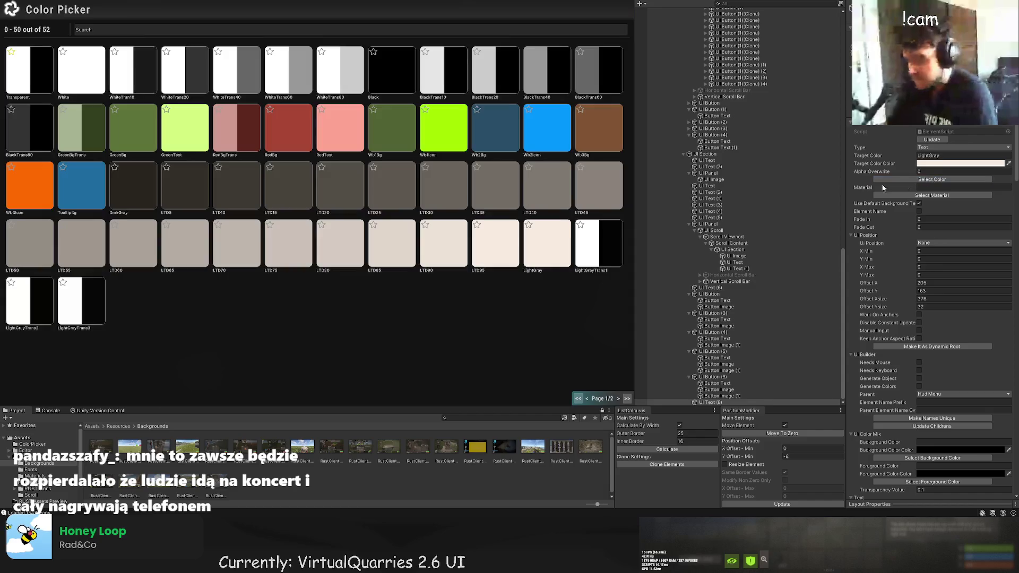
{"action": "left_click", "coordinate": [268, 149]}
{"action": "scroll", "coordinate": [376, 251], "scroll_direction": "up", "scroll_amount": 3}
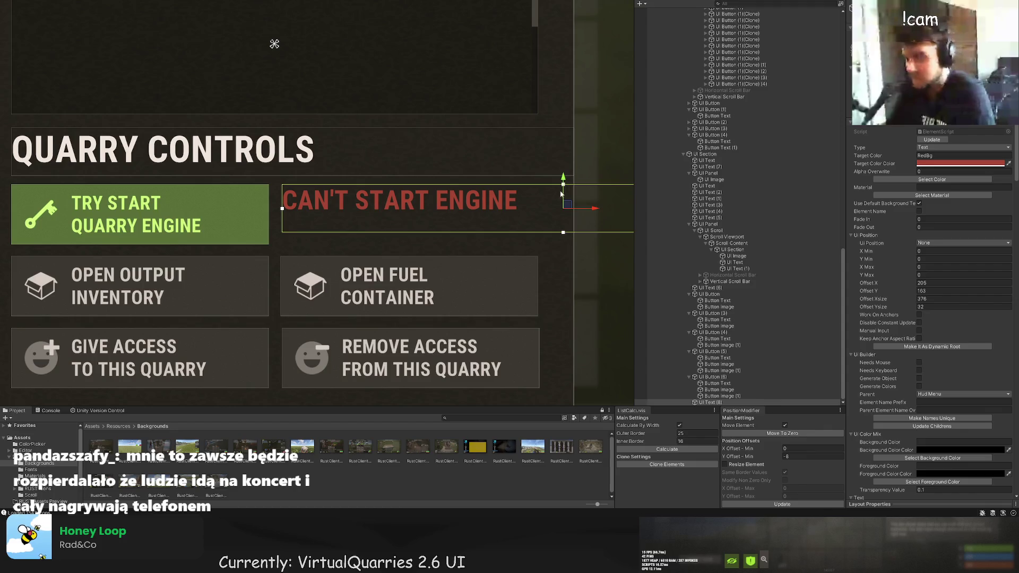
{"action": "scroll", "coordinate": [908, 325], "scroll_direction": "down", "scroll_amount": 5}
{"action": "scroll", "coordinate": [908, 324], "scroll_direction": "down", "scroll_amount": 10}
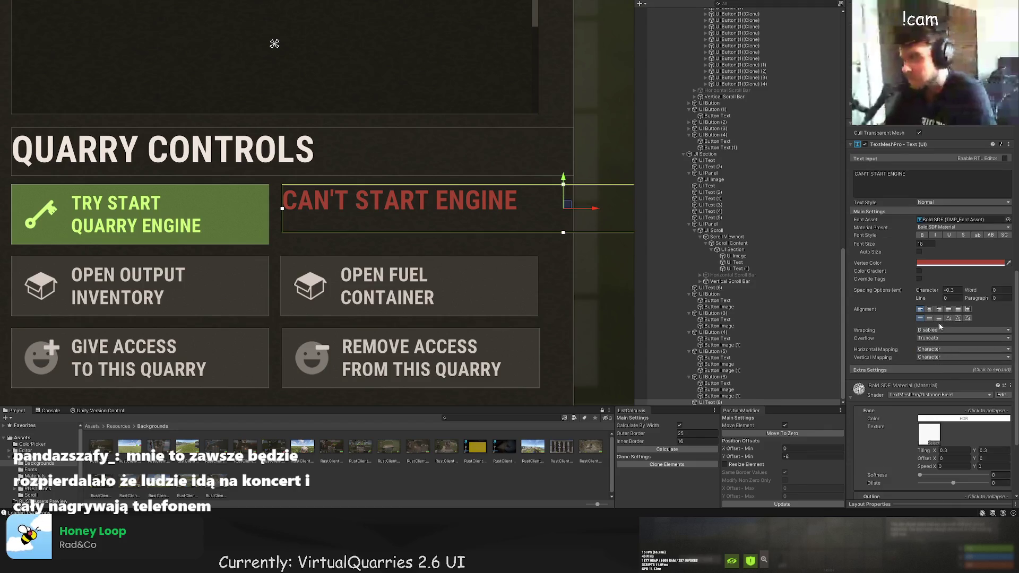
{"action": "left_click", "coordinate": [939, 319]}
{"action": "key", "text": "ctrl+d"}
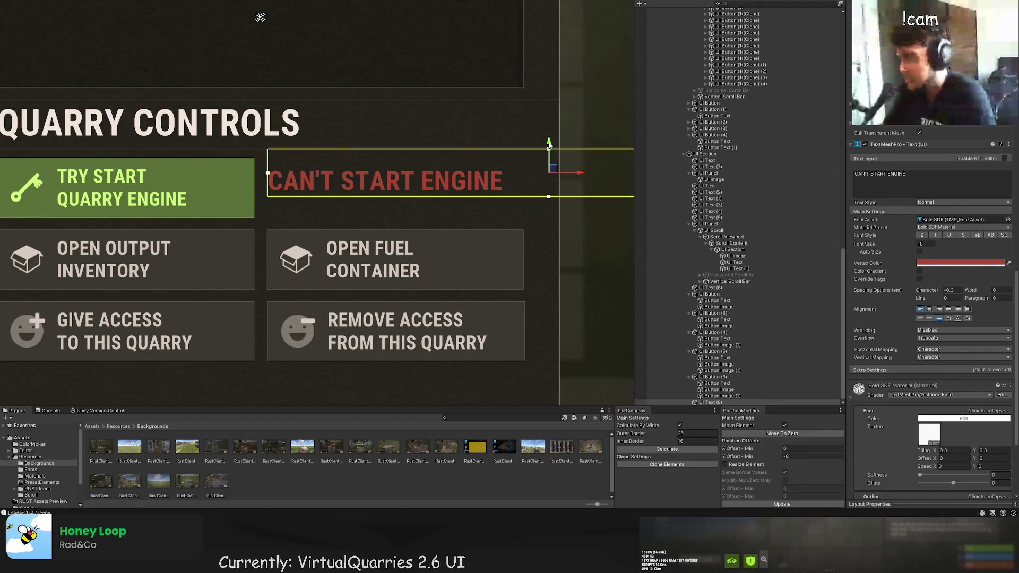
Move the label copy below the original, top-align it, and change its text to NOT ENOUGH FUEL.
{"action": "left_click_drag", "start_coordinate": [549, 157], "coordinate": [542, 190]}
{"action": "scroll", "coordinate": [874, 422], "scroll_direction": "down", "scroll_amount": 10}
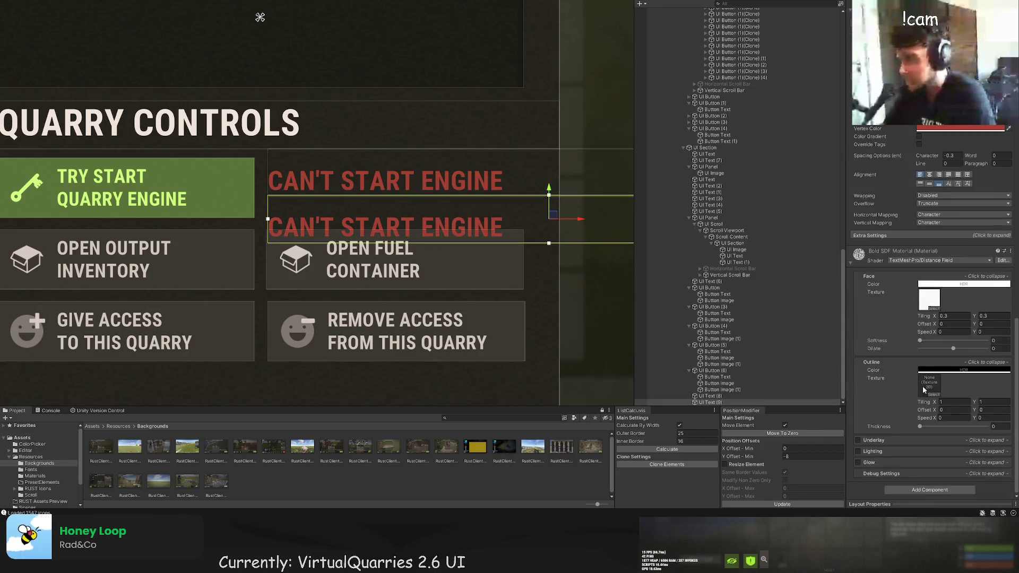
{"action": "left_click", "coordinate": [921, 184]}
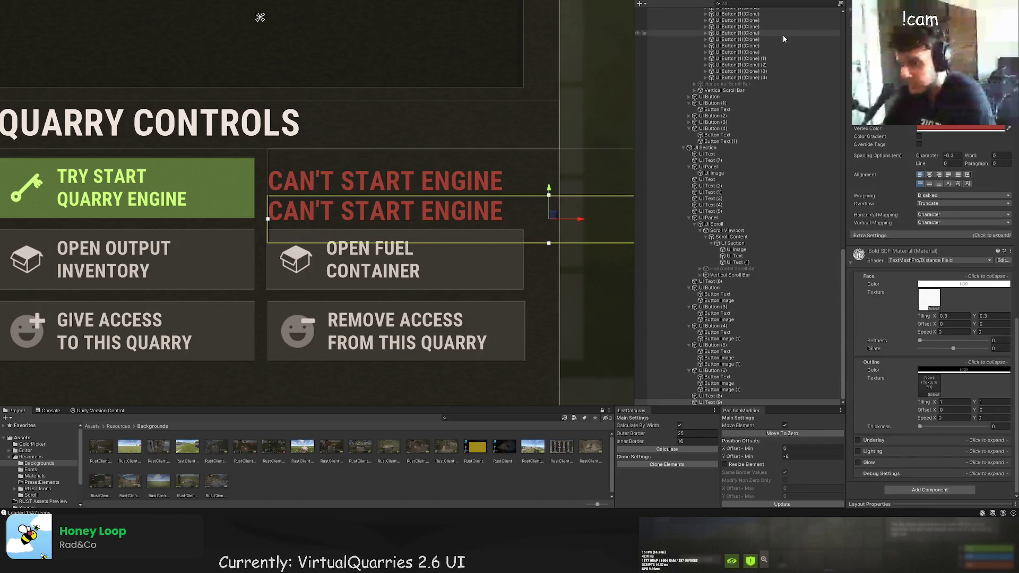
{"action": "key", "text": "ctrl+a"}
{"action": "type", "text": "NOT ENOUGH FUEL"}
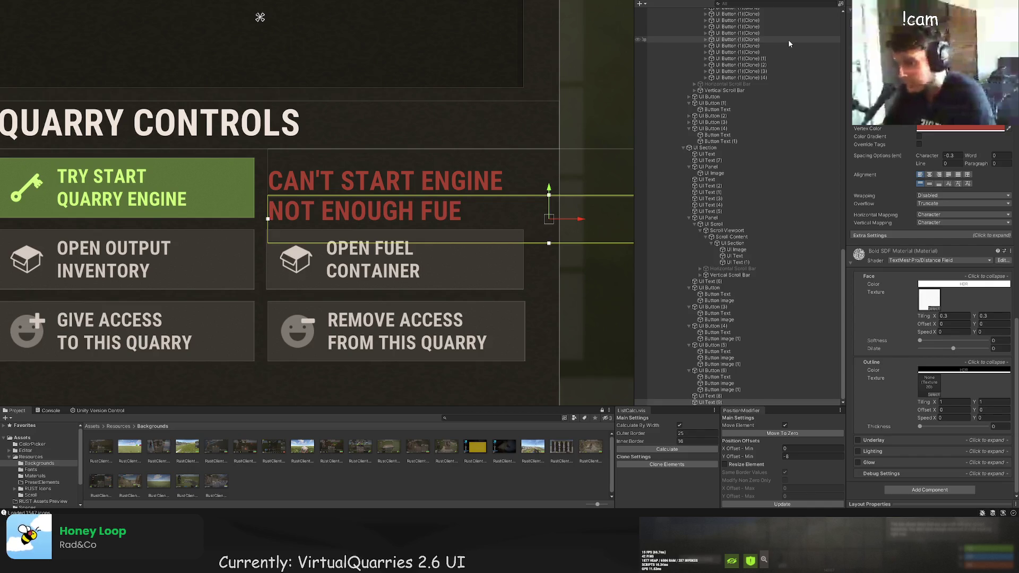
Give the NOT ENOUGH FUEL label the RedText colour and font size 14.
{"action": "scroll", "coordinate": [963, 149], "scroll_direction": "up", "scroll_amount": 5}
{"action": "scroll", "coordinate": [964, 148], "scroll_direction": "up", "scroll_amount": 10}
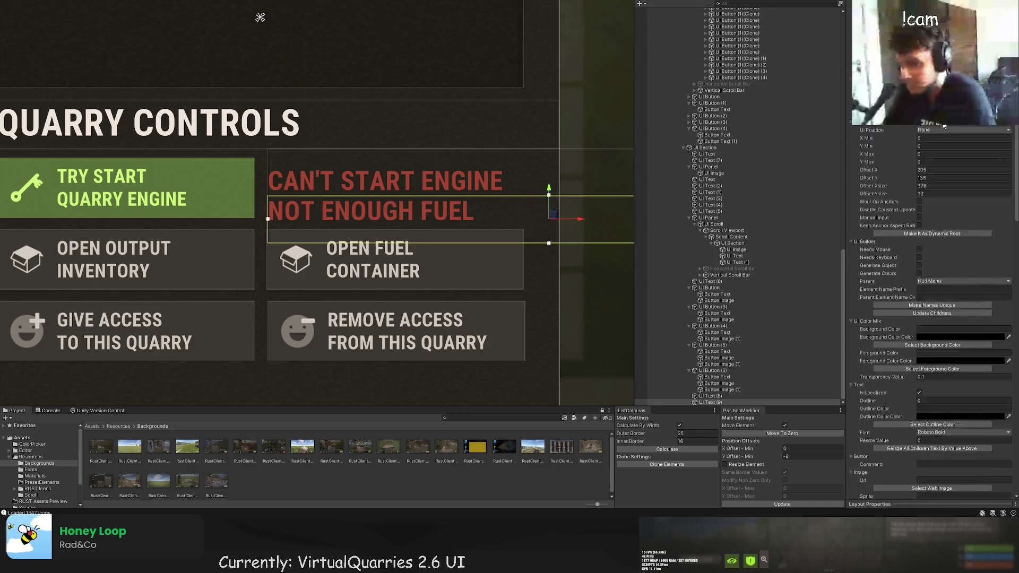
{"action": "left_click", "coordinate": [933, 153]}
{"action": "left_click", "coordinate": [340, 127]}
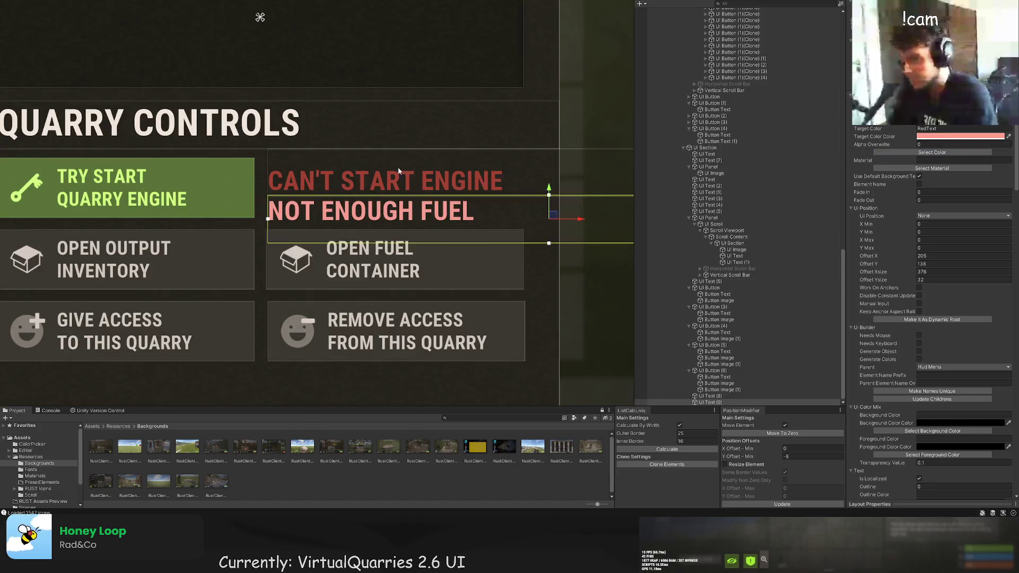
{"action": "scroll", "coordinate": [955, 227], "scroll_direction": "down", "scroll_amount": 10}
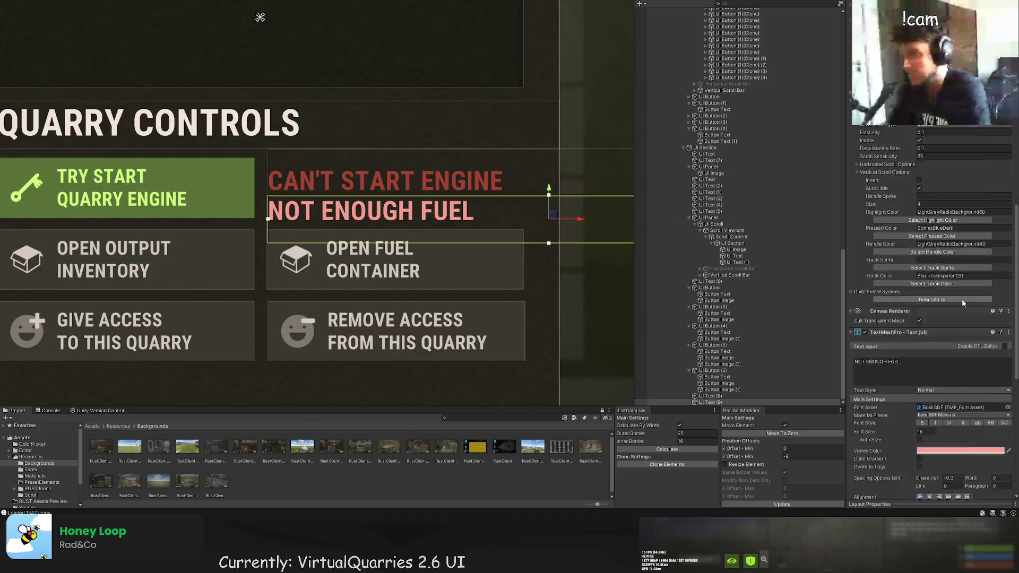
{"action": "type", "text": "15"}
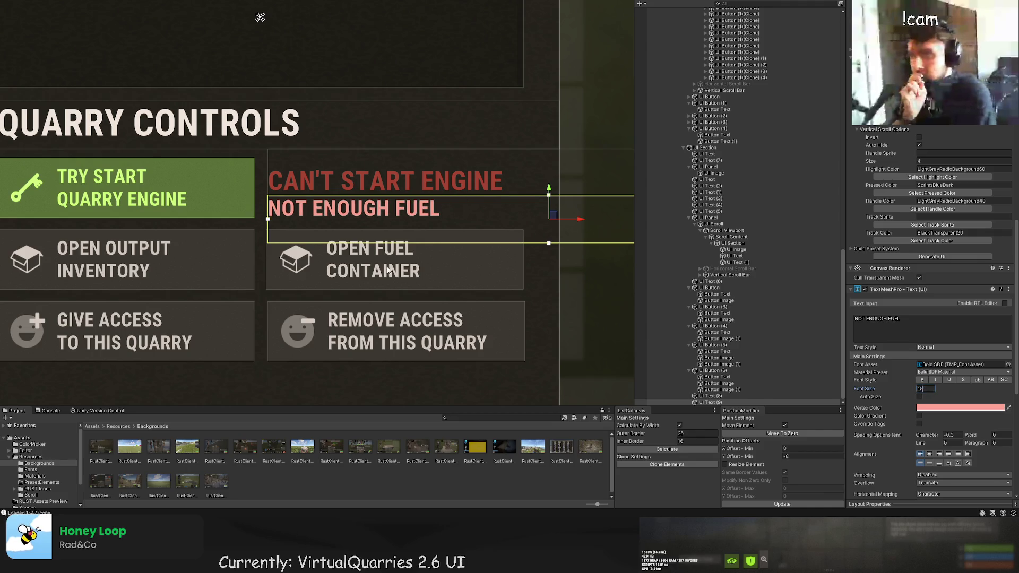
{"action": "scroll", "coordinate": [934, 265], "scroll_direction": "up", "scroll_amount": 10}
{"action": "scroll", "coordinate": [319, 202], "scroll_direction": "down", "scroll_amount": 3}
{"action": "scroll", "coordinate": [911, 375], "scroll_direction": "down", "scroll_amount": 10}
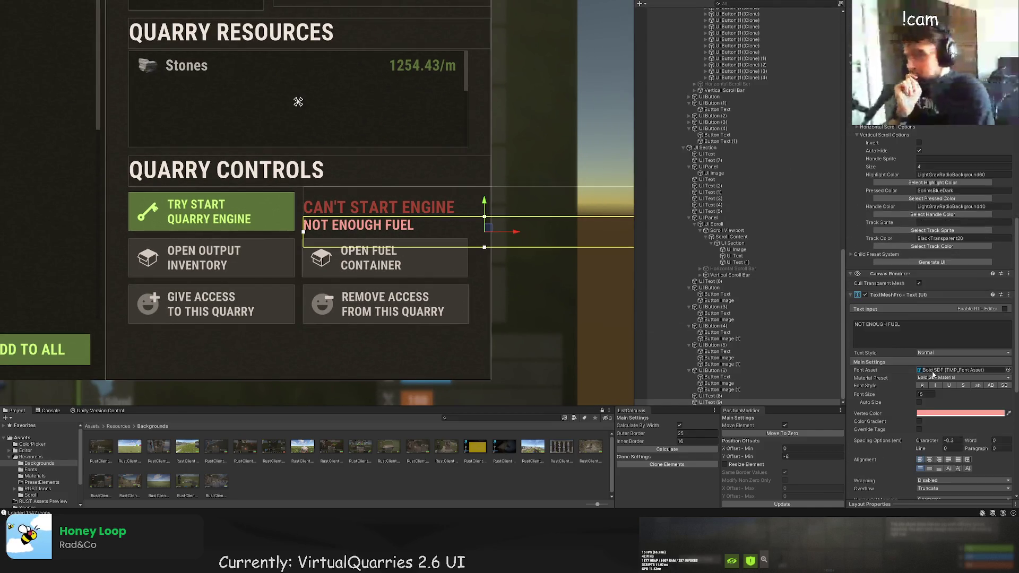
{"action": "left_click", "coordinate": [923, 394]}
{"action": "type", "text": "14"}
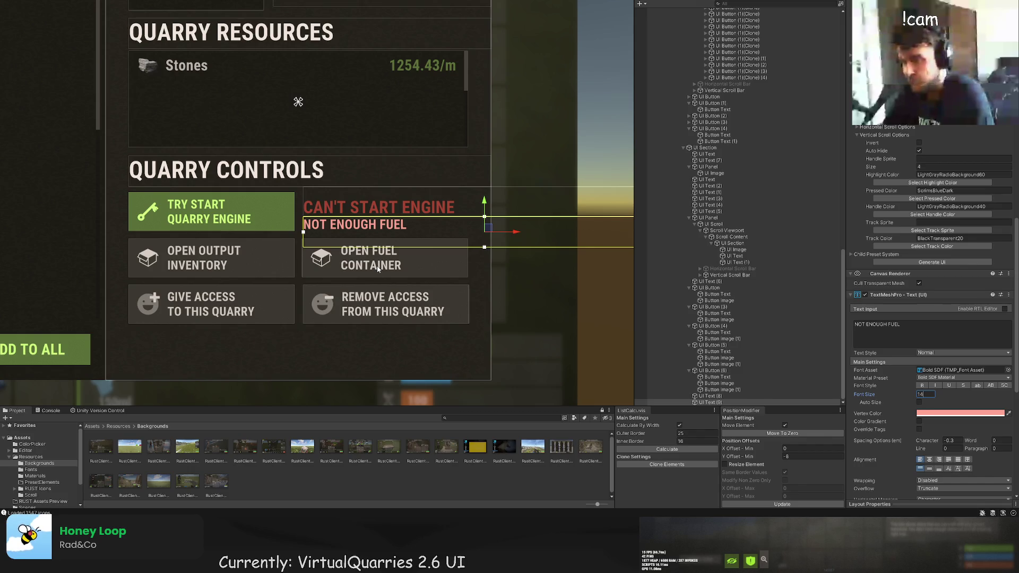
{"action": "scroll", "coordinate": [376, 220], "scroll_direction": "up", "scroll_amount": 2}
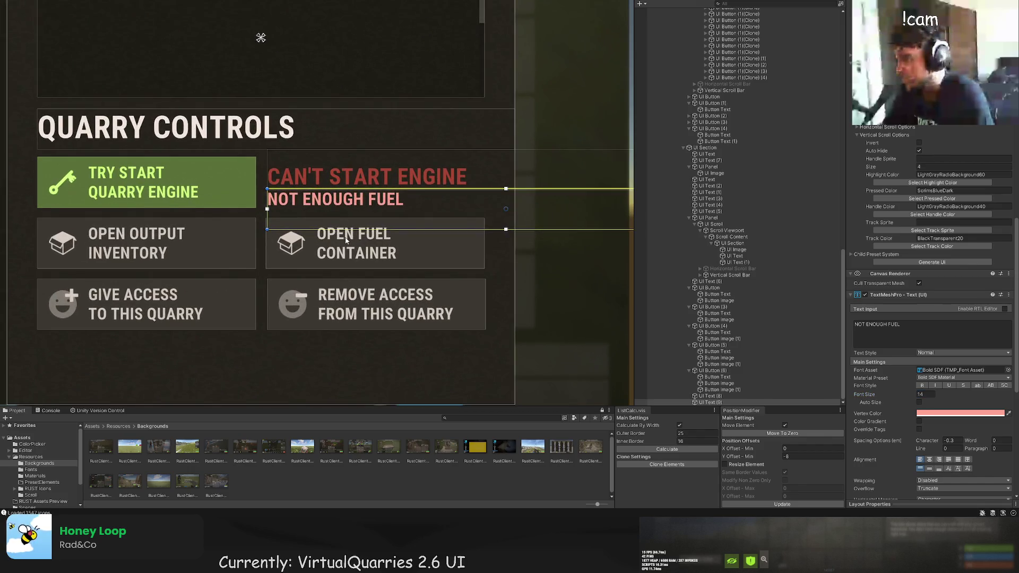
Shorten and narrow the NOT ENOUGH FUEL text box.
{"action": "left_click_drag", "start_coordinate": [350, 228], "coordinate": [350, 214]}
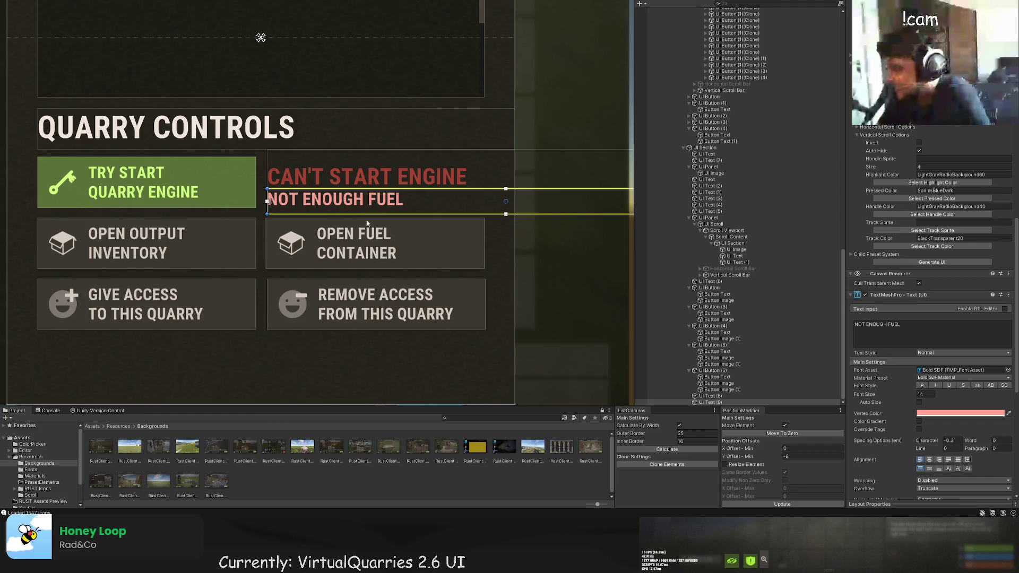
{"action": "key", "text": "f"}
{"action": "left_click_drag", "start_coordinate": [496, 183], "coordinate": [264, 186]}
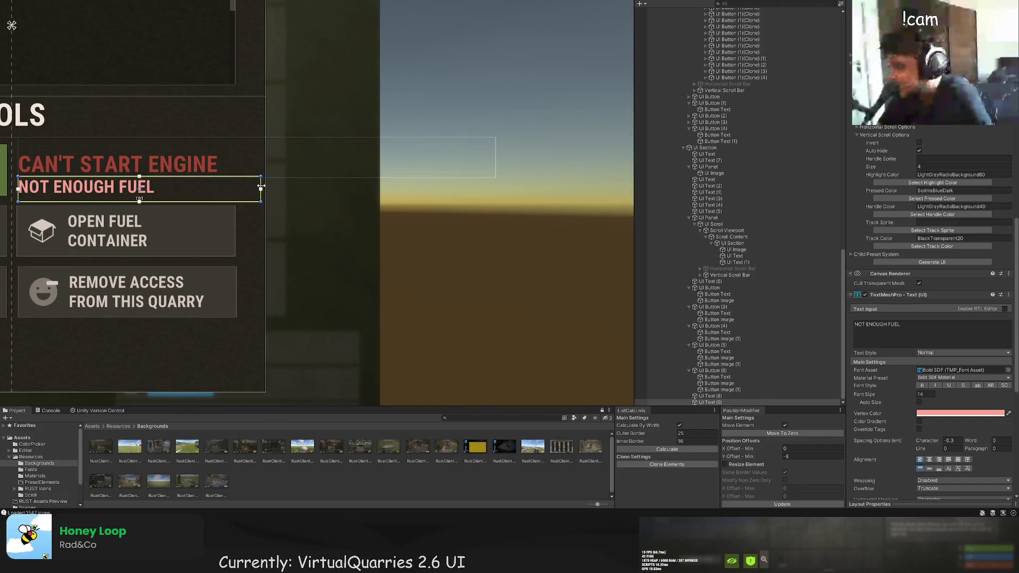
Narrow the CAN'T START ENGINE text box and extend it upward.
{"action": "left_click", "coordinate": [734, 397]}
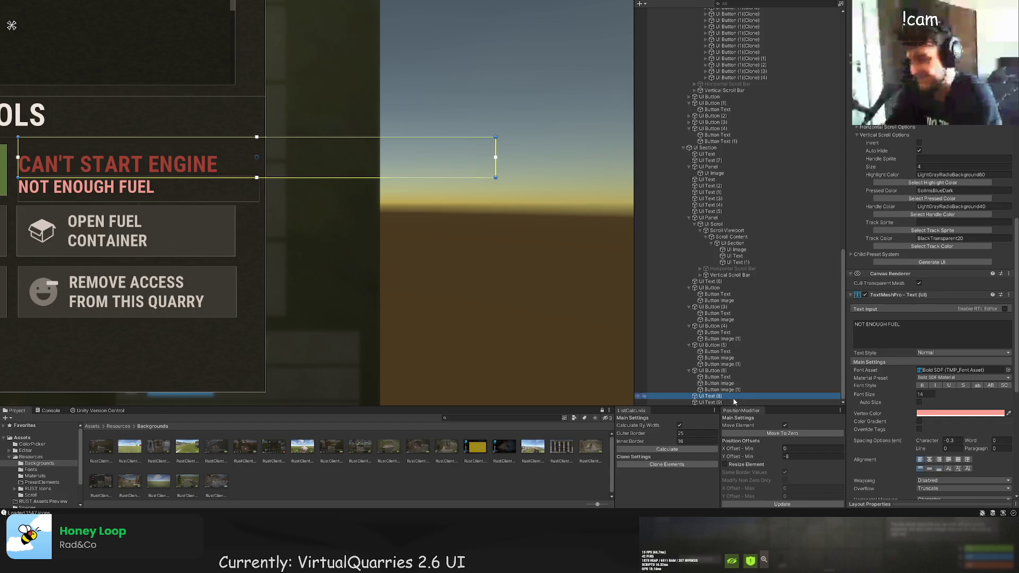
{"action": "left_click_drag", "start_coordinate": [495, 157], "coordinate": [256, 162]}
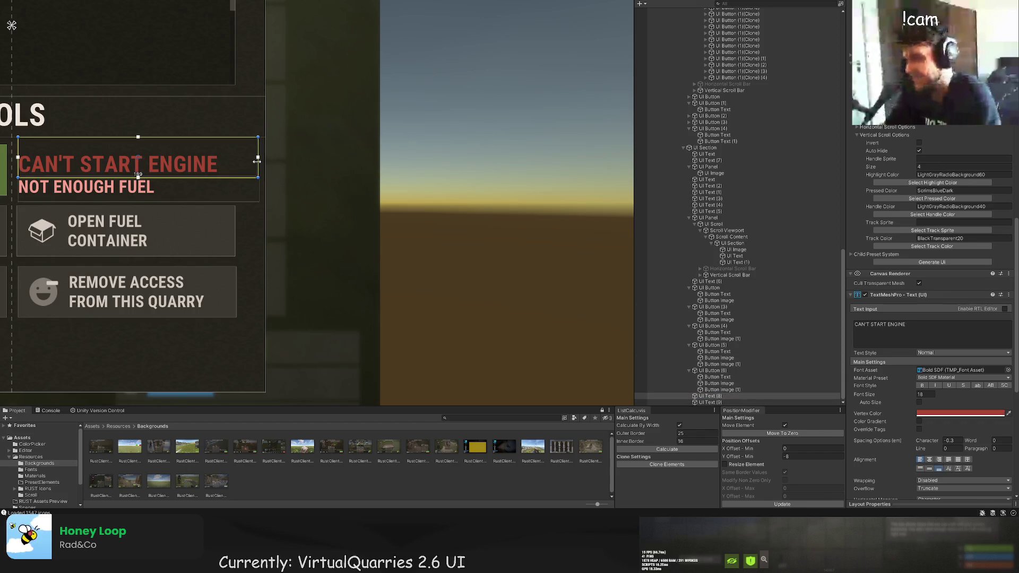
{"action": "key", "text": "f"}
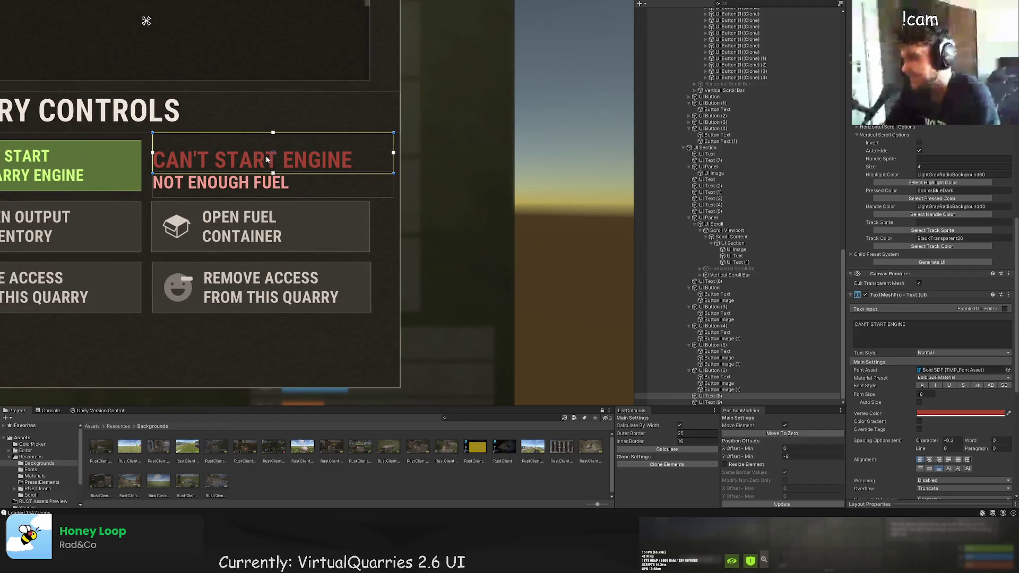
{"action": "key", "text": "ctrl+z"}
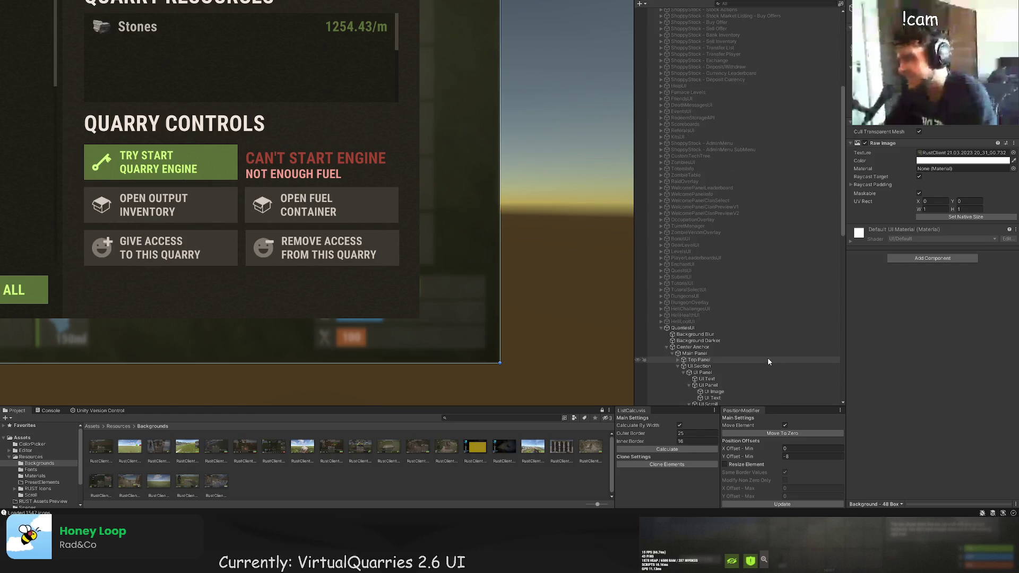
{"action": "left_click", "coordinate": [346, 165]}
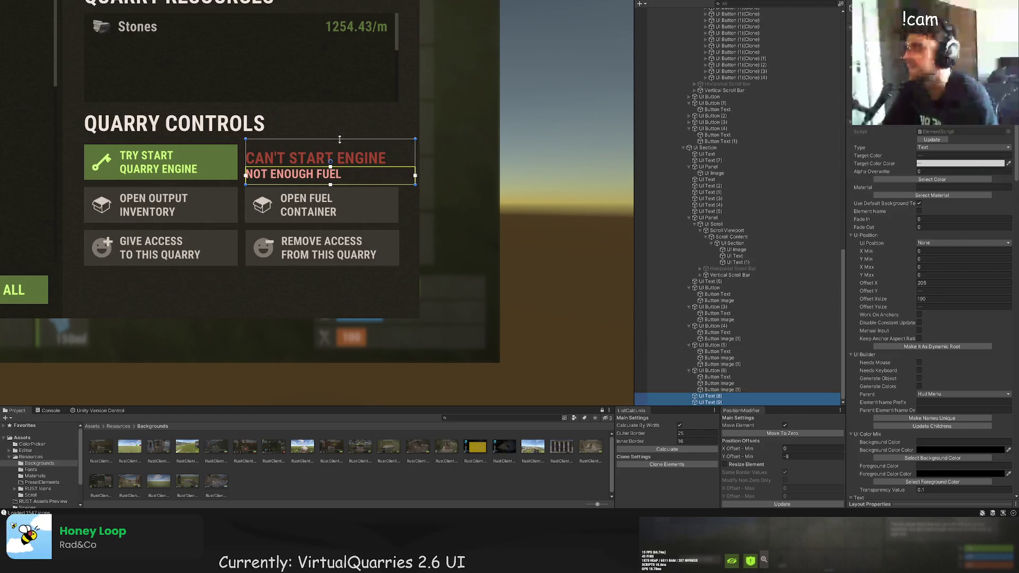
{"action": "left_click_drag", "start_coordinate": [340, 139], "coordinate": [336, 130]}
{"action": "left_click", "coordinate": [361, 125]}
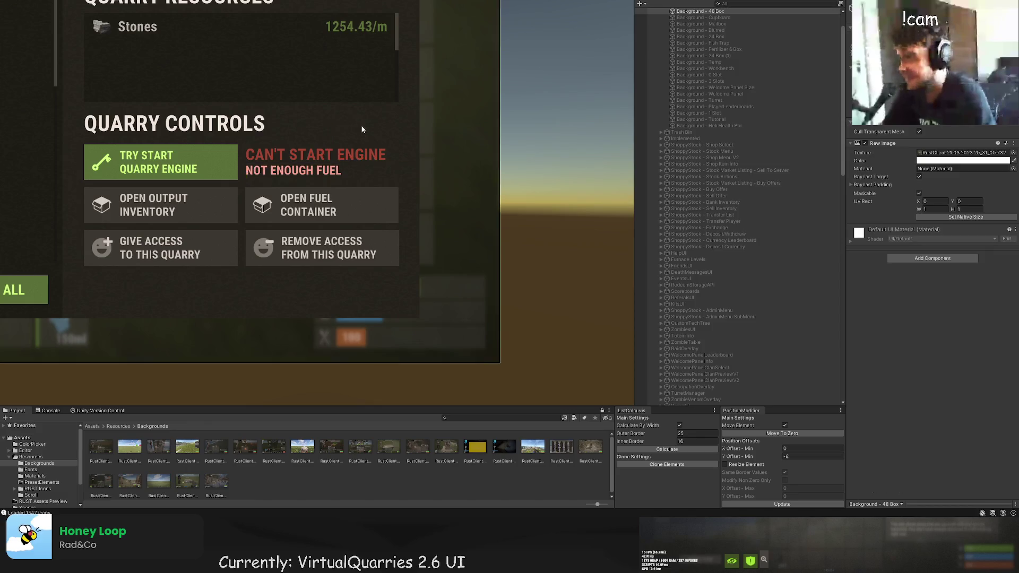
{"action": "scroll", "coordinate": [366, 138], "scroll_direction": "down", "scroll_amount": 3}
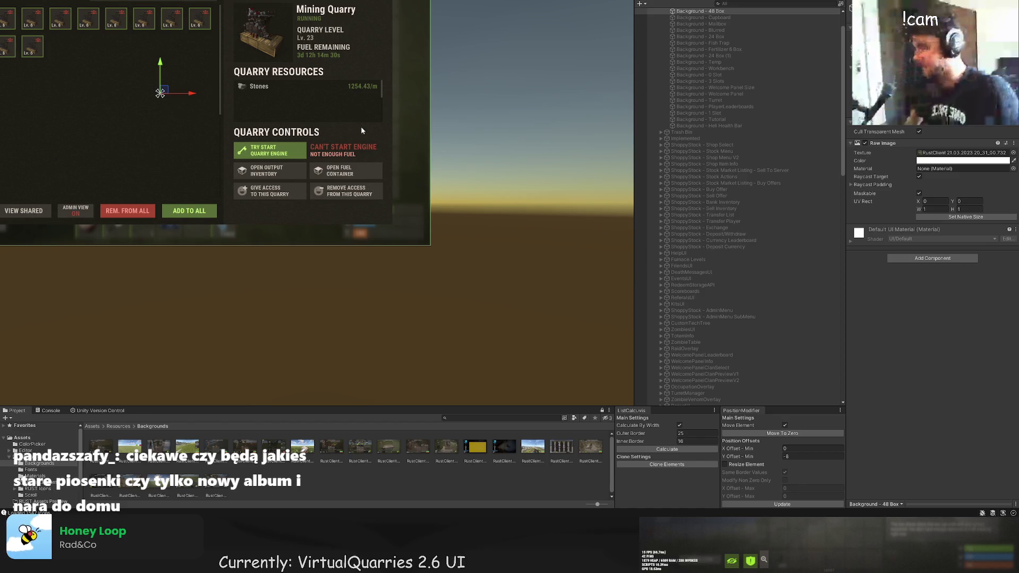
{"action": "left_click_drag", "start_coordinate": [361, 126], "coordinate": [416, 126]}
{"action": "left_click", "coordinate": [419, 153]}
{"action": "scroll", "coordinate": [402, 146], "scroll_direction": "up", "scroll_amount": 3}
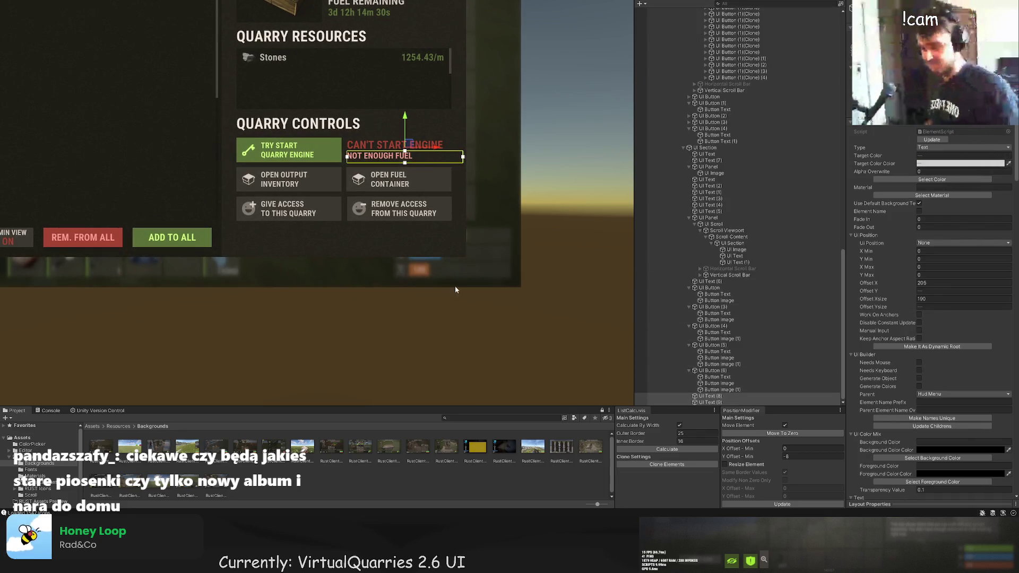
{"action": "left_click", "coordinate": [523, 221]}
{"action": "scroll", "coordinate": [518, 236], "scroll_direction": "down", "scroll_amount": 3}
{"action": "scroll", "coordinate": [514, 251], "scroll_direction": "up", "scroll_amount": 1}
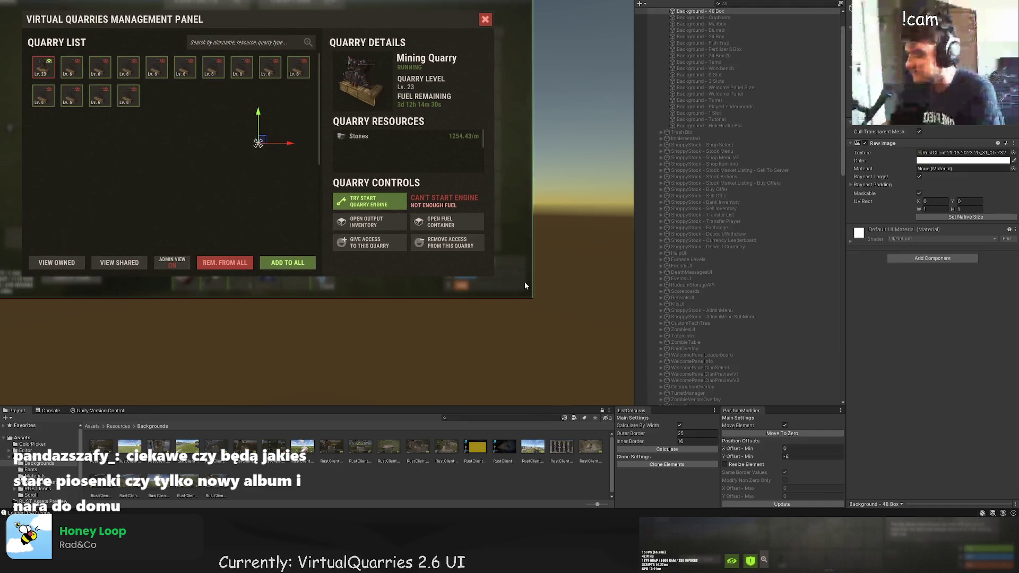
{"action": "left_click", "coordinate": [529, 283]}
{"action": "left_click", "coordinate": [721, 370]}
{"action": "scroll", "coordinate": [473, 276], "scroll_direction": "up", "scroll_amount": 5}
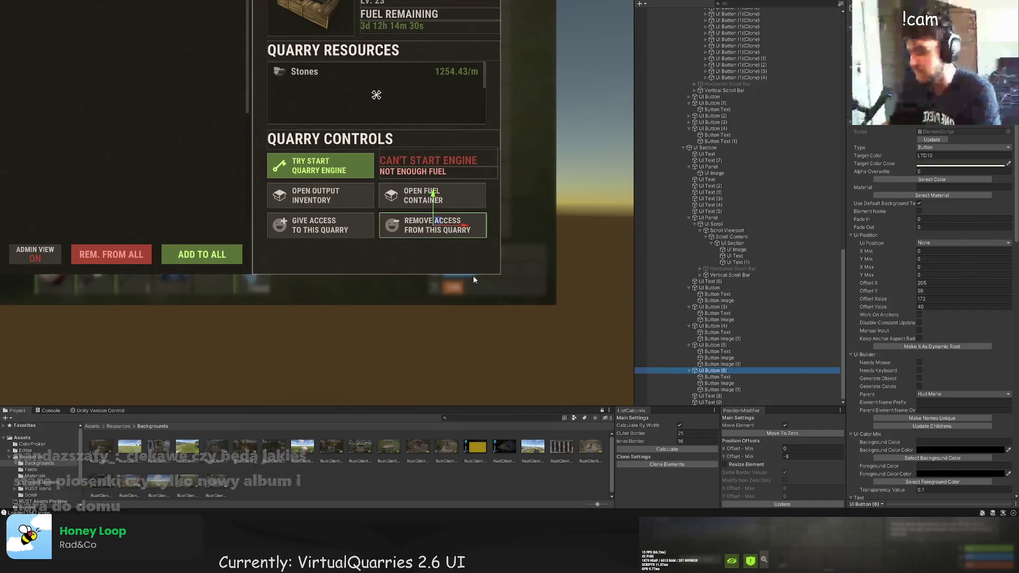
{"action": "left_click", "coordinate": [713, 345]}
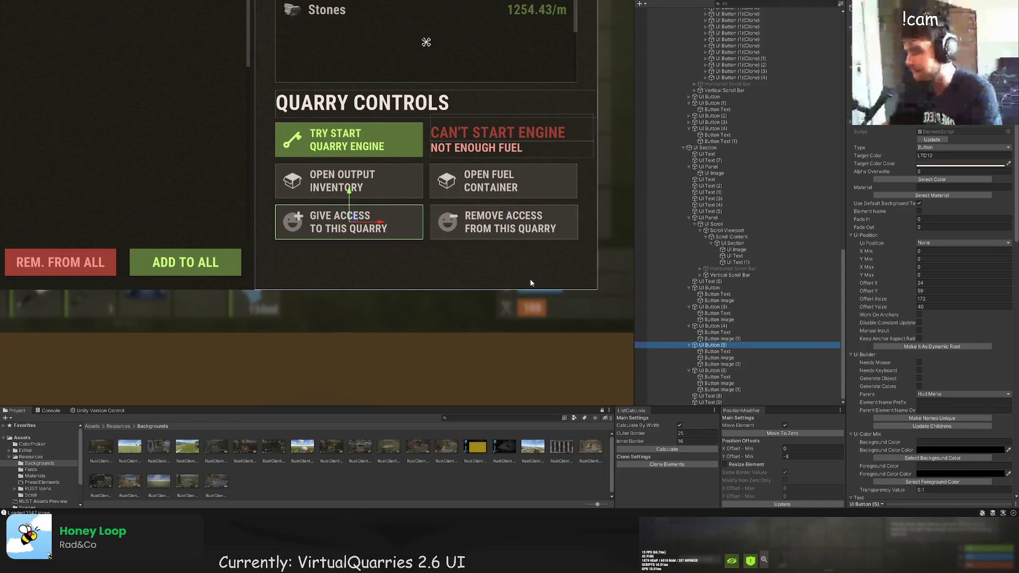
{"action": "scroll", "coordinate": [393, 217], "scroll_direction": "up", "scroll_amount": 5}
{"action": "left_click_drag", "start_coordinate": [389, 261], "coordinate": [388, 216]}
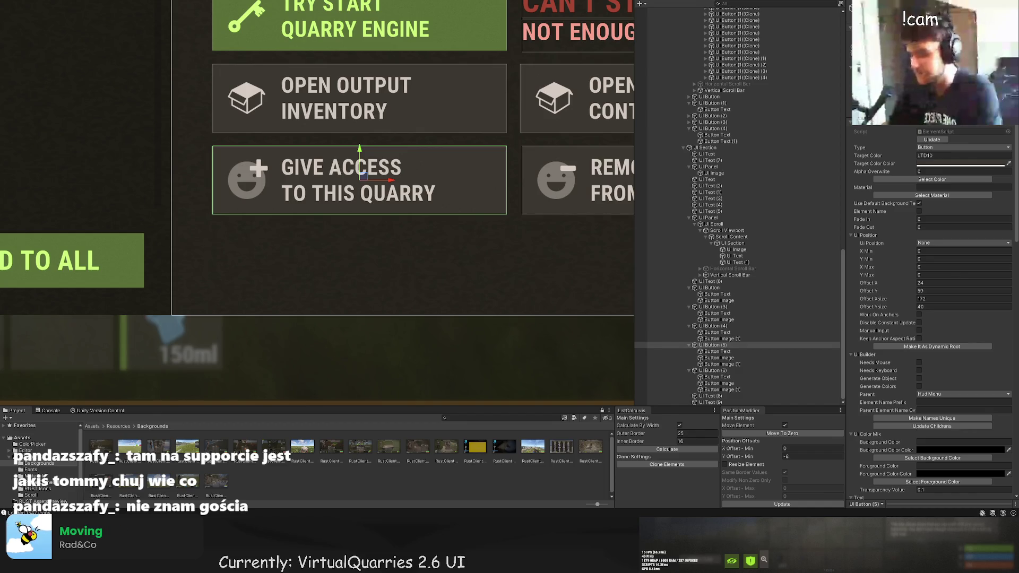
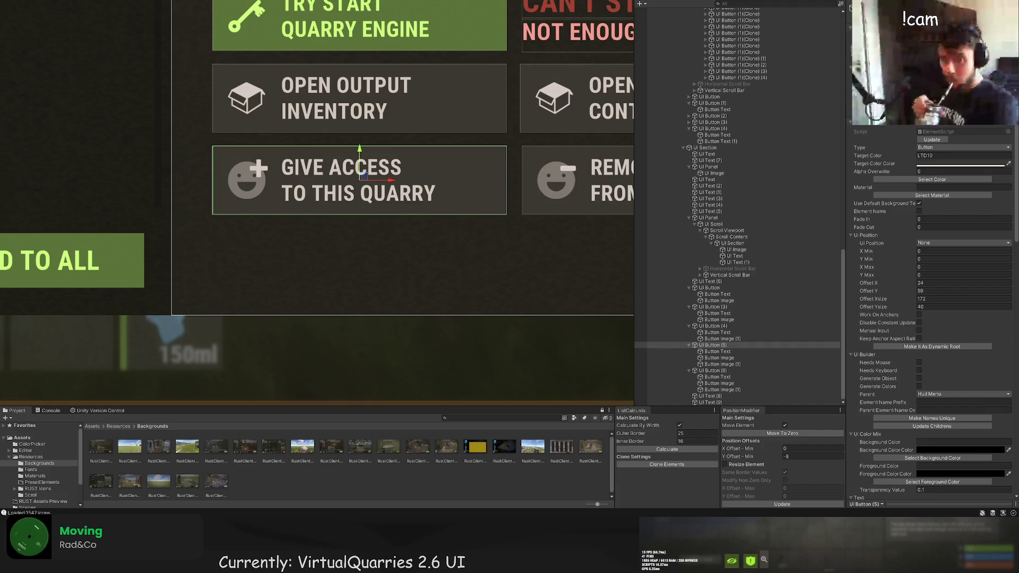
Duplicate the GIVE ACCESS button, place it below the original with a -8 offset, and shorten it.
{"action": "scroll", "coordinate": [513, 315], "scroll_direction": "down", "scroll_amount": 2}
{"action": "left_click", "coordinate": [712, 370]}
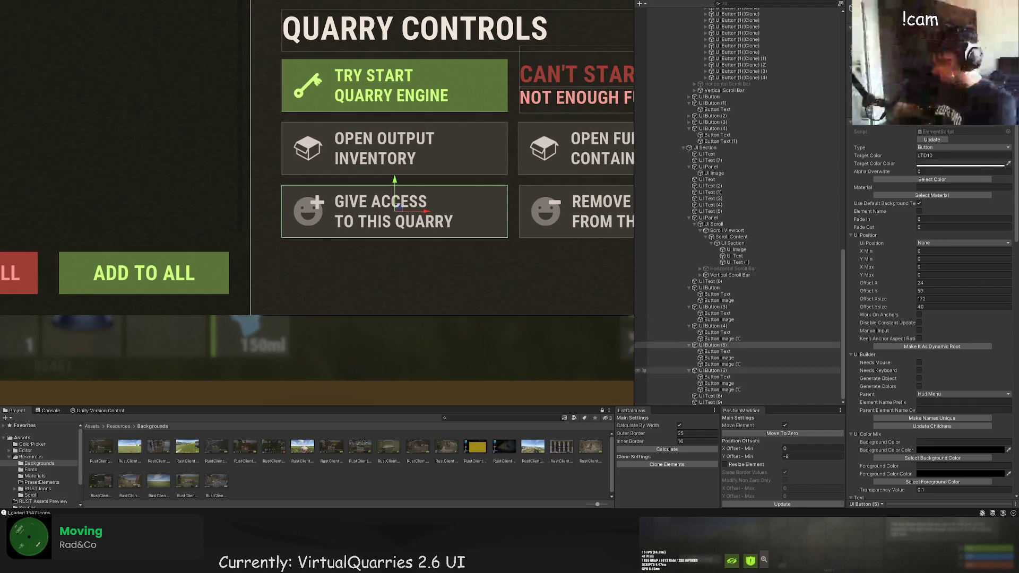
{"action": "left_click", "coordinate": [721, 346]}
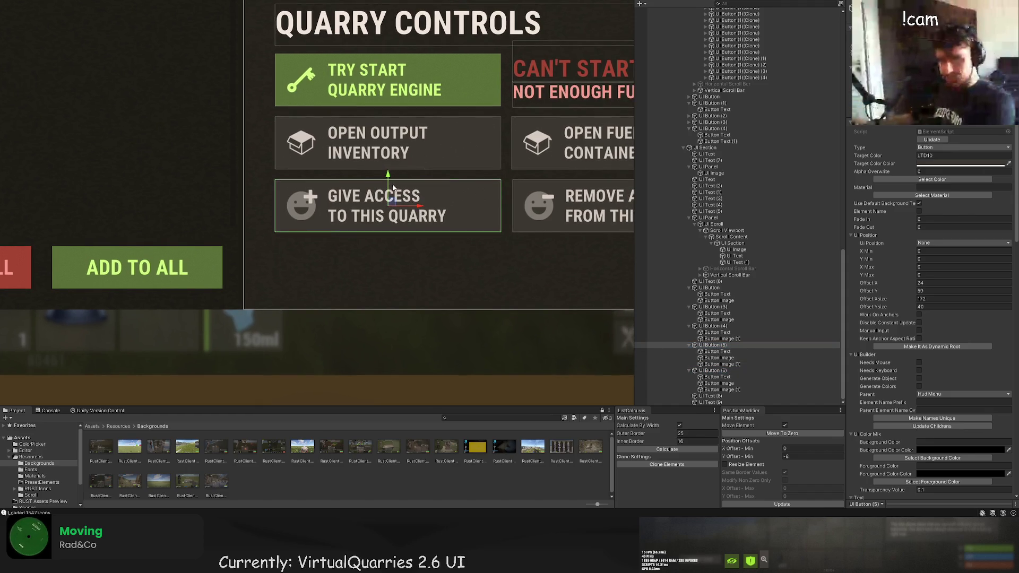
{"action": "key", "text": "ctrl+d"}
{"action": "left_click_drag", "start_coordinate": [391, 196], "coordinate": [390, 228]}
{"action": "scroll", "coordinate": [382, 247], "scroll_direction": "up", "scroll_amount": 2}
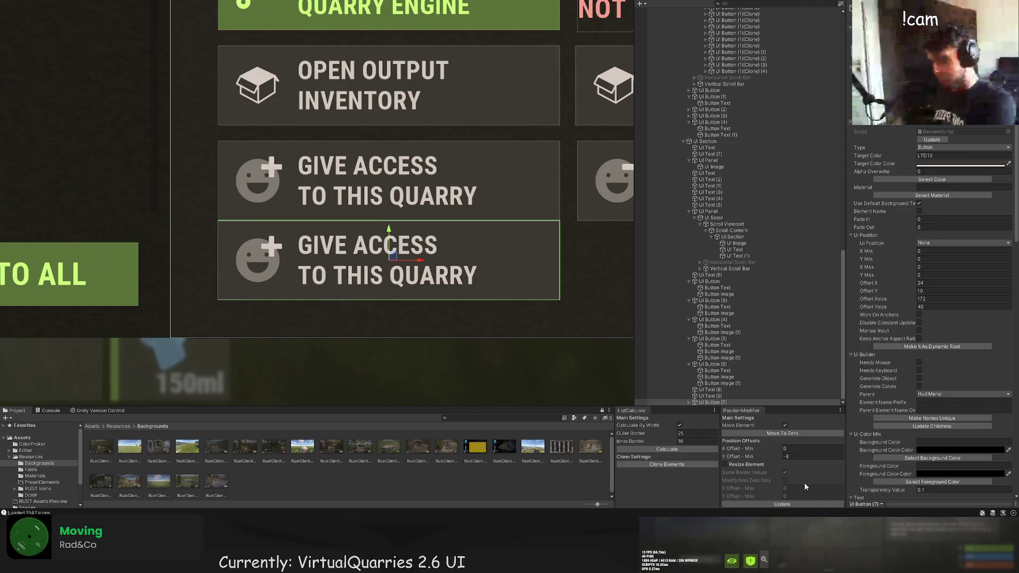
{"action": "left_click", "coordinate": [782, 505]}
{"action": "scroll", "coordinate": [376, 320], "scroll_direction": "up", "scroll_amount": 3}
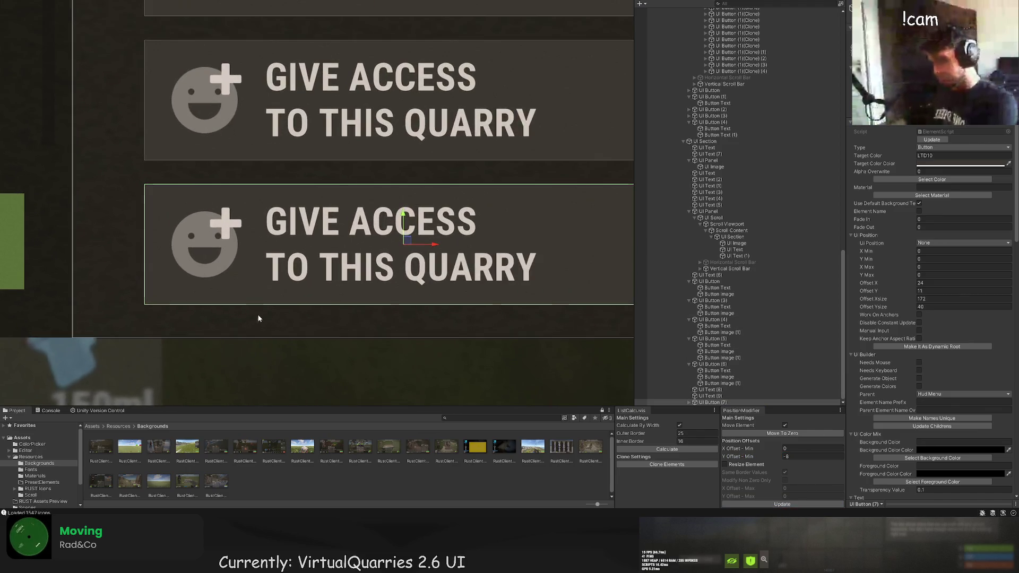
{"action": "left_click_drag", "start_coordinate": [265, 304], "coordinate": [271, 262]}
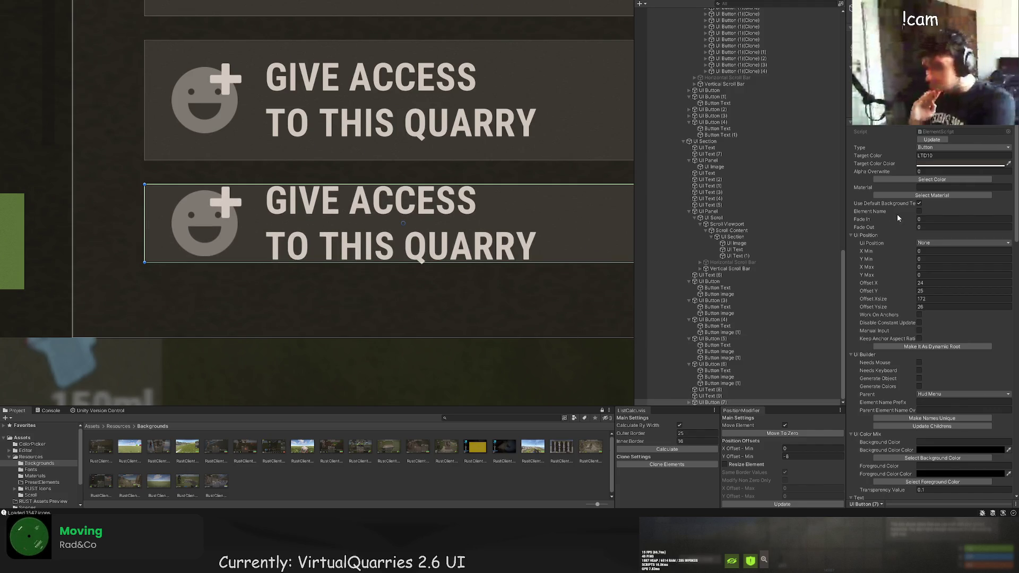
Reorder the hierarchy: UI Button (7) above UI Text (8), and UI Text (8) and (9) above UI Button (3).
{"action": "scroll", "coordinate": [933, 212], "scroll_direction": "down", "scroll_amount": 5}
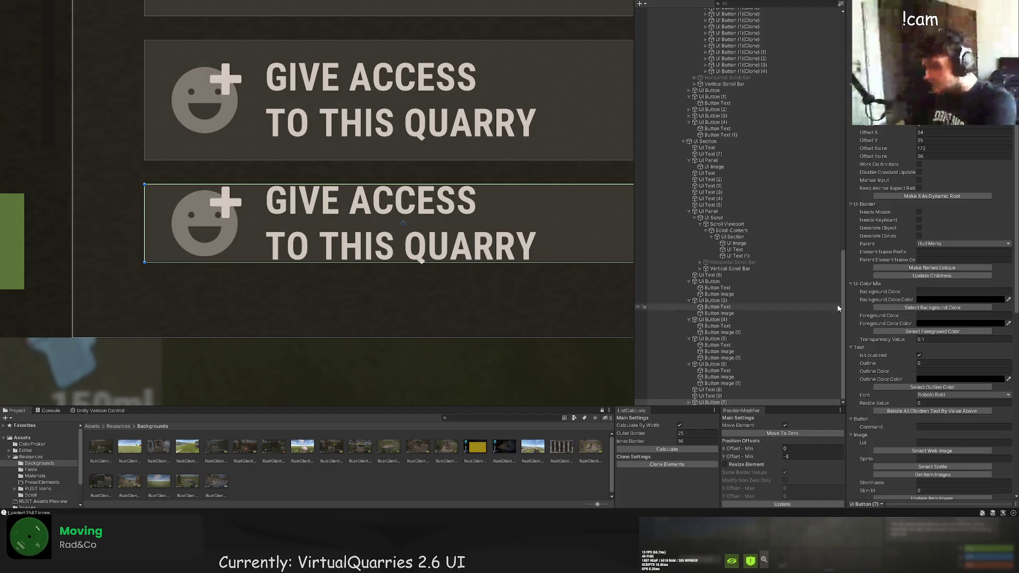
{"action": "left_click_drag", "start_coordinate": [701, 402], "coordinate": [702, 388]}
{"action": "double_click", "coordinate": [711, 396]}
{"action": "scroll", "coordinate": [483, 275], "scroll_direction": "down", "scroll_amount": 5}
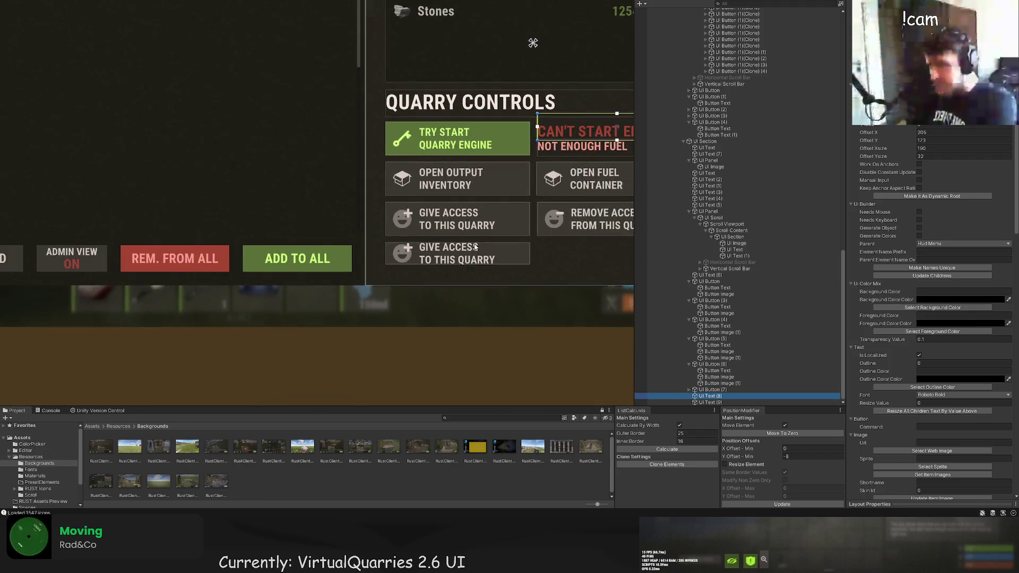
{"action": "left_click", "coordinate": [714, 401], "text": "shift"}
{"action": "left_click_drag", "start_coordinate": [714, 398], "coordinate": [699, 299]}
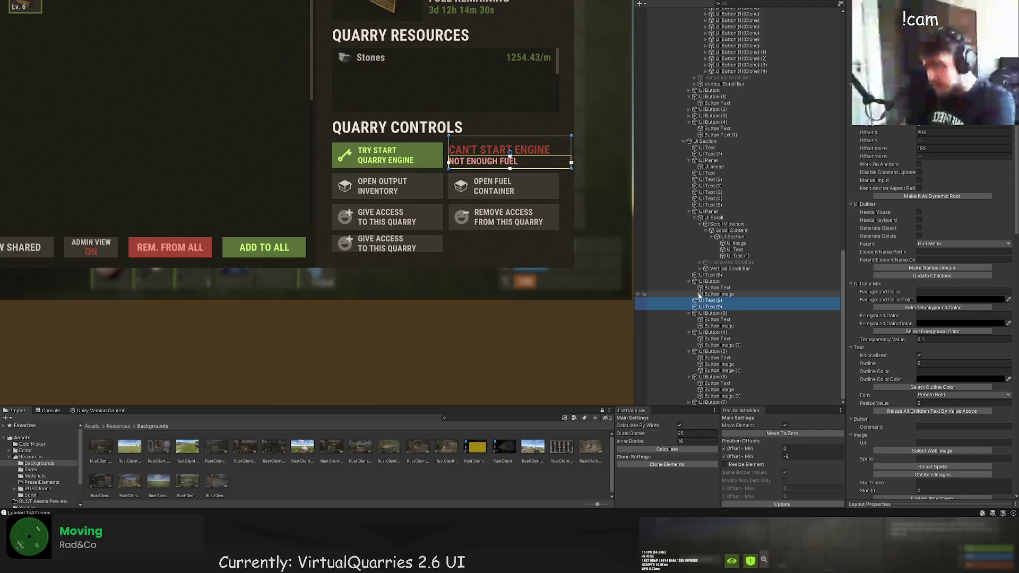
{"action": "left_click", "coordinate": [709, 282]}
Shrink the CAN'T START ENGINE text box from its top edge.
{"action": "left_click", "coordinate": [709, 301]}
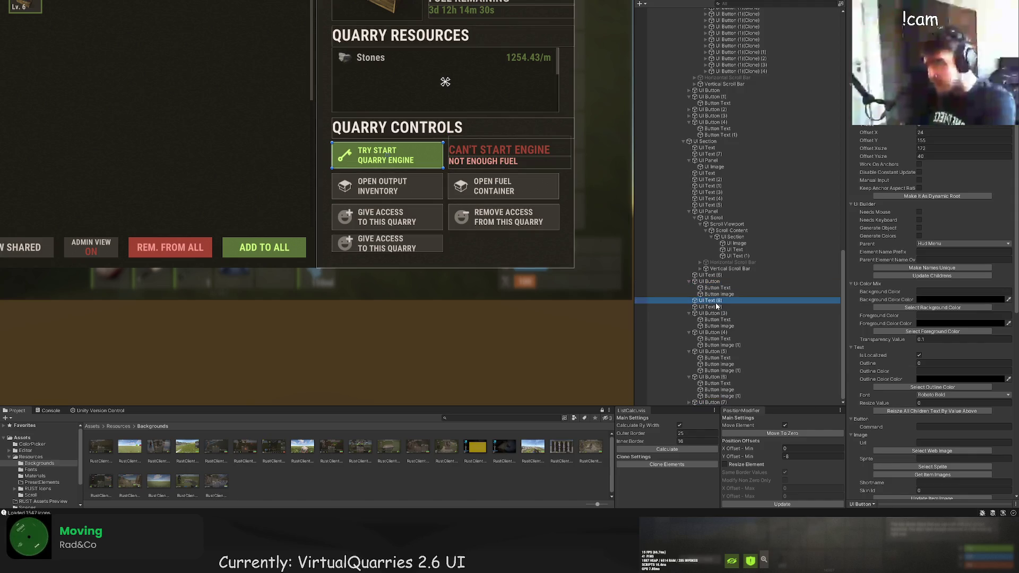
{"action": "scroll", "coordinate": [450, 134], "scroll_direction": "up", "scroll_amount": 5}
{"action": "left_click_drag", "start_coordinate": [429, 125], "coordinate": [425, 136]}
{"action": "scroll", "coordinate": [460, 155], "scroll_direction": "up", "scroll_amount": 2}
{"action": "scroll", "coordinate": [457, 165], "scroll_direction": "up", "scroll_amount": 2}
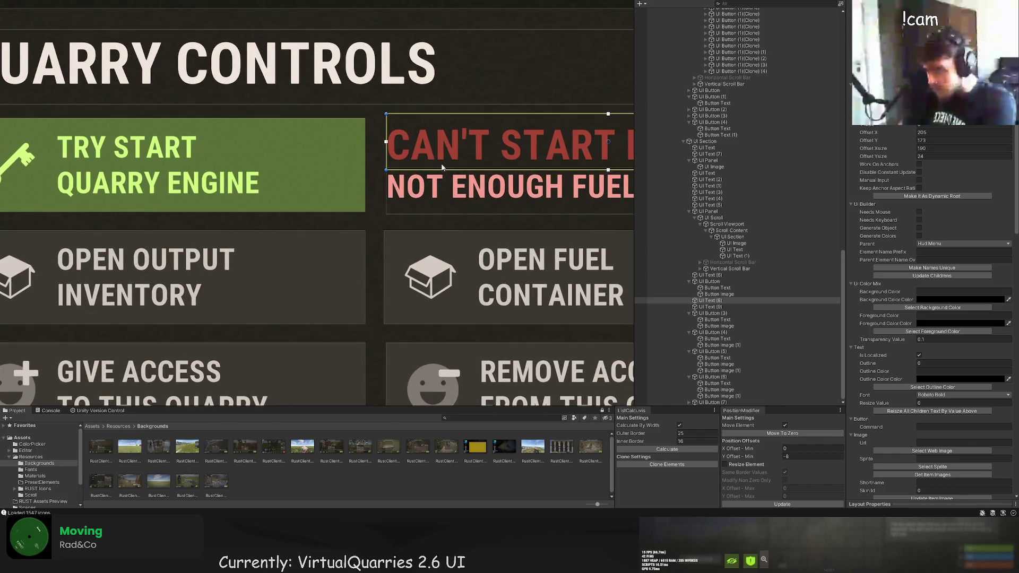
Trim the CAN'T START ENGINE text box's top and left edges.
{"action": "left_click", "coordinate": [454, 110]}
{"action": "scroll", "coordinate": [454, 109], "scroll_direction": "down", "scroll_amount": 3}
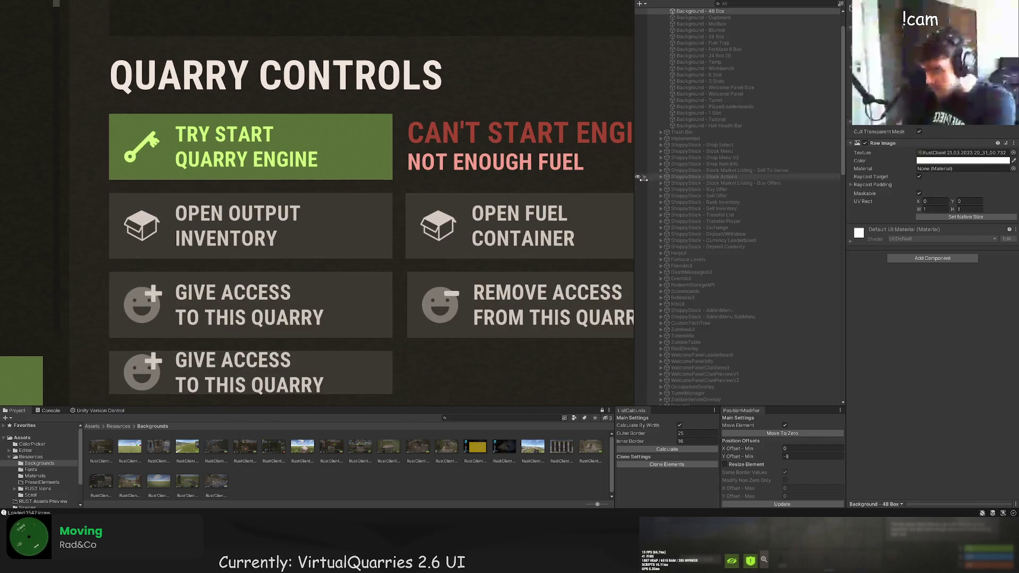
{"action": "left_click", "coordinate": [467, 133]}
{"action": "left_click", "coordinate": [713, 337], "text": "ctrl"}
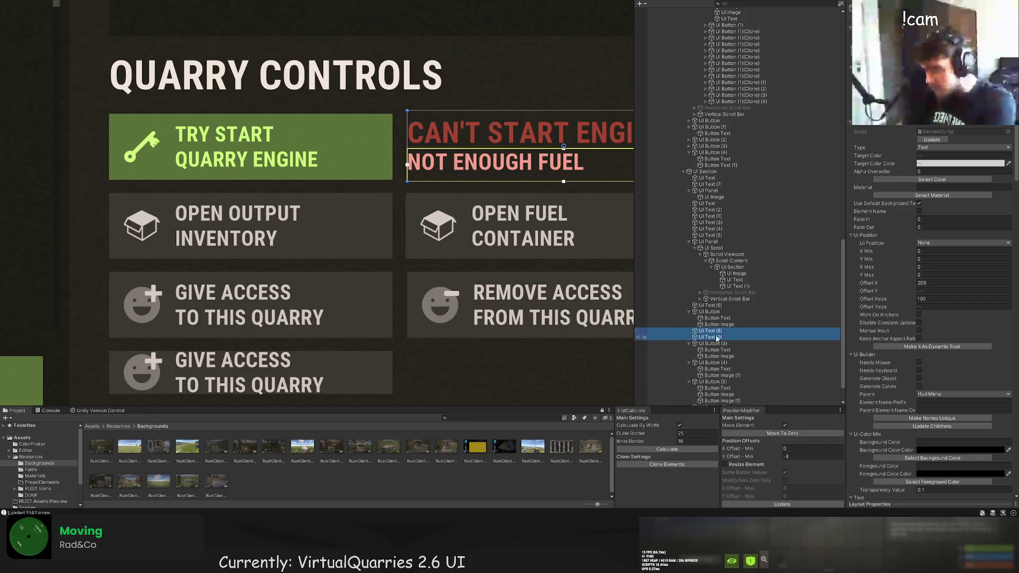
{"action": "left_click", "coordinate": [571, 121]}
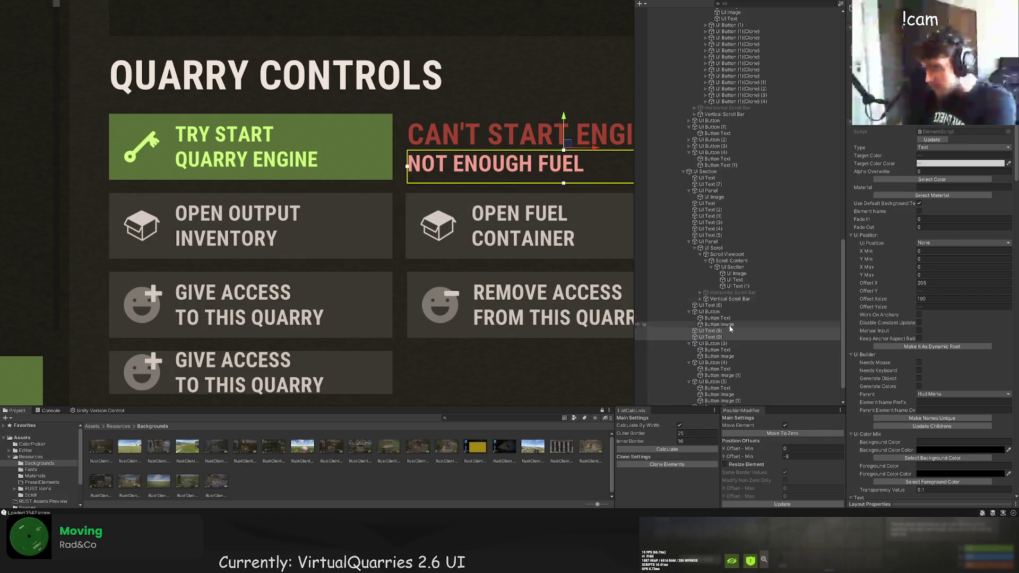
{"action": "scroll", "coordinate": [531, 148], "scroll_direction": "up", "scroll_amount": 2}
{"action": "left_click_drag", "start_coordinate": [478, 100], "coordinate": [477, 100]}
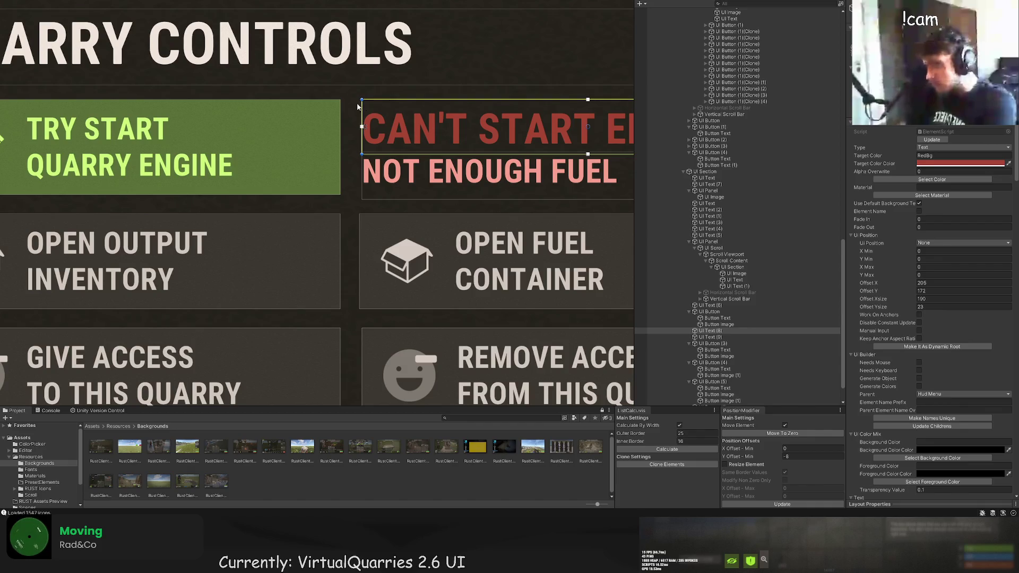
{"action": "left_click_drag", "start_coordinate": [345, 106], "coordinate": [351, 118]}
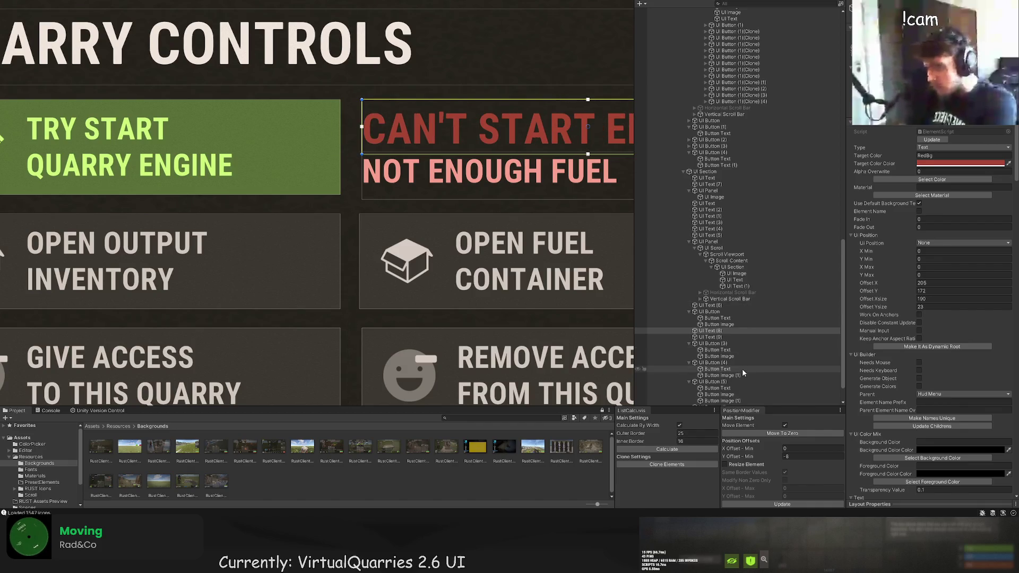
Raise the bottom edge of the NOT ENOUGH FUEL text box.
{"action": "left_click", "coordinate": [707, 337]}
{"action": "scroll", "coordinate": [478, 233], "scroll_direction": "up", "scroll_amount": 1}
{"action": "left_click_drag", "start_coordinate": [346, 186], "coordinate": [346, 181]}
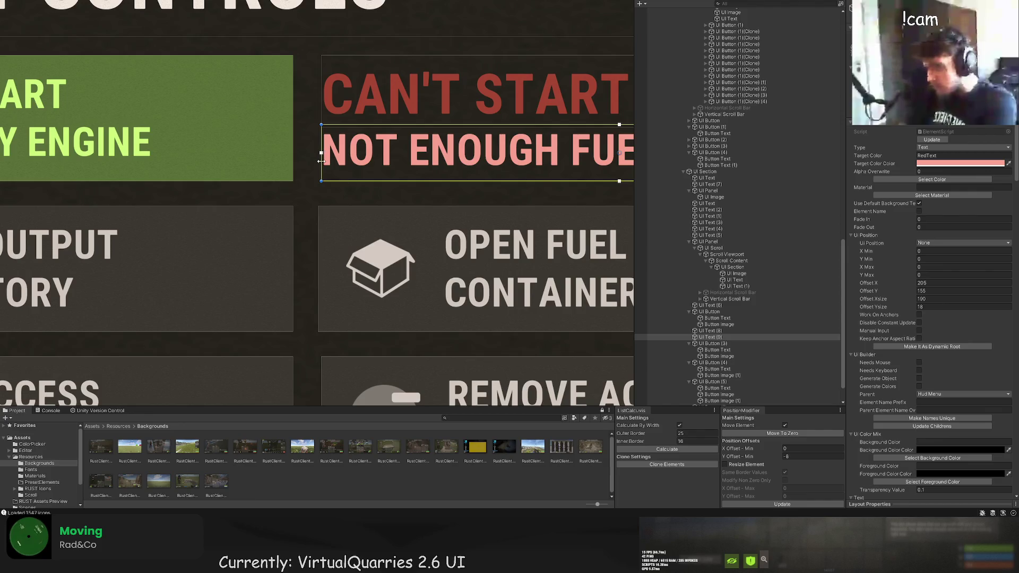
{"action": "scroll", "coordinate": [340, 162], "scroll_direction": "down", "scroll_amount": 3}
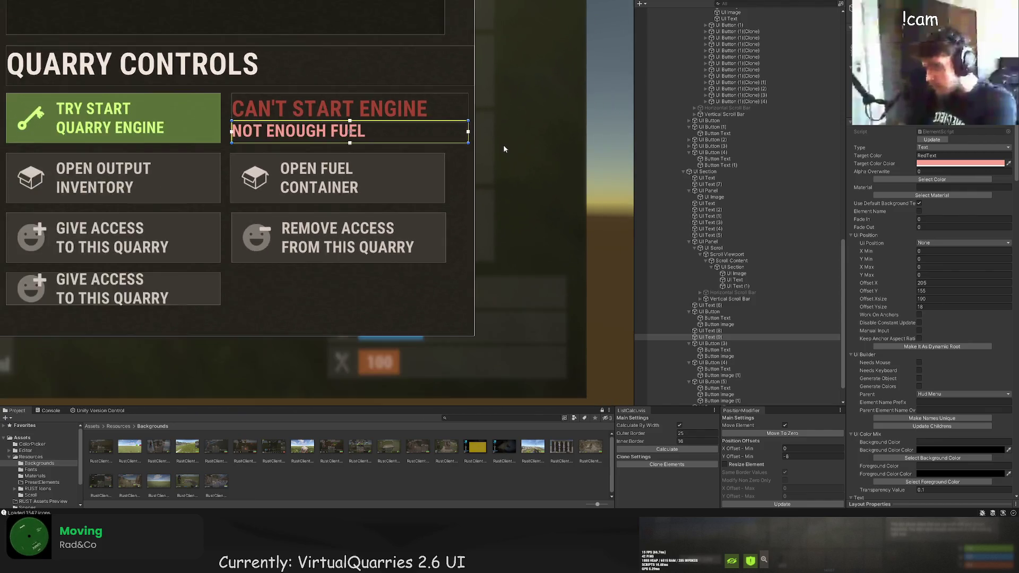
{"action": "scroll", "coordinate": [504, 149], "scroll_direction": "down", "scroll_amount": 2}
{"action": "scroll", "coordinate": [493, 180], "scroll_direction": "up", "scroll_amount": 10}
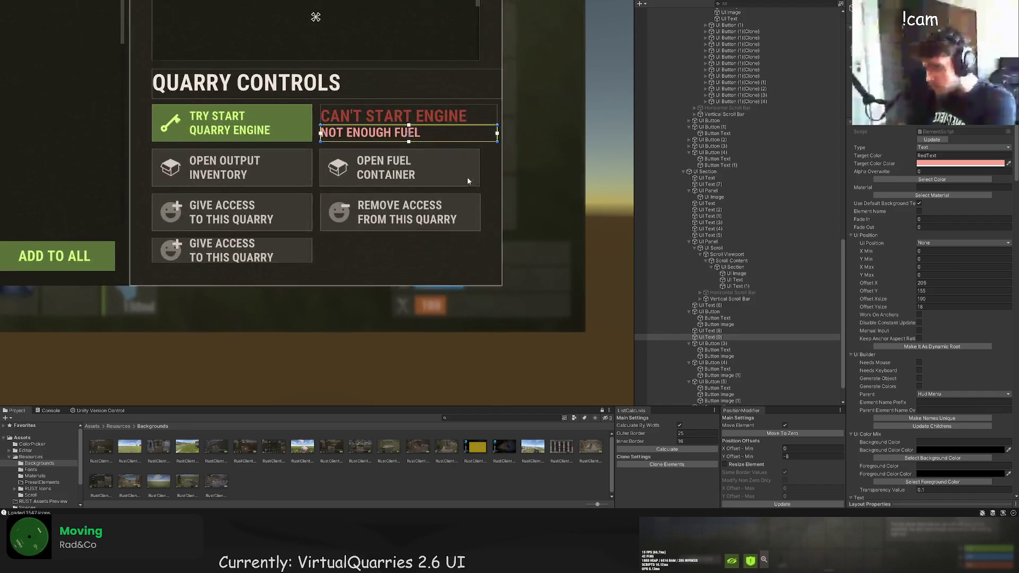
{"action": "scroll", "coordinate": [474, 207], "scroll_direction": "down", "scroll_amount": 2}
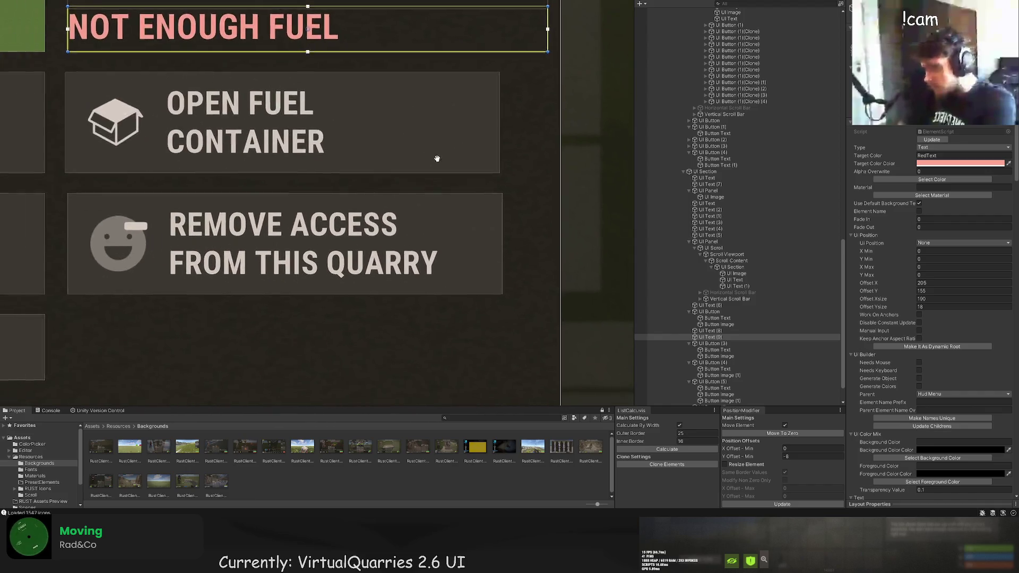
{"action": "scroll", "coordinate": [238, 205], "scroll_direction": "up", "scroll_amount": 8}
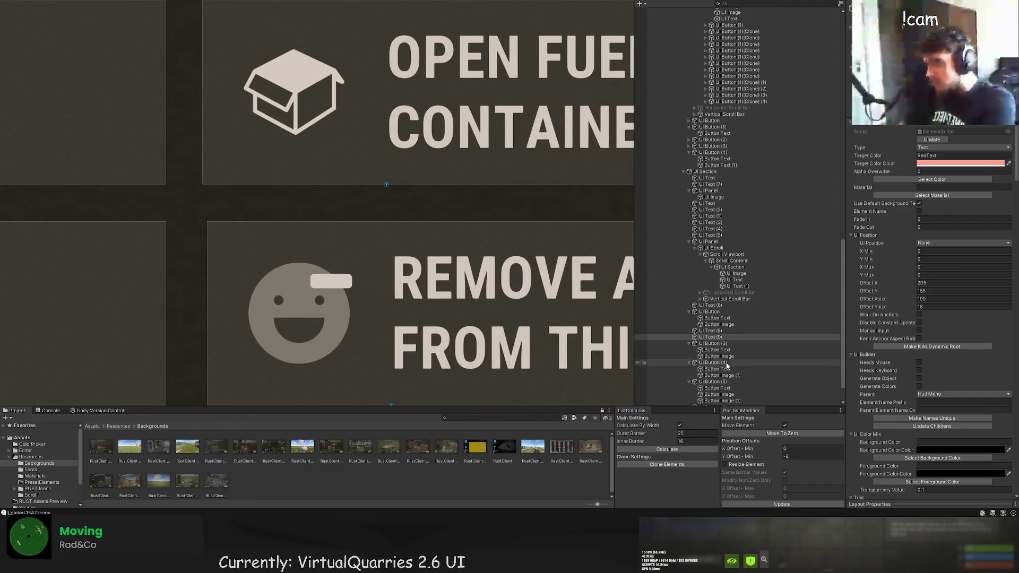
Try shifting the OPEN FUEL CONTAINER button left with the move tool, then undo it.
{"action": "left_click", "coordinate": [733, 363]}
{"action": "mouse_move", "coordinate": [383, 207]}
{"action": "left_mouse_down"}
{"action": "mouse_move", "coordinate": [393, 258]}
{"action": "mouse_move", "coordinate": [347, 233]}
{"action": "left_mouse_up"}
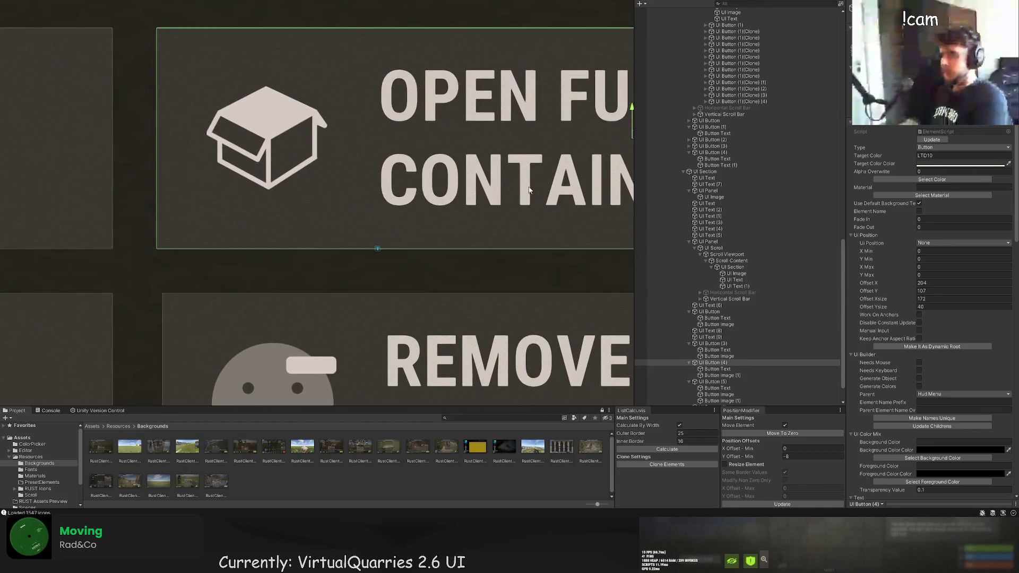
{"action": "key", "text": "w"}
{"action": "scroll", "coordinate": [500, 129], "scroll_direction": "up", "scroll_amount": 1}
{"action": "left_click_drag", "start_coordinate": [552, 129], "coordinate": [516, 132]}
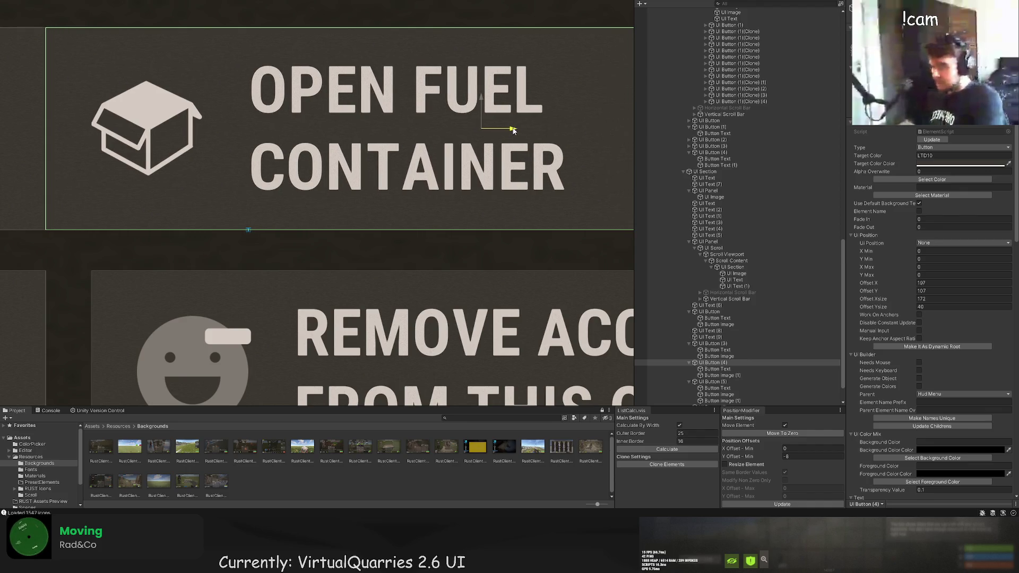
{"action": "key", "text": "ctrl+z"}
Frame the GIVE ACCESS and REMOVE ACCESS buttons and select the REMOVE ACCESS label.
{"action": "double_click", "coordinate": [712, 382]}
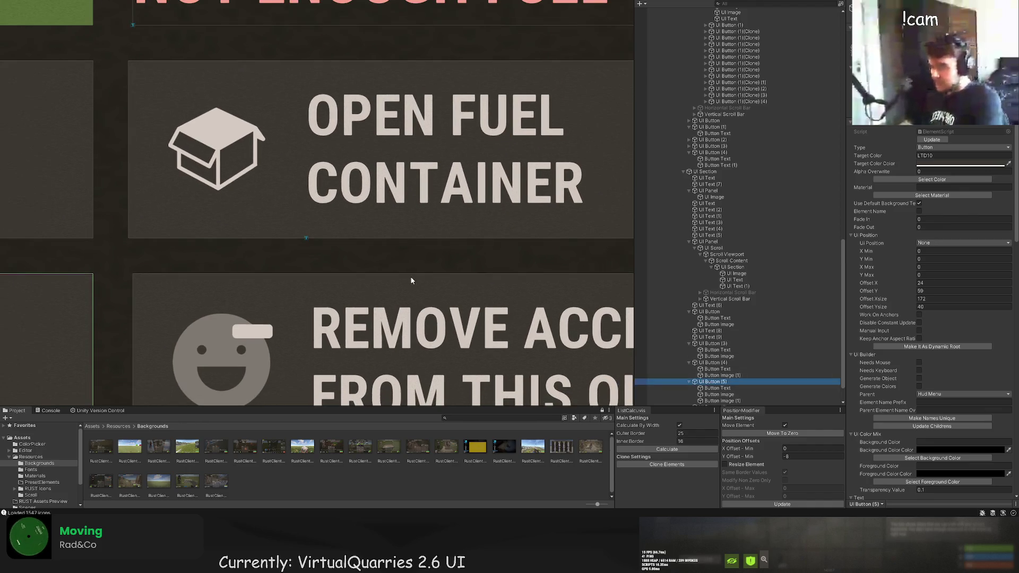
{"action": "scroll", "coordinate": [712, 399], "scroll_direction": "down", "scroll_amount": 2}
{"action": "double_click", "coordinate": [712, 377]}
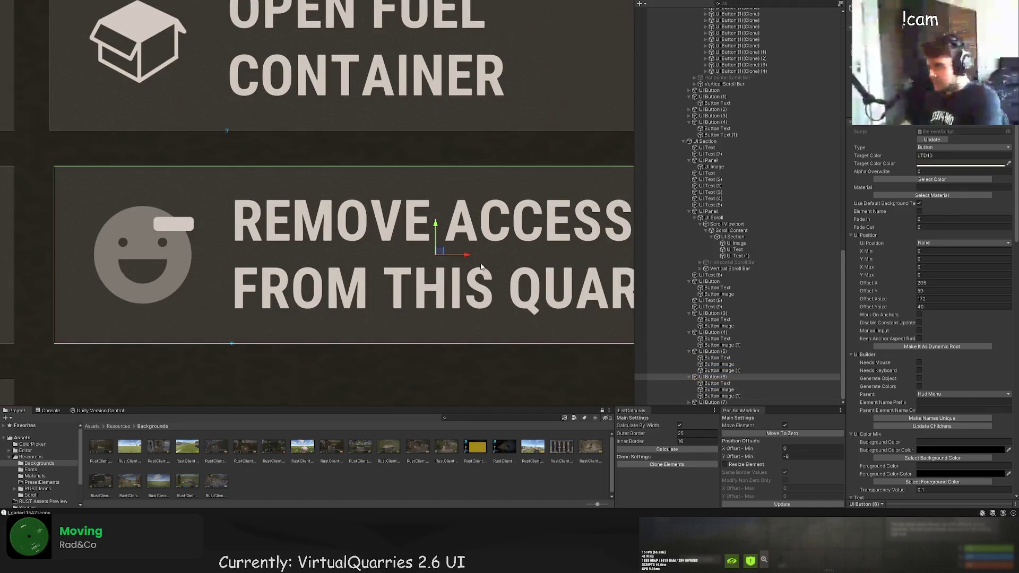
{"action": "scroll", "coordinate": [465, 256], "scroll_direction": "down", "scroll_amount": 5}
{"action": "left_click", "coordinate": [732, 385]}
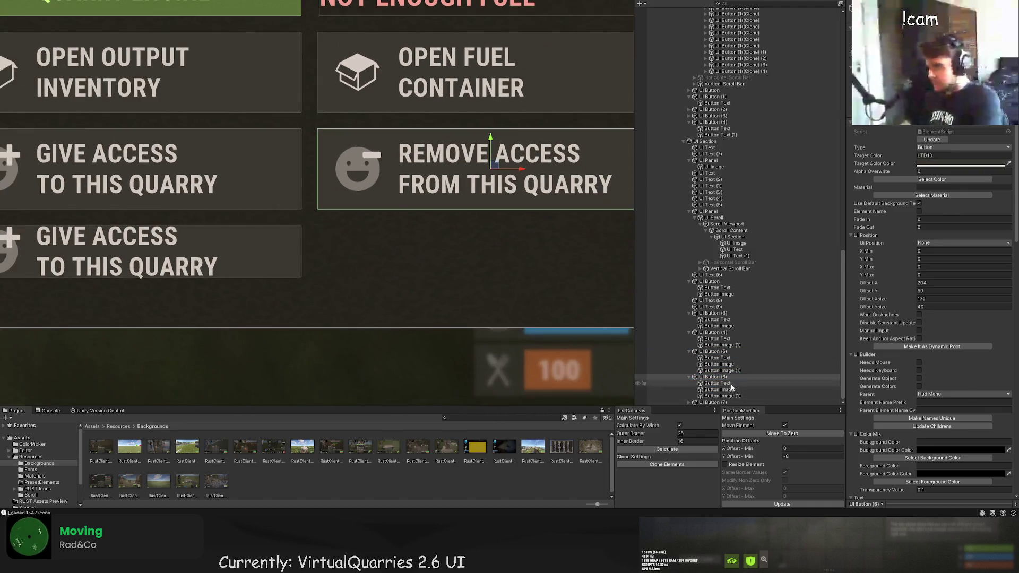
{"action": "scroll", "coordinate": [540, 304], "scroll_direction": "down", "scroll_amount": 3}
Stretch the lower copied button's label text to fill its button.
{"action": "left_click", "coordinate": [727, 389]}
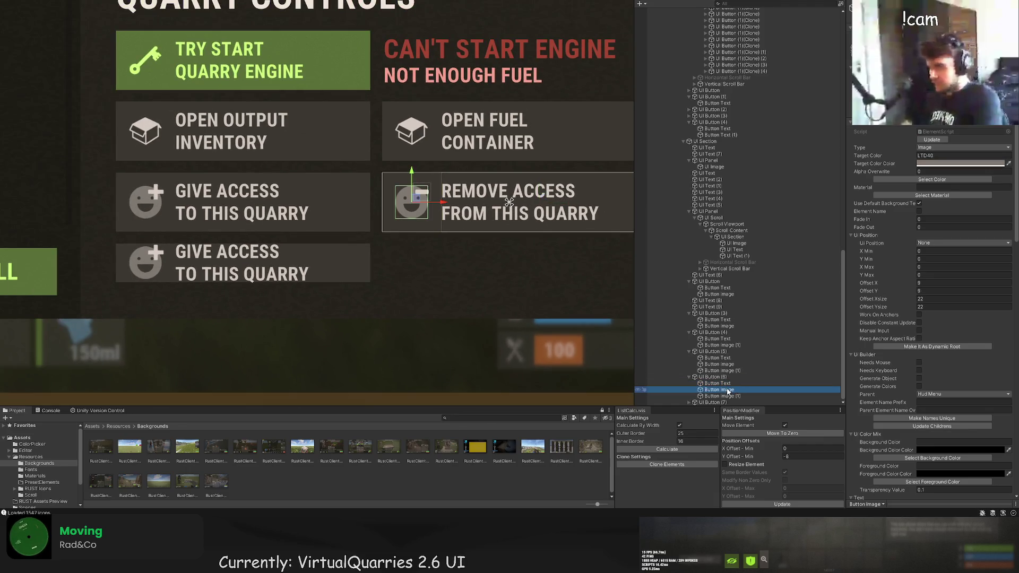
{"action": "left_click", "coordinate": [730, 402]}
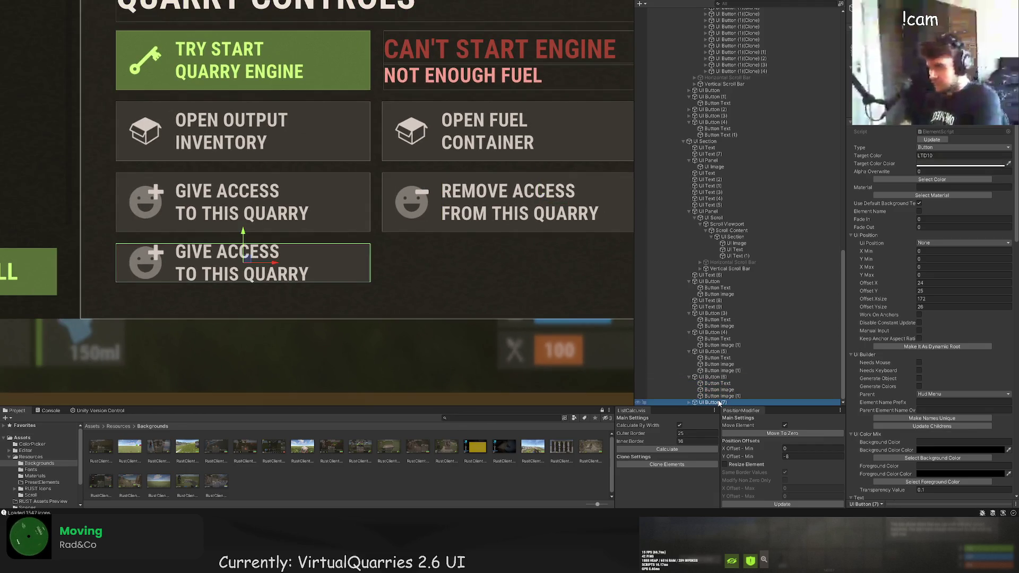
{"action": "left_click", "coordinate": [689, 402]}
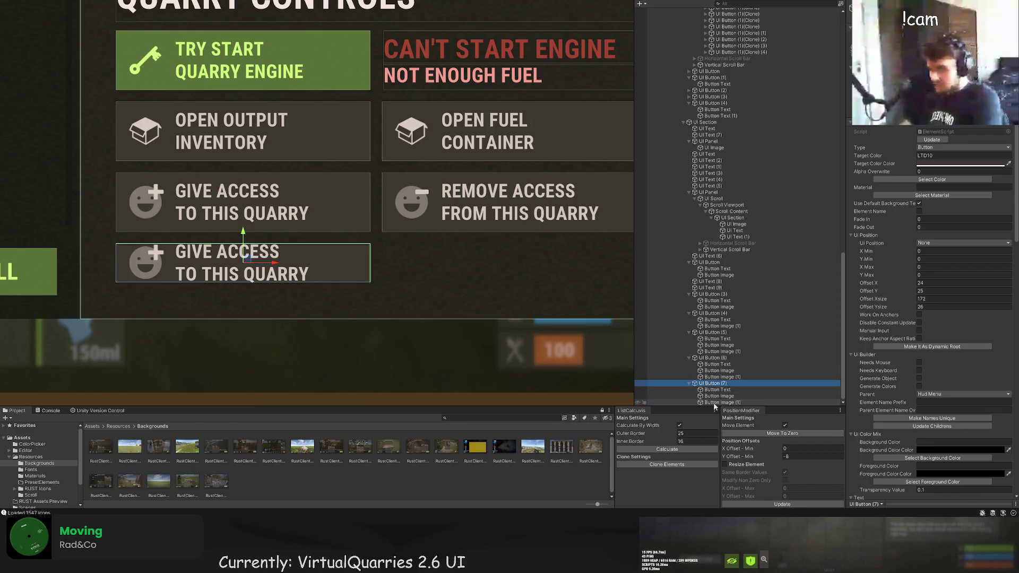
{"action": "left_click", "coordinate": [726, 390]}
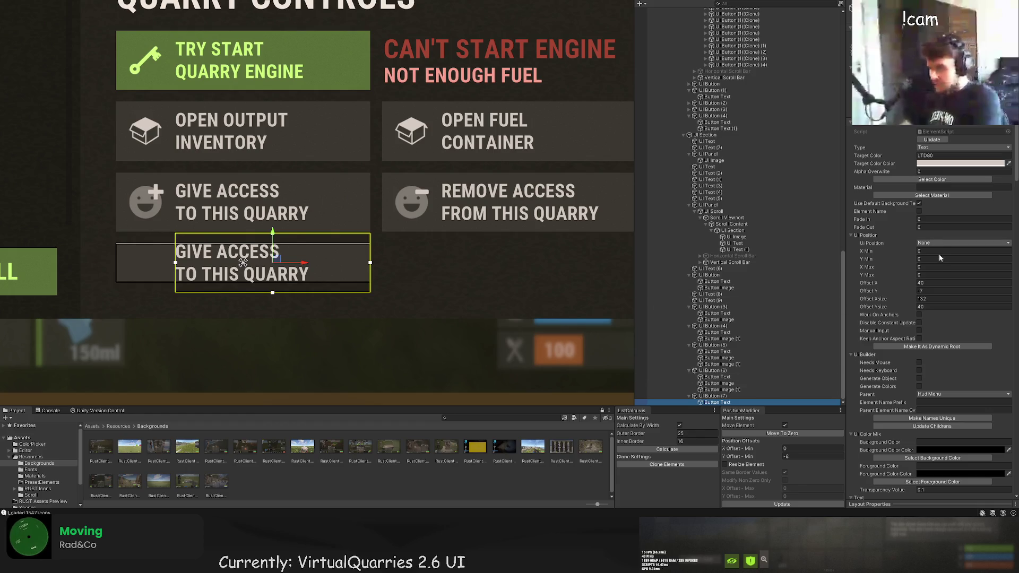
{"action": "left_click", "coordinate": [937, 258]}
{"action": "key", "text": "Return"}
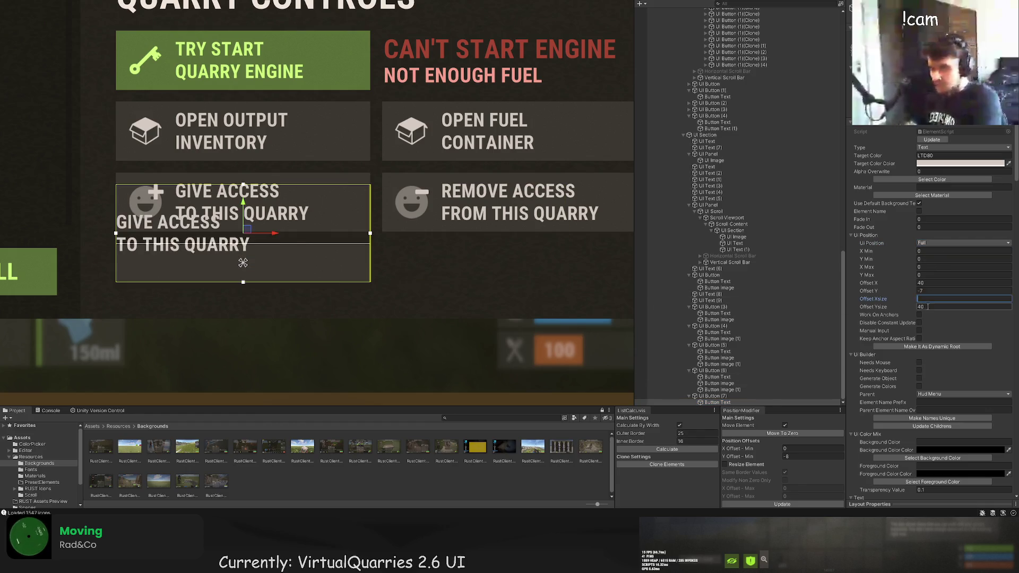
Change the label to AUTHORIZED PLAYERS LIST and centre-align it.
{"action": "scroll", "coordinate": [904, 353], "scroll_direction": "down", "scroll_amount": 5}
{"action": "scroll", "coordinate": [904, 353], "scroll_direction": "down", "scroll_amount": 10}
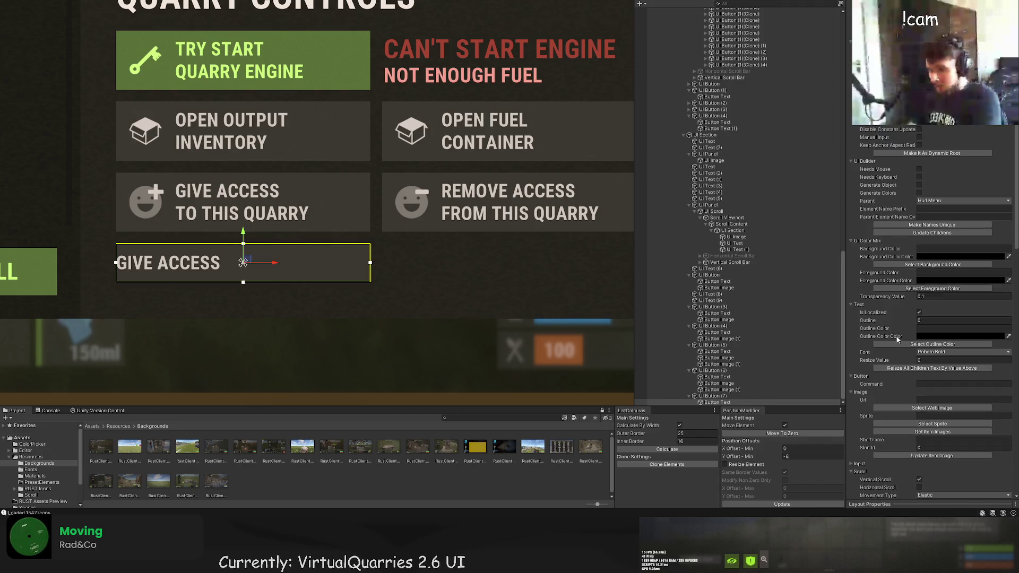
{"action": "scroll", "coordinate": [926, 357], "scroll_direction": "down", "scroll_amount": 3}
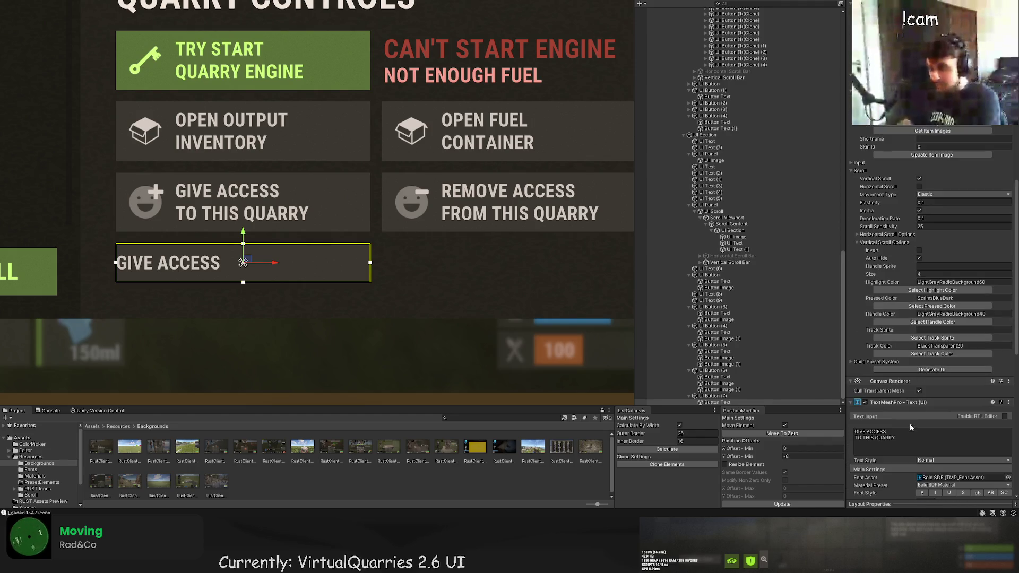
{"action": "type", "text": "AUTHORIZED LIST"}
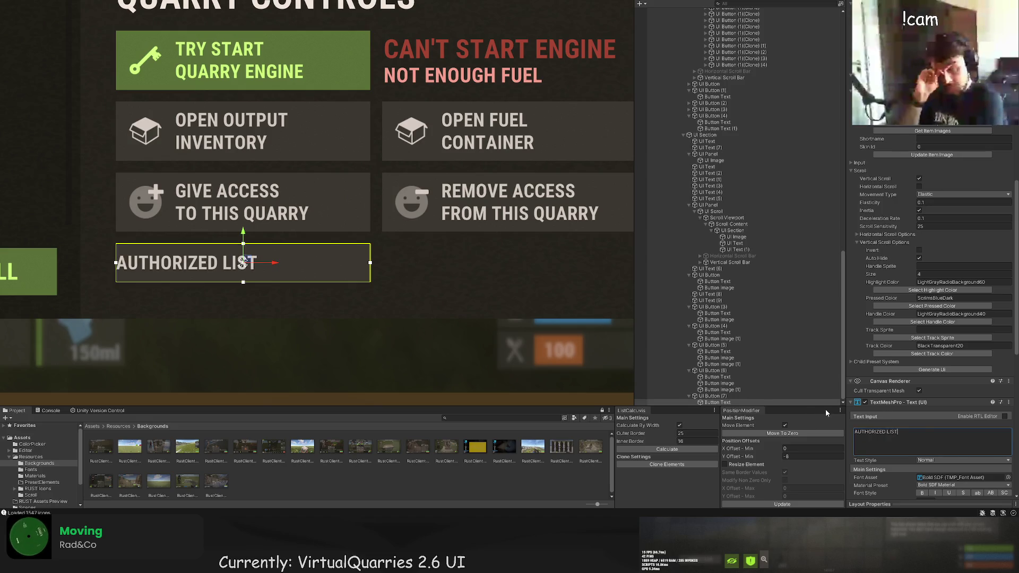
{"action": "key", "text": "BackSpace"}
{"action": "key", "text": "BackSpace"}
{"action": "key", "text": "BackSpace"}
{"action": "type", "text": "PLAYERS LI"}
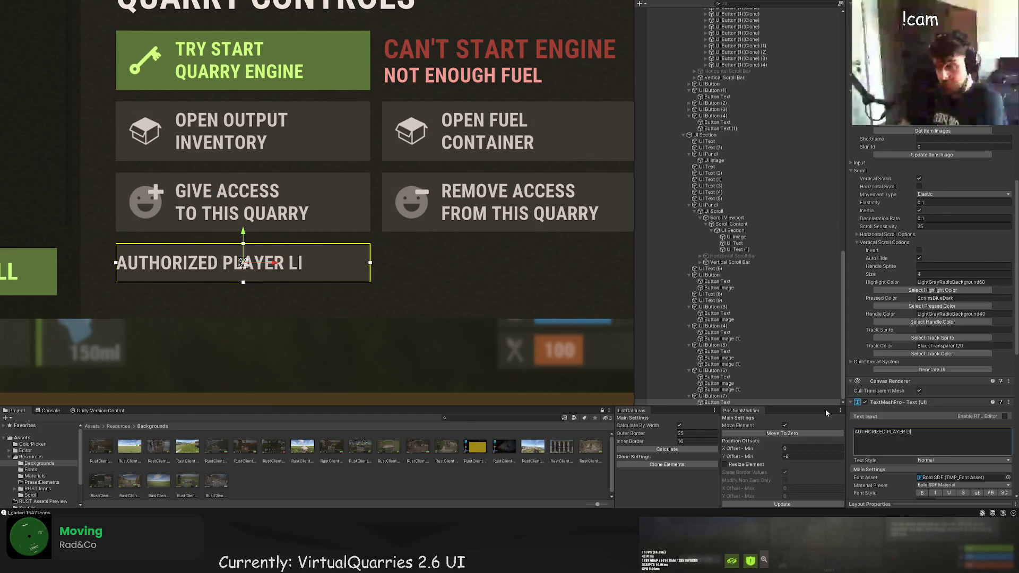
{"action": "type", "text": "ST"}
{"action": "key", "text": "Left"}
{"action": "key", "text": "Left"}
{"action": "key", "text": "Left"}
{"action": "type", "text": "S"}
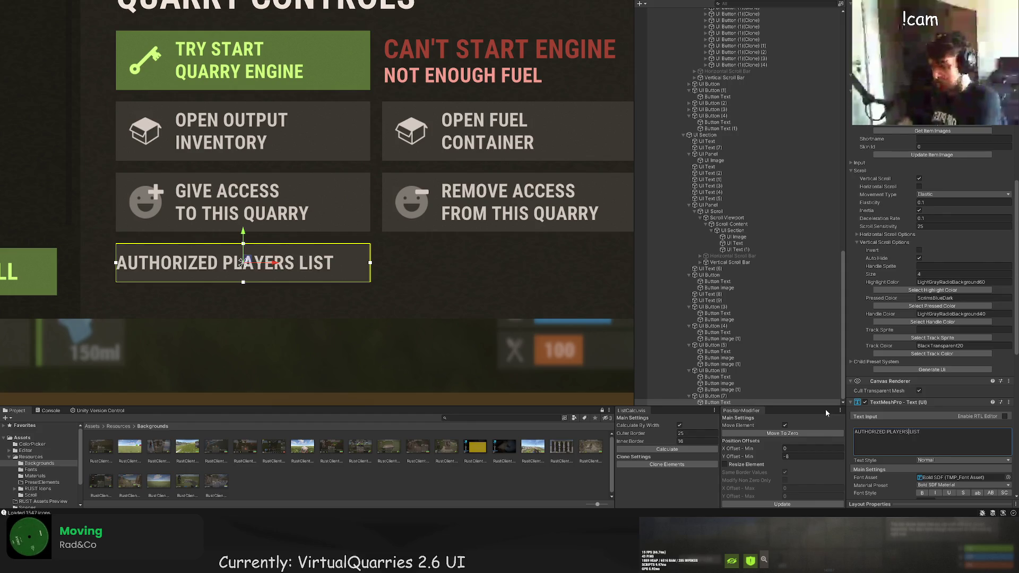
{"action": "scroll", "coordinate": [931, 444], "scroll_direction": "down", "scroll_amount": 5}
{"action": "left_click", "coordinate": [929, 460]}
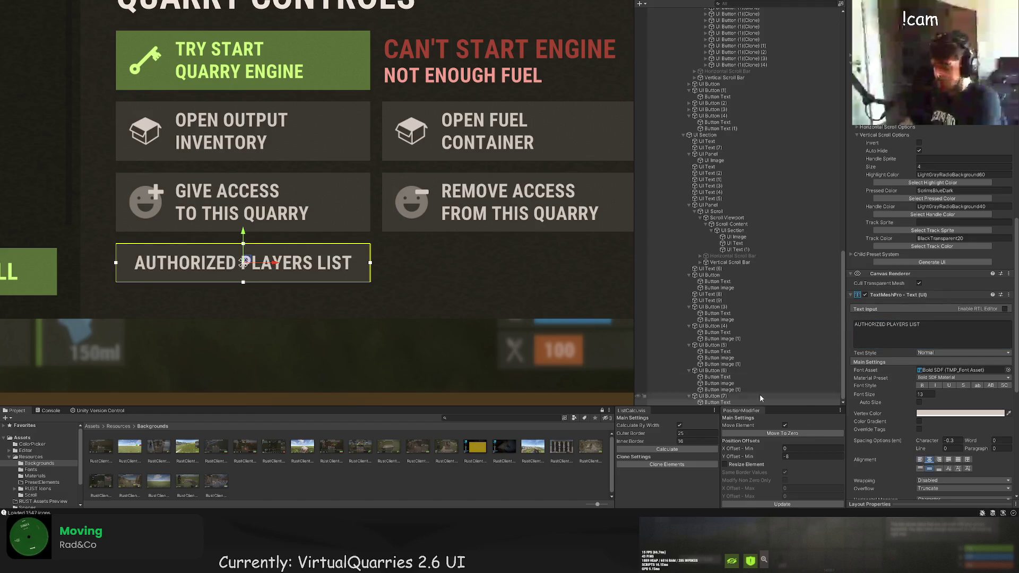
{"action": "scroll", "coordinate": [447, 276], "scroll_direction": "down", "scroll_amount": 5}
{"action": "left_click", "coordinate": [423, 280]}
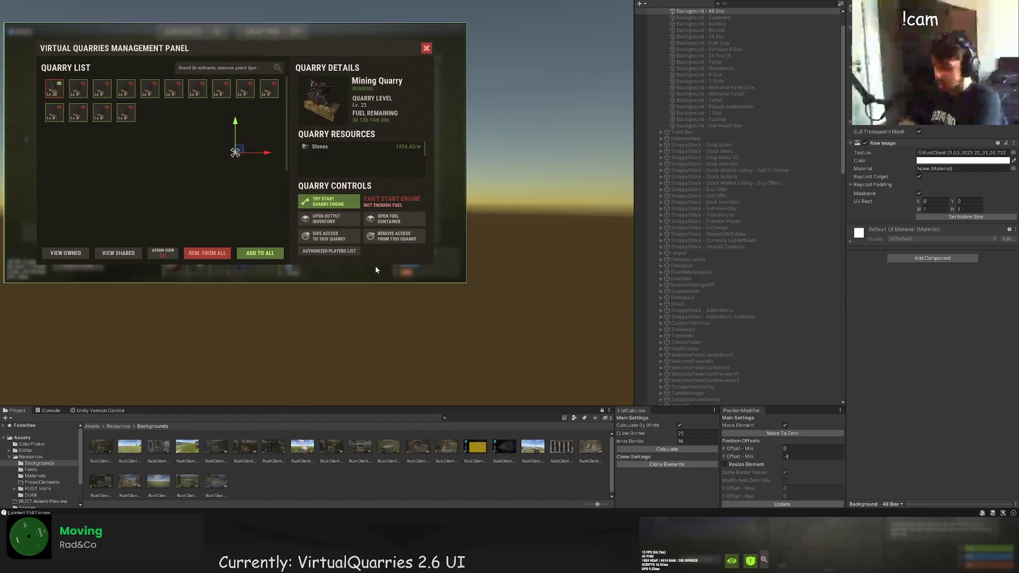
Duplicate the AUTHORIZED PLAYERS LIST button and drag the copy to its right.
{"action": "left_click", "coordinate": [355, 253]}
{"action": "scroll", "coordinate": [358, 257], "scroll_direction": "up", "scroll_amount": 10}
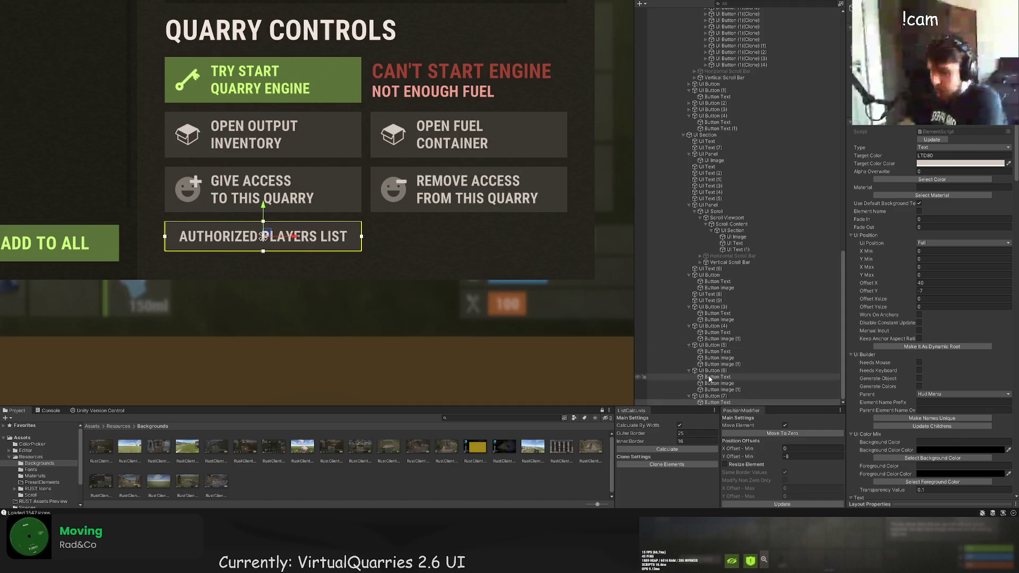
{"action": "left_click", "coordinate": [713, 396]}
{"action": "key", "text": "ctrl+d"}
{"action": "left_click_drag", "start_coordinate": [278, 234], "coordinate": [473, 246]}
Give the copied button a red background and pick colours for its label.
{"action": "scroll", "coordinate": [909, 351], "scroll_direction": "down", "scroll_amount": 1}
{"action": "scroll", "coordinate": [908, 350], "scroll_direction": "down", "scroll_amount": 10}
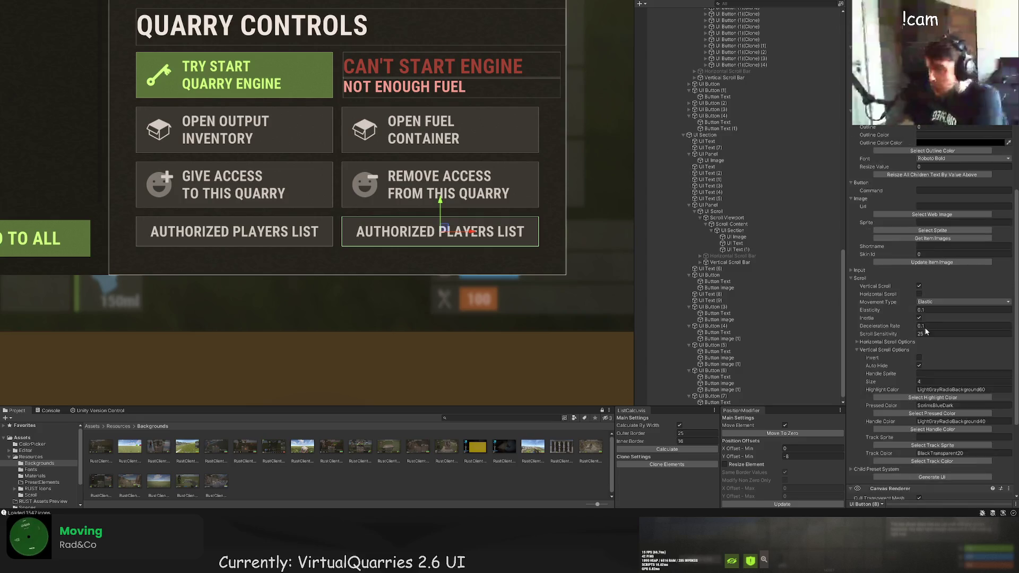
{"action": "scroll", "coordinate": [795, 391], "scroll_direction": "down", "scroll_amount": 2}
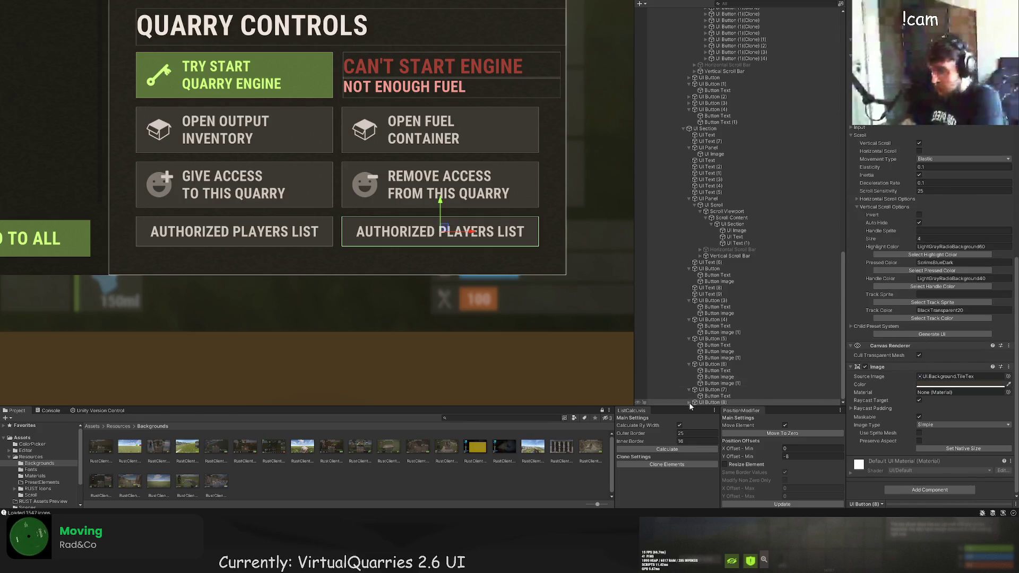
{"action": "scroll", "coordinate": [909, 207], "scroll_direction": "up", "scroll_amount": 8}
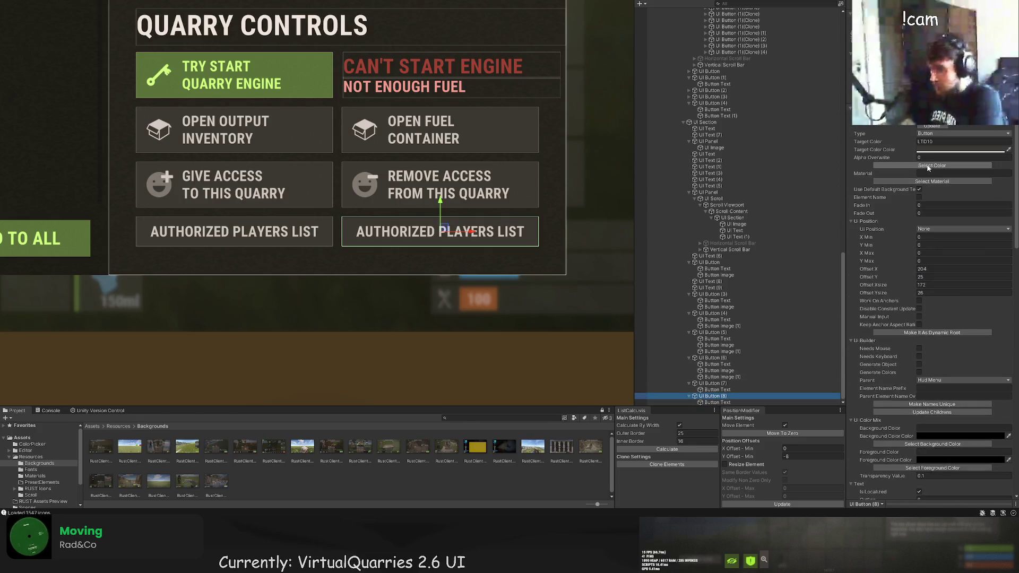
{"action": "left_click", "coordinate": [932, 165]}
{"action": "left_click", "coordinate": [276, 132]}
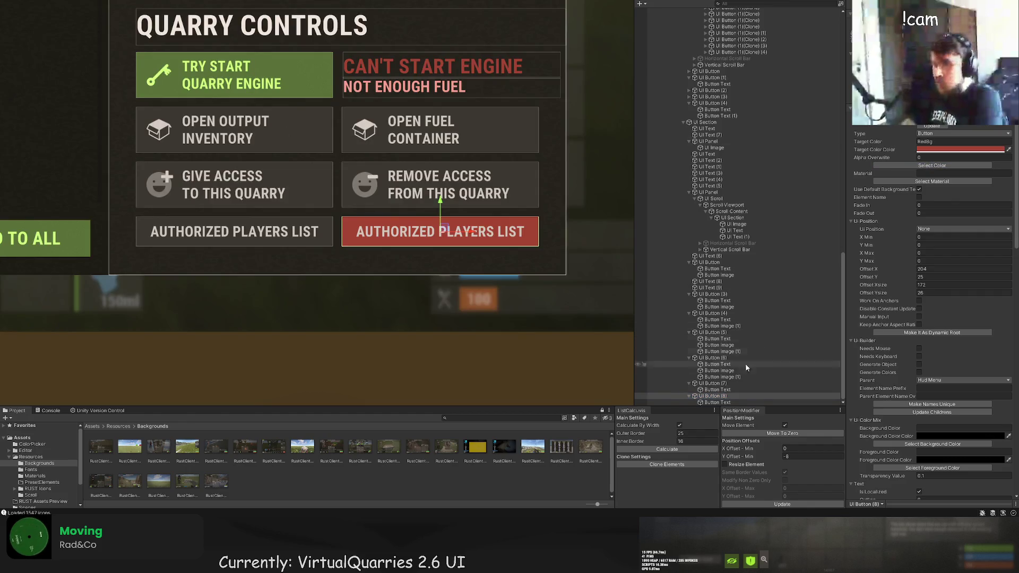
{"action": "left_click", "coordinate": [717, 402]}
{"action": "left_click", "coordinate": [931, 165]}
Colour the copy's label RedText and replace its text with REMOVE QUARRY.
{"action": "left_click", "coordinate": [341, 128]}
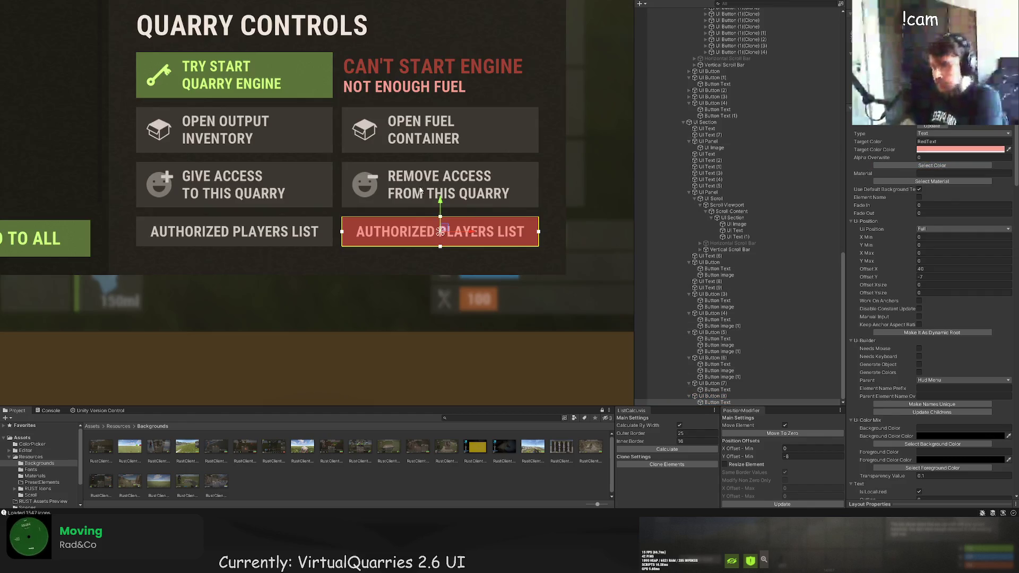
{"action": "scroll", "coordinate": [890, 324], "scroll_direction": "down", "scroll_amount": 10}
{"action": "key", "text": "ctrl+a"}
{"action": "key", "text": "BackSpace"}
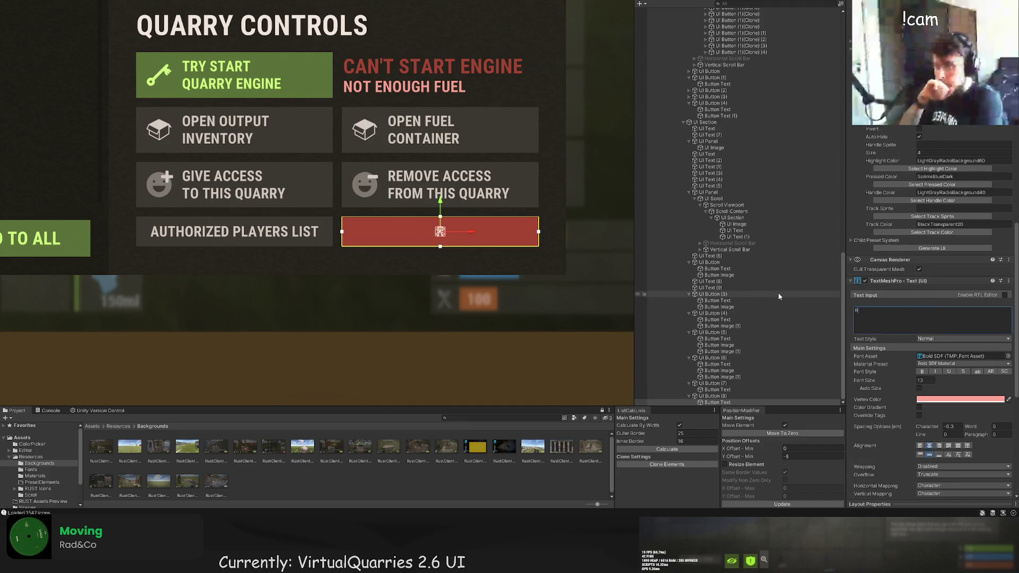
{"action": "type", "text": "REMOVE QUARRY"}
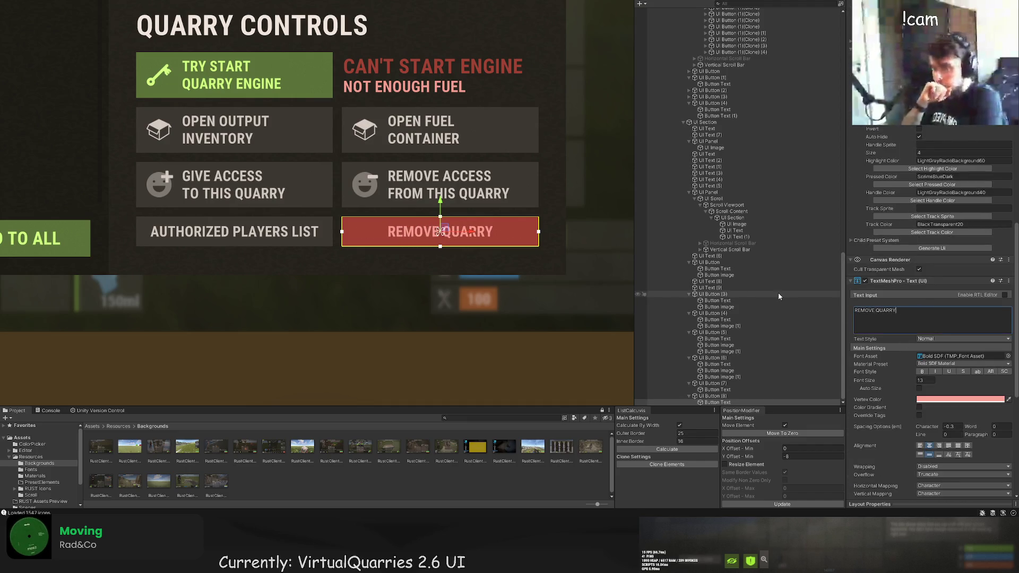
{"action": "left_click", "coordinate": [323, 301]}
{"action": "scroll", "coordinate": [297, 307], "scroll_direction": "down", "scroll_amount": 5}
{"action": "scroll", "coordinate": [348, 308], "scroll_direction": "down", "scroll_amount": 3}
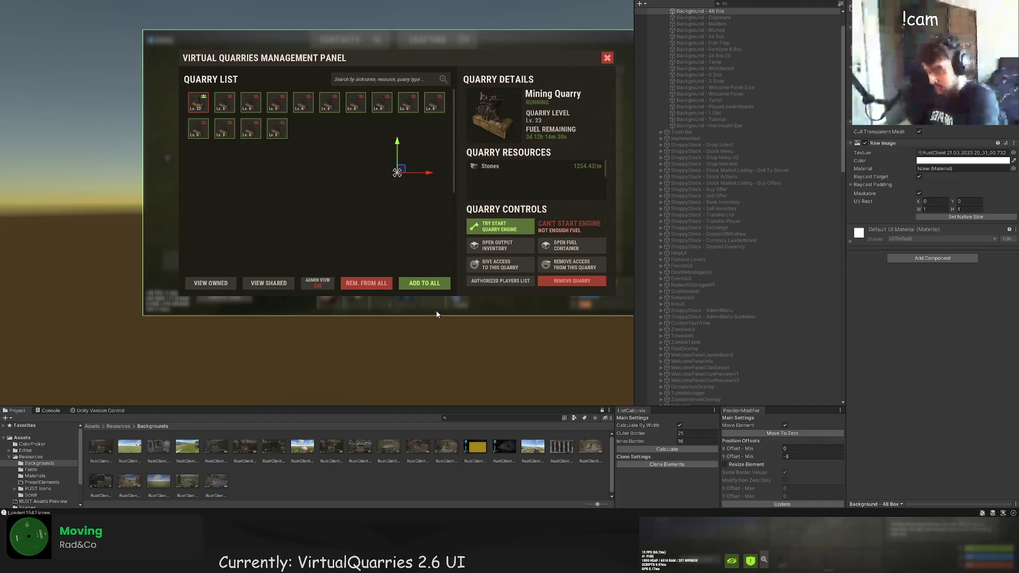
{"action": "left_click_drag", "start_coordinate": [415, 316], "coordinate": [378, 335]}
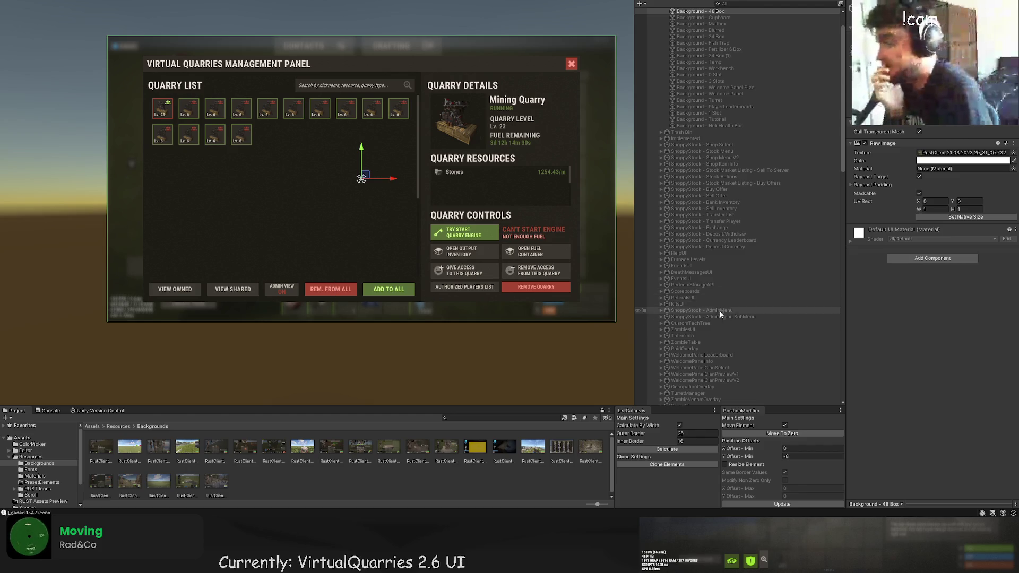
{"action": "scroll", "coordinate": [722, 319], "scroll_direction": "down", "scroll_amount": 10}
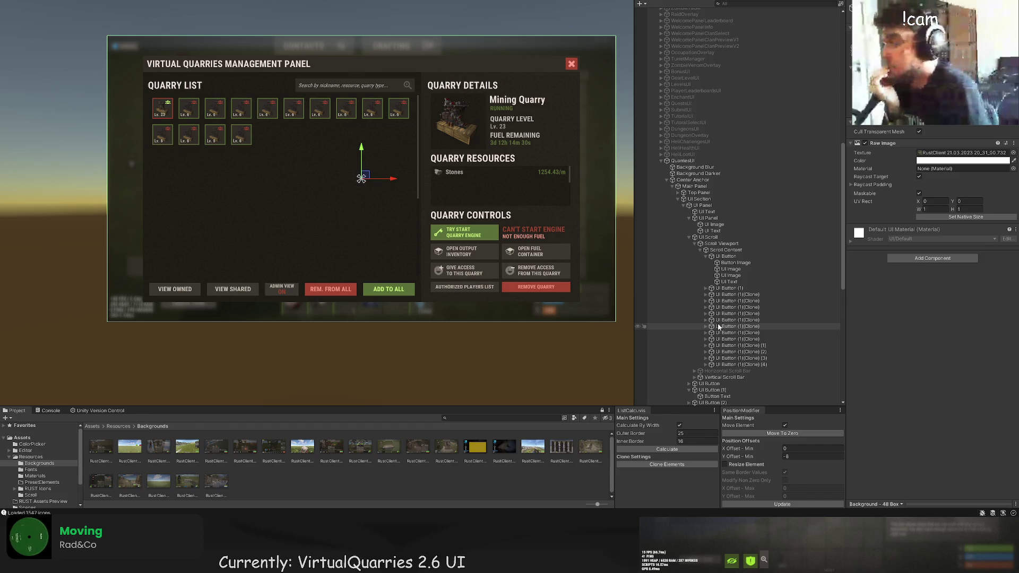
Copy the last second-row quarry tile into the next slot.
{"action": "left_click", "coordinate": [735, 294]}
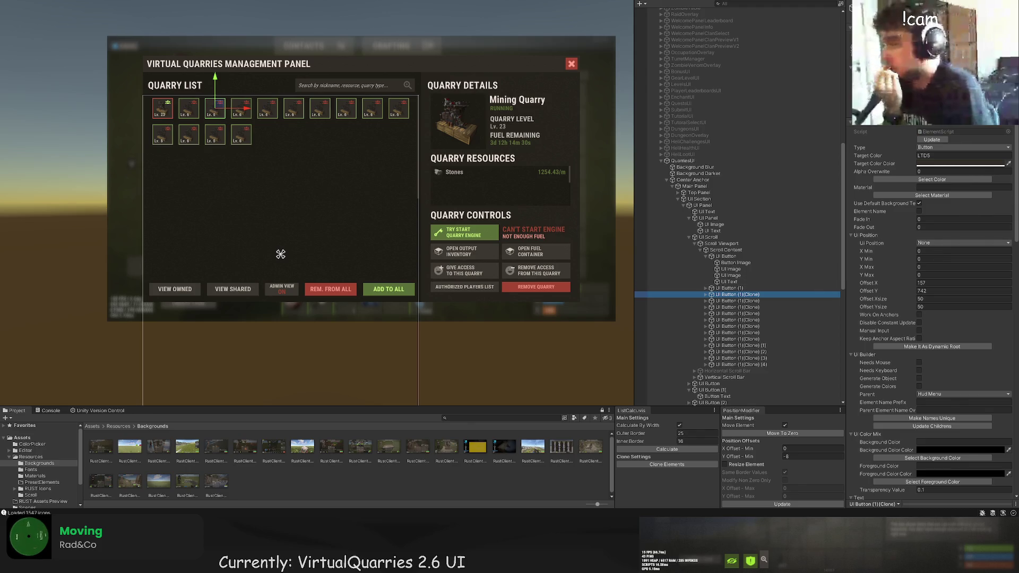
{"action": "scroll", "coordinate": [442, 203], "scroll_direction": "up", "scroll_amount": 2}
{"action": "left_click", "coordinate": [751, 365]}
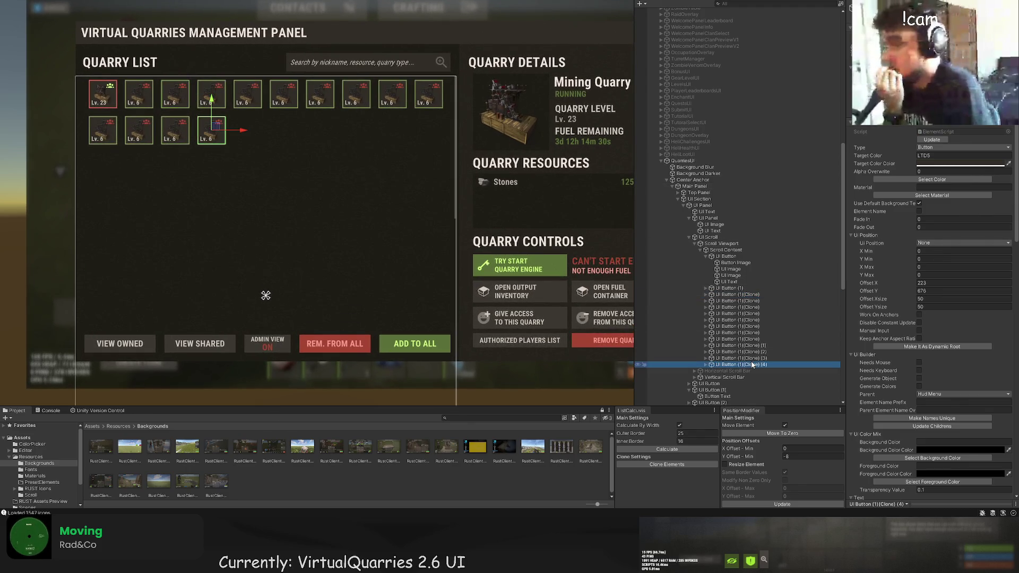
{"action": "scroll", "coordinate": [281, 108], "scroll_direction": "up", "scroll_amount": 8}
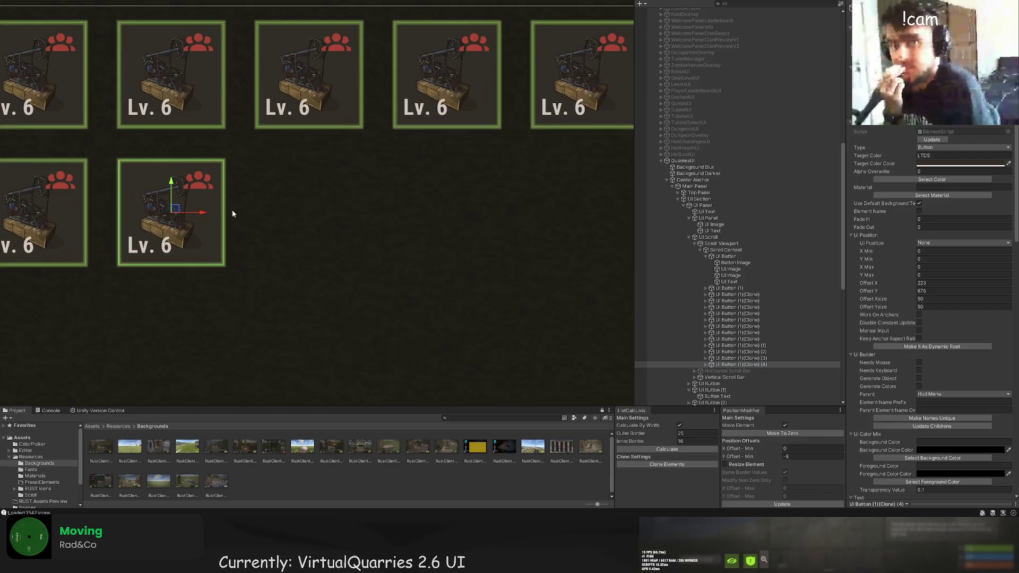
{"action": "left_click_drag", "start_coordinate": [195, 216], "coordinate": [330, 206]}
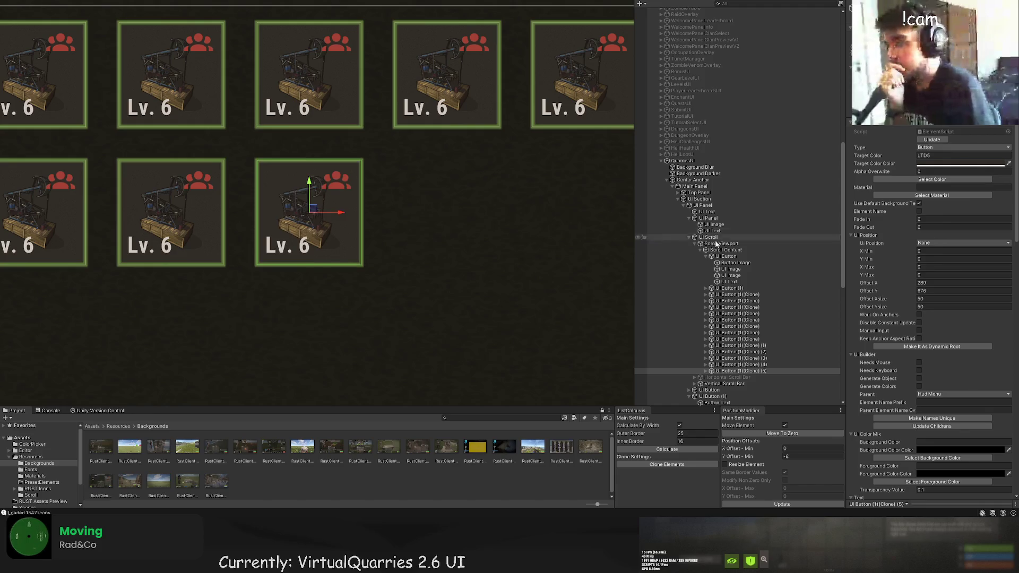
Set the new tile's background colour to LTD15.
{"action": "scroll", "coordinate": [706, 304], "scroll_direction": "down", "scroll_amount": 3}
{"action": "left_click", "coordinate": [705, 299]}
{"action": "left_click", "coordinate": [736, 306]}
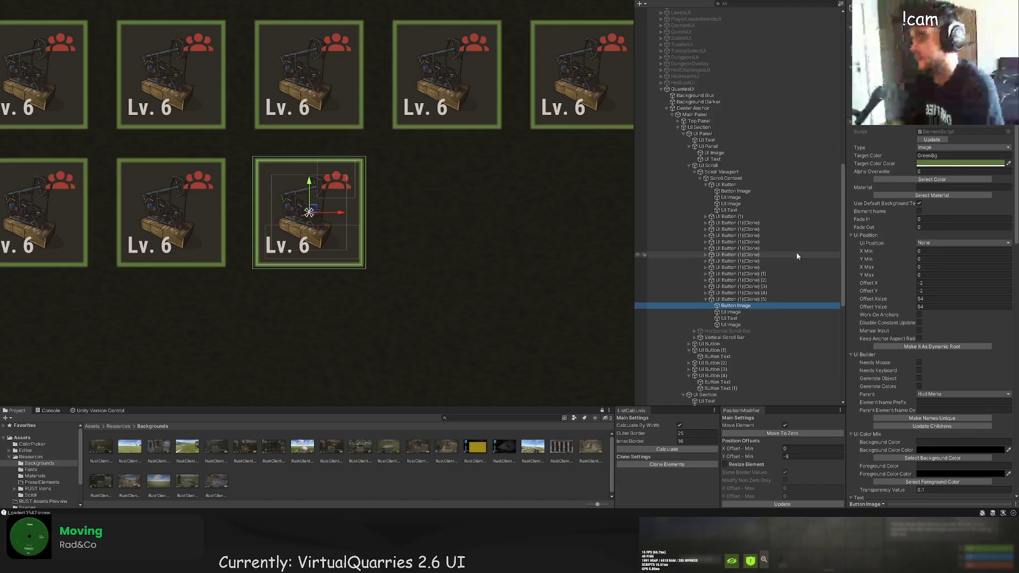
{"action": "left_click", "coordinate": [924, 179]}
{"action": "left_click", "coordinate": [254, 182]}
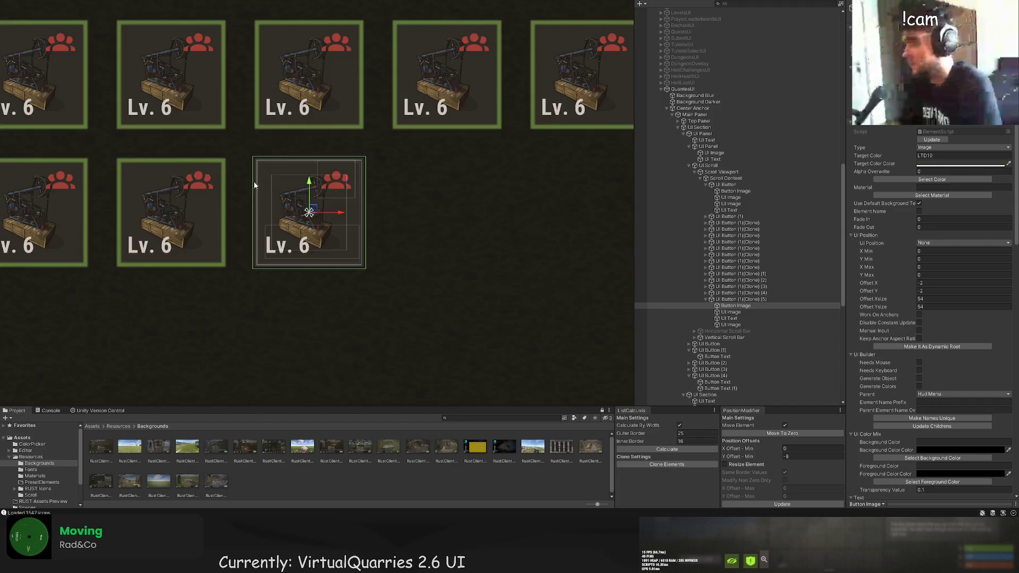
{"action": "left_click", "coordinate": [923, 179]}
{"action": "left_click", "coordinate": [295, 179]}
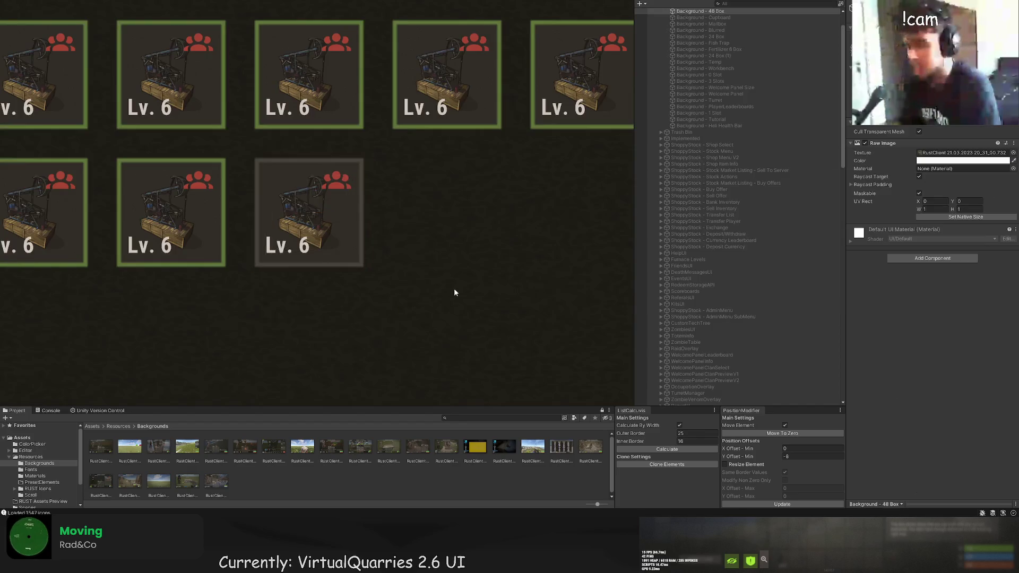
Delete the new tile's level text while keeping its image.
{"action": "scroll", "coordinate": [454, 288], "scroll_direction": "down", "scroll_amount": 3}
{"action": "scroll", "coordinate": [738, 329], "scroll_direction": "down", "scroll_amount": 3}
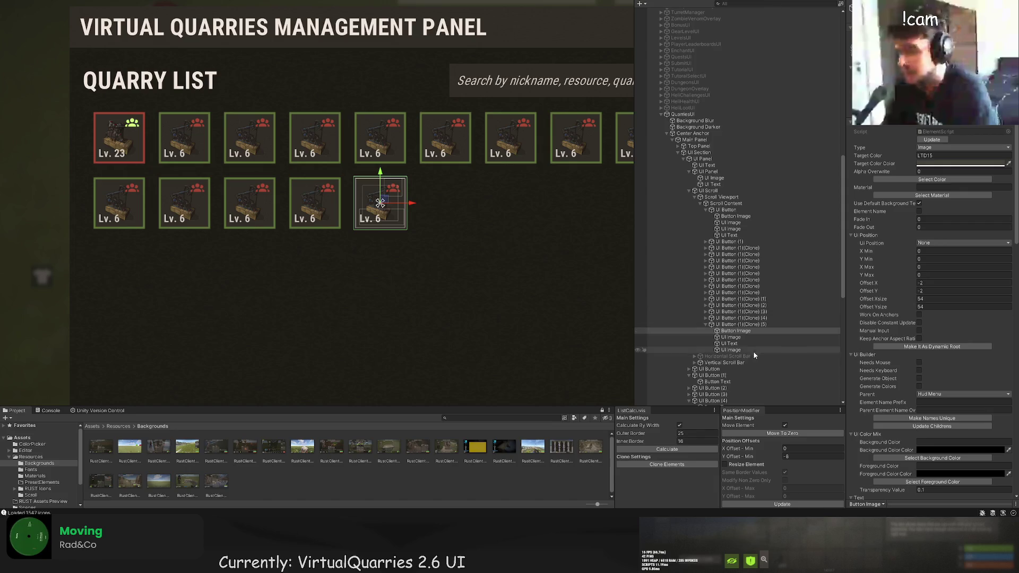
{"action": "left_click", "coordinate": [738, 331]}
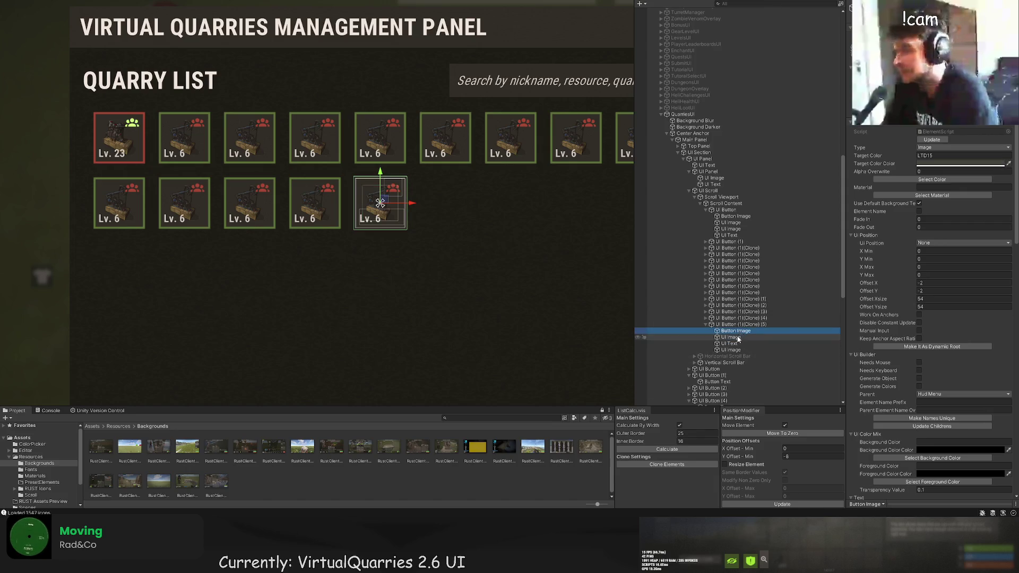
{"action": "left_click", "coordinate": [736, 338]}
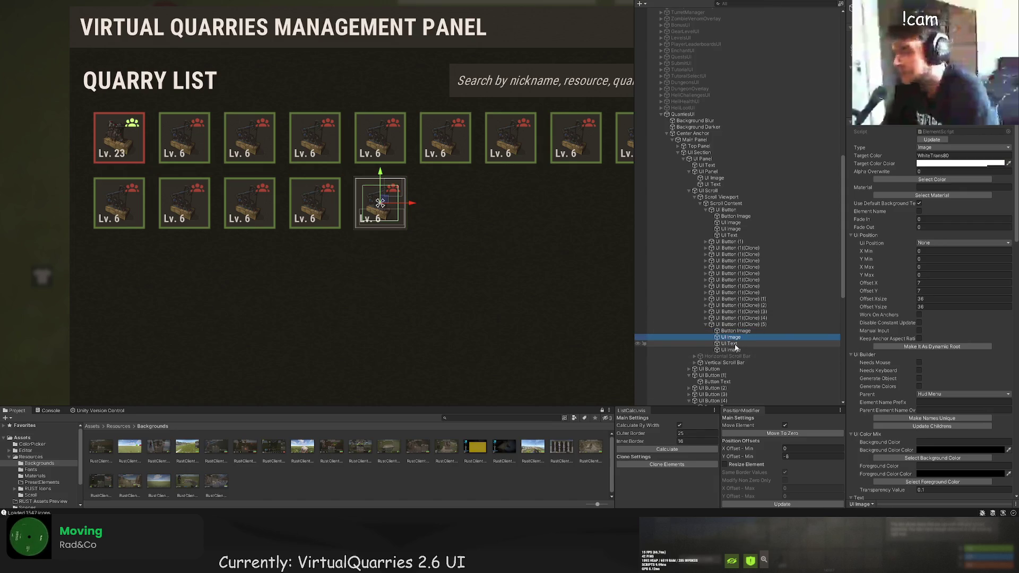
{"action": "left_click_drag", "start_coordinate": [736, 347], "coordinate": [736, 346]}
{"action": "left_click", "coordinate": [736, 338]}
{"action": "key", "text": "Delete"}
{"action": "key", "text": "Delete"}
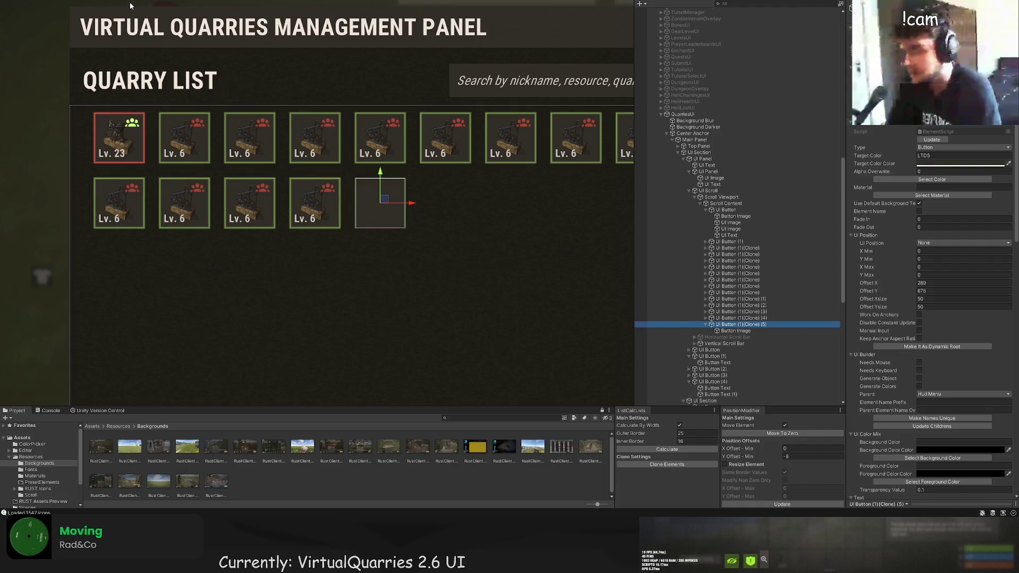
{"action": "key", "text": "ctrl+z"}
{"action": "scroll", "coordinate": [947, 325], "scroll_direction": "down", "scroll_amount": 3}
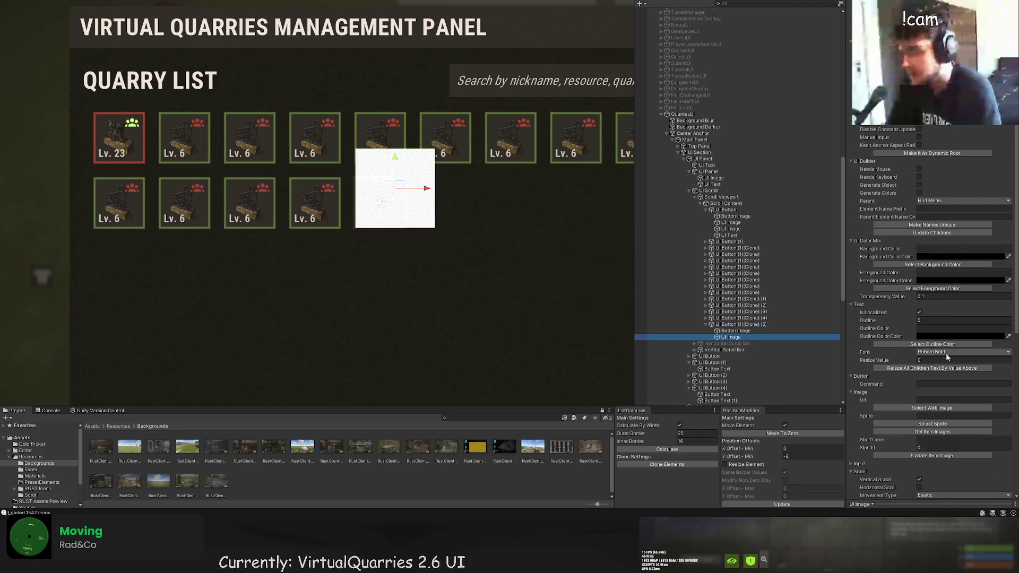
Set the tile image's sprite to the add plus icon and colour it GreenBg.
{"action": "left_click", "coordinate": [933, 424]}
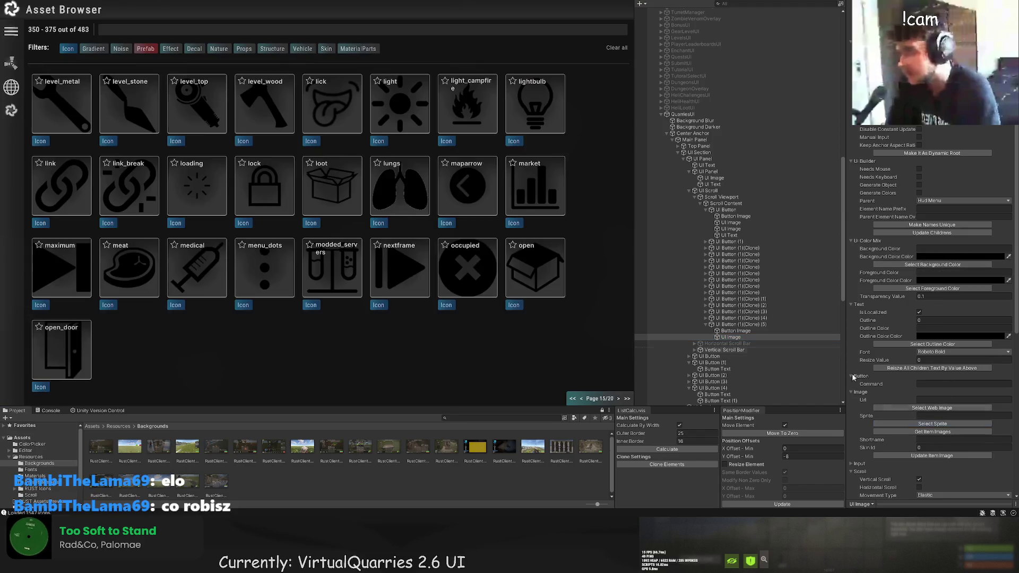
{"action": "left_click", "coordinate": [175, 30]}
{"action": "type", "text": "add"}
{"action": "left_click", "coordinate": [129, 103]}
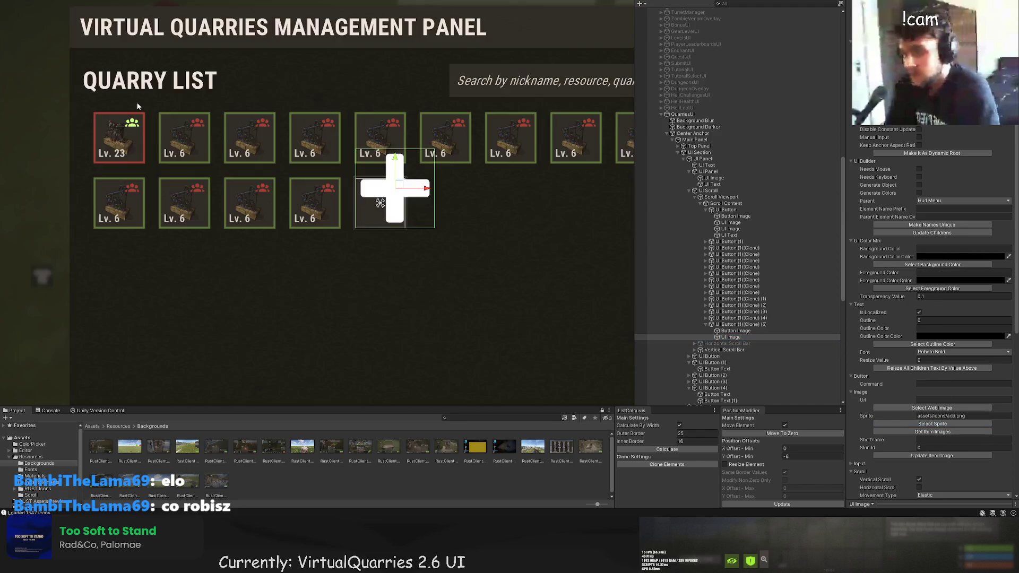
{"action": "key", "text": "f"}
{"action": "scroll", "coordinate": [934, 239], "scroll_direction": "up", "scroll_amount": 10}
{"action": "left_click", "coordinate": [932, 180]}
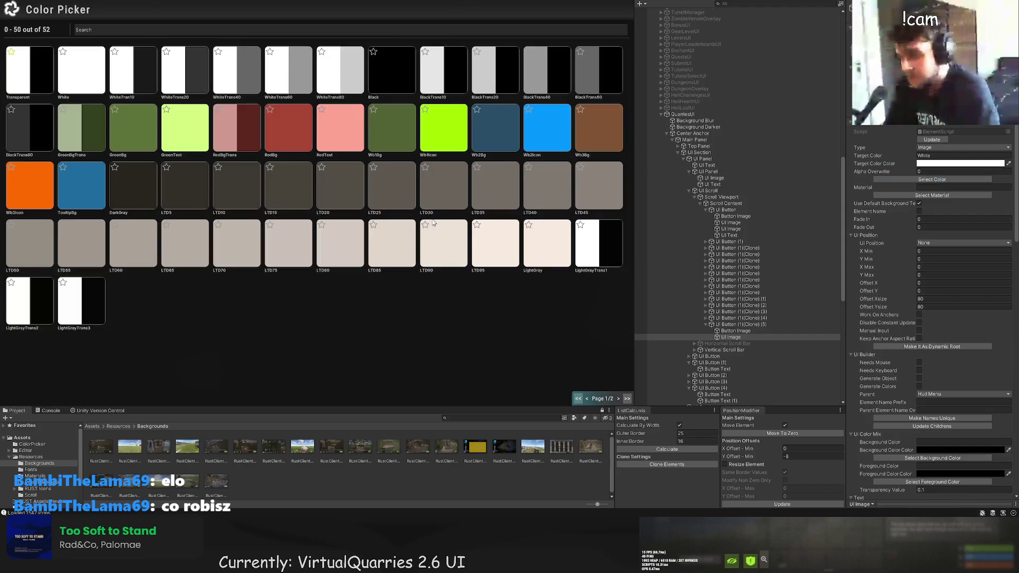
{"action": "left_click", "coordinate": [133, 128]}
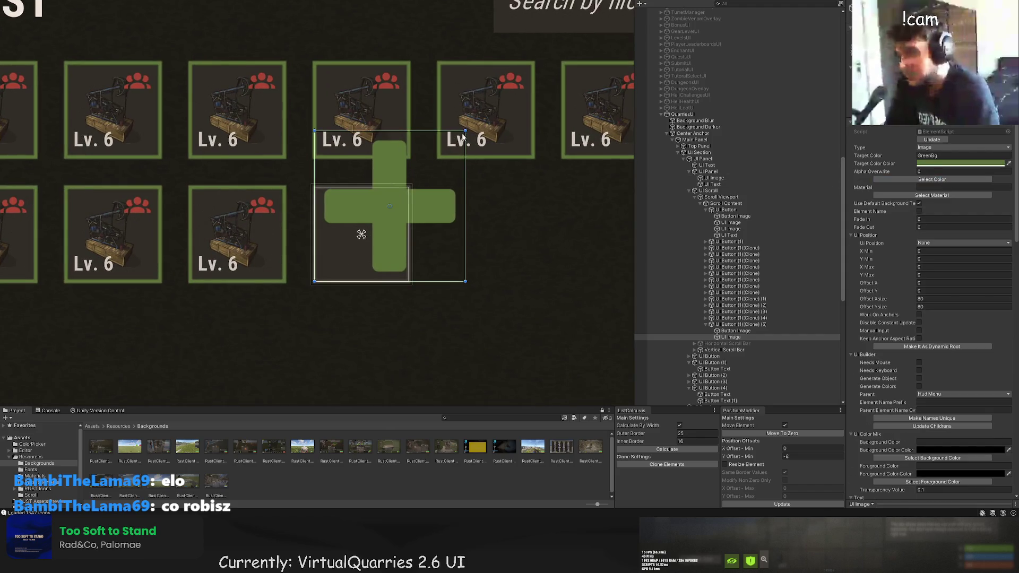
Shrink the plus image step by step from 50×50 down to 34×34, centred in the tile.
{"action": "left_click_drag", "start_coordinate": [406, 187], "coordinate": [408, 186]}
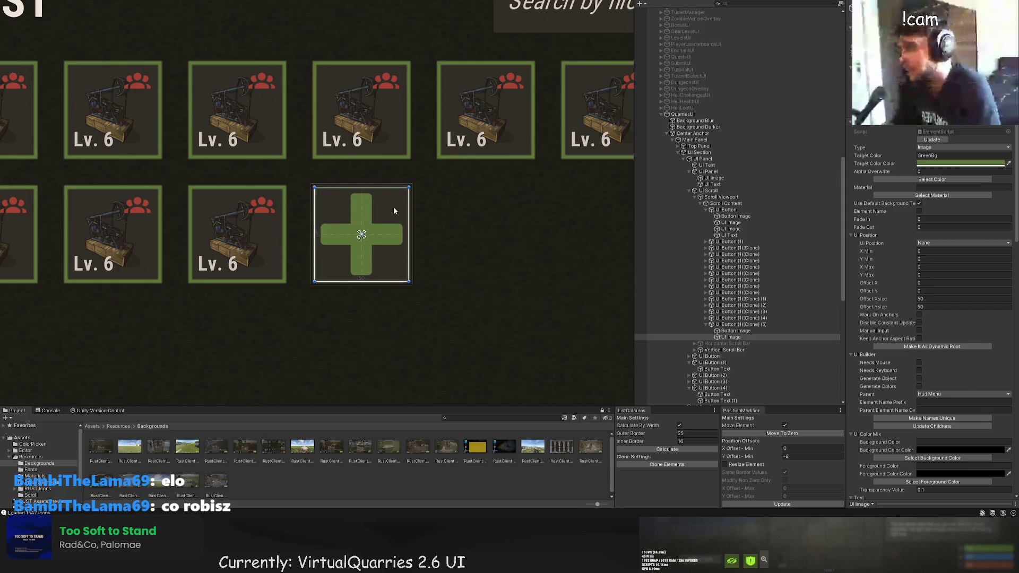
{"action": "scroll", "coordinate": [393, 206], "scroll_direction": "up", "scroll_amount": 3}
{"action": "left_click_drag", "start_coordinate": [270, 323], "coordinate": [296, 298]}
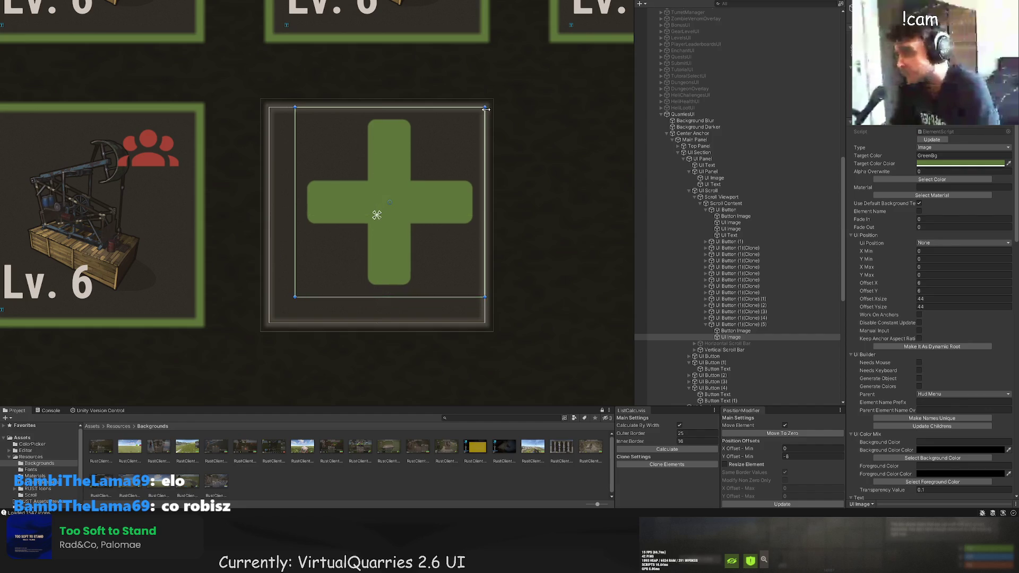
{"action": "left_click_drag", "start_coordinate": [483, 108], "coordinate": [454, 137]}
{"action": "scroll", "coordinate": [546, 276], "scroll_direction": "down", "scroll_amount": 5}
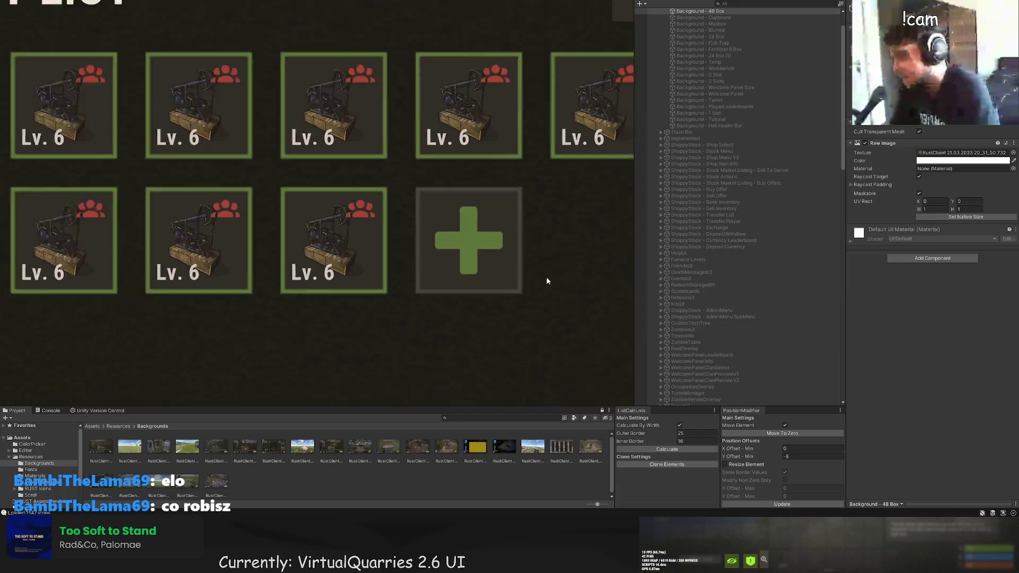
{"action": "scroll", "coordinate": [572, 254], "scroll_direction": "up", "scroll_amount": 5}
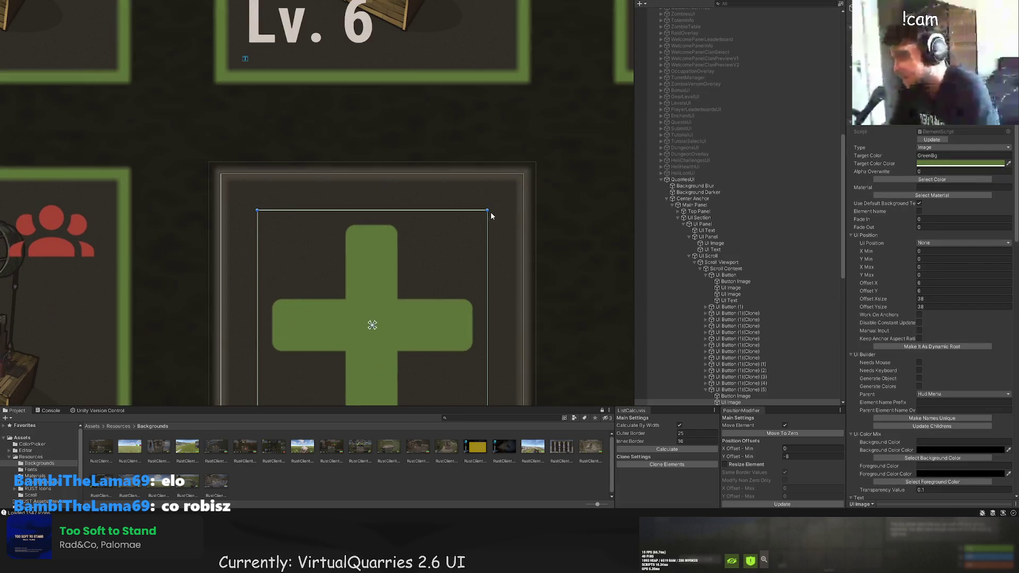
{"action": "scroll", "coordinate": [490, 211], "scroll_direction": "up", "scroll_amount": 3}
{"action": "left_click_drag", "start_coordinate": [487, 211], "coordinate": [467, 225]}
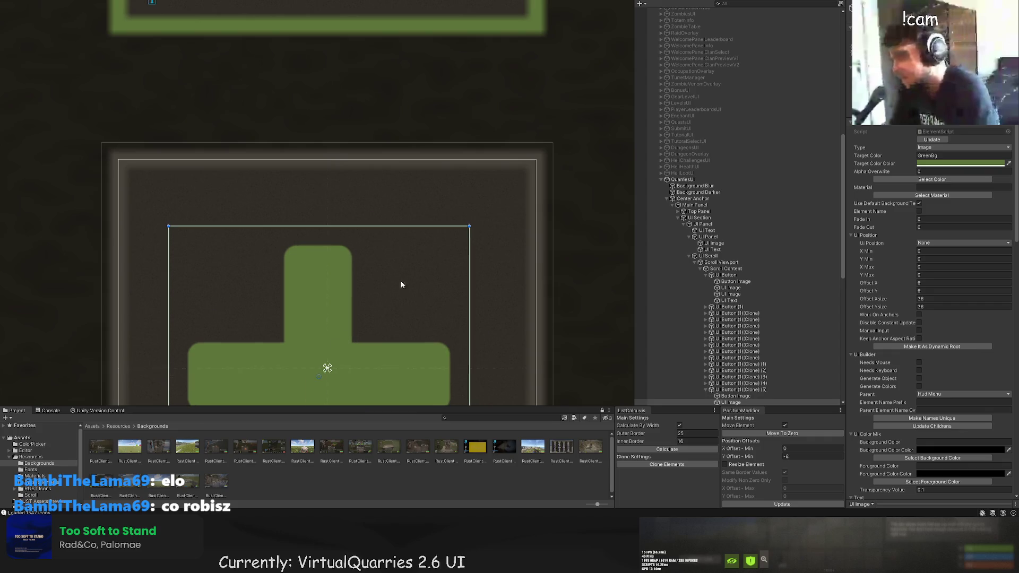
{"action": "key", "text": "Left"}
{"action": "key", "text": "Down"}
{"action": "left_click_drag", "start_coordinate": [332, 373], "coordinate": [347, 359]}
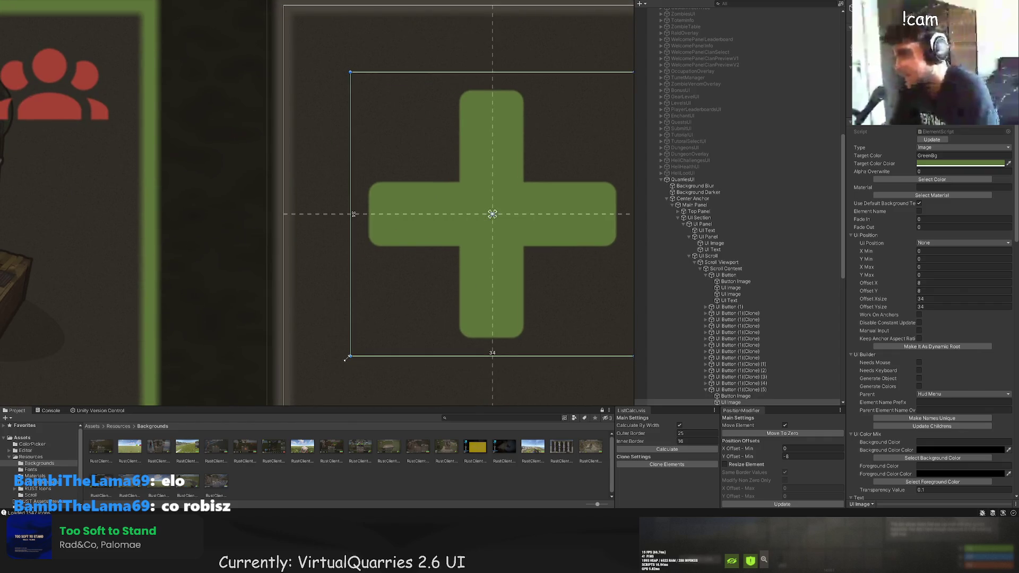
{"action": "left_click", "coordinate": [338, 262]}
{"action": "scroll", "coordinate": [338, 262], "scroll_direction": "down", "scroll_amount": 10}
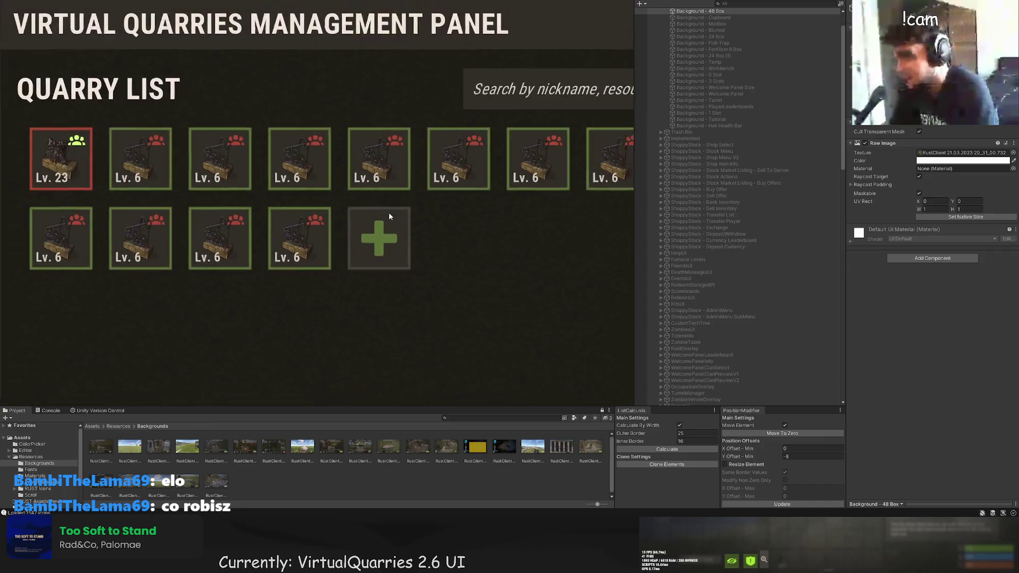
Reframe the quarry panel and recolour the empty tile's plus icon LightGray.
{"action": "scroll", "coordinate": [402, 218], "scroll_direction": "down", "scroll_amount": 3}
{"action": "mouse_move", "coordinate": [352, 238]}
{"action": "left_mouse_down"}
{"action": "mouse_move", "coordinate": [315, 233]}
{"action": "mouse_move", "coordinate": [330, 214]}
{"action": "mouse_move", "coordinate": [294, 179]}
{"action": "left_mouse_up"}
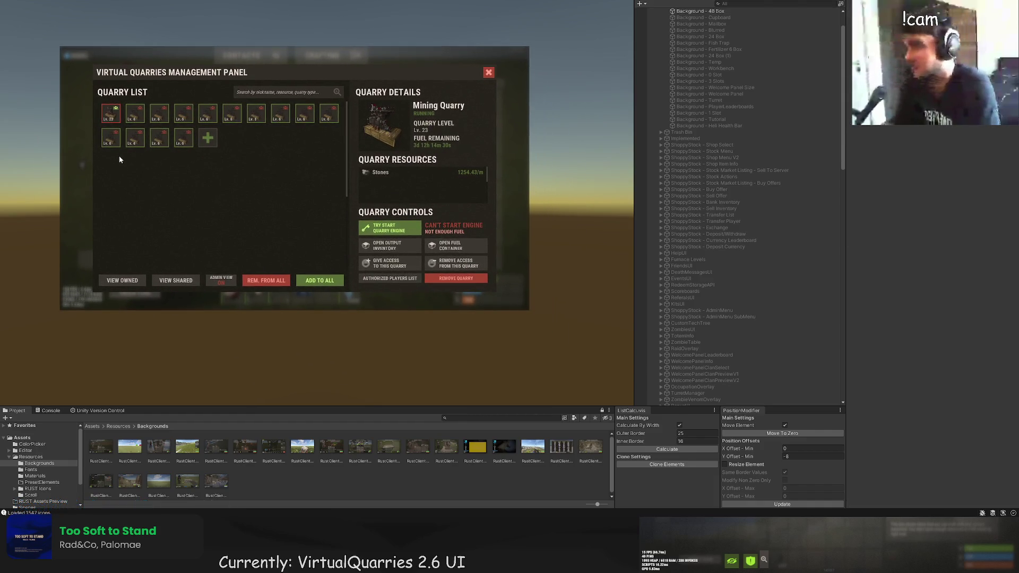
{"action": "left_click_drag", "start_coordinate": [119, 159], "coordinate": [174, 196]}
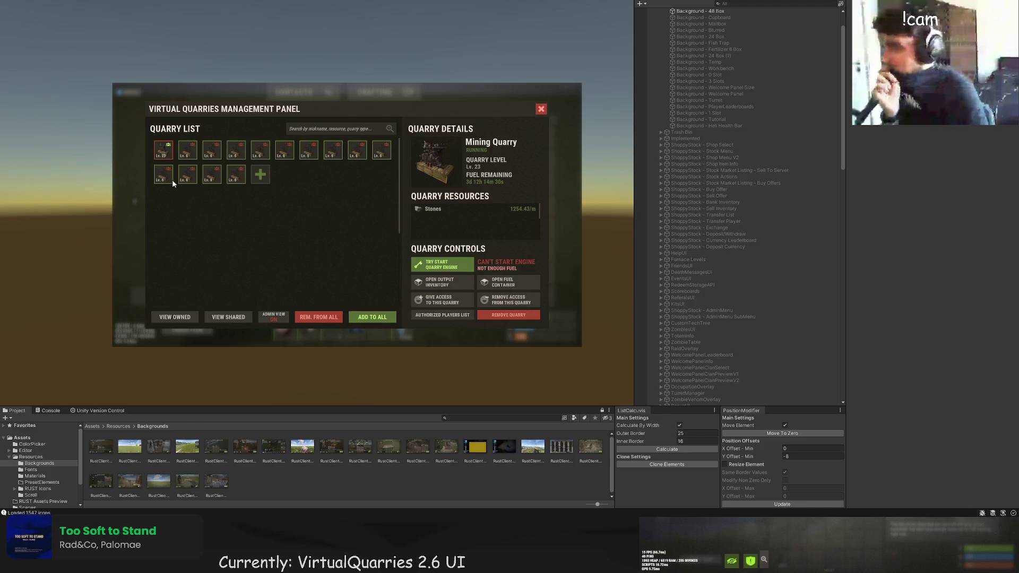
{"action": "left_click", "coordinate": [260, 174]}
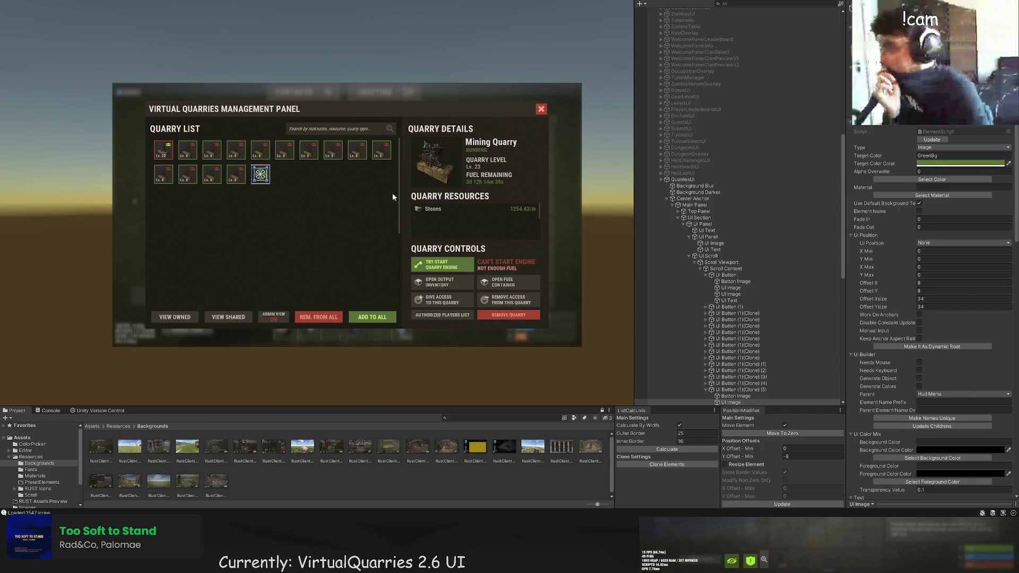
{"action": "left_click", "coordinate": [954, 179]}
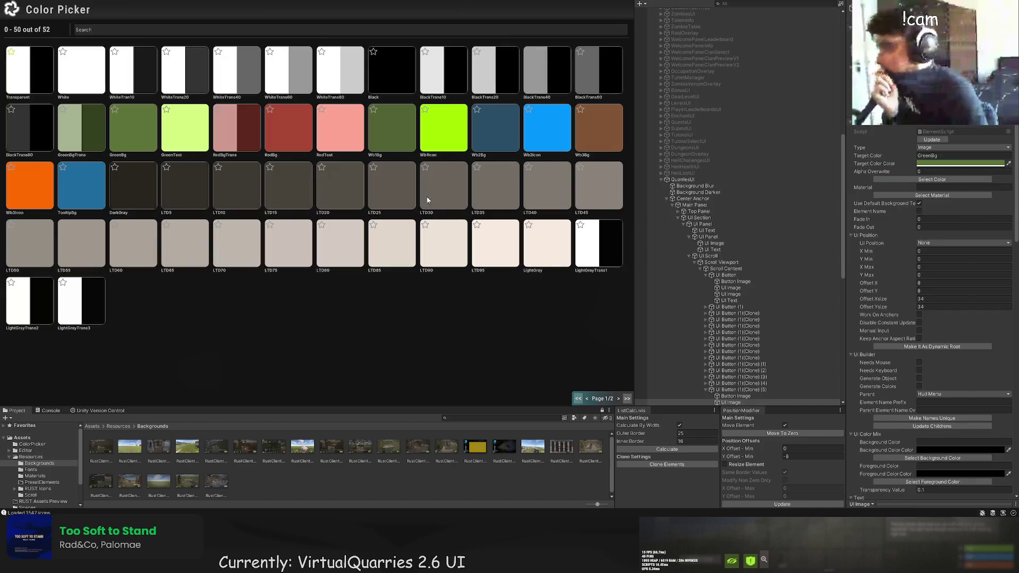
{"action": "left_click", "coordinate": [516, 247]}
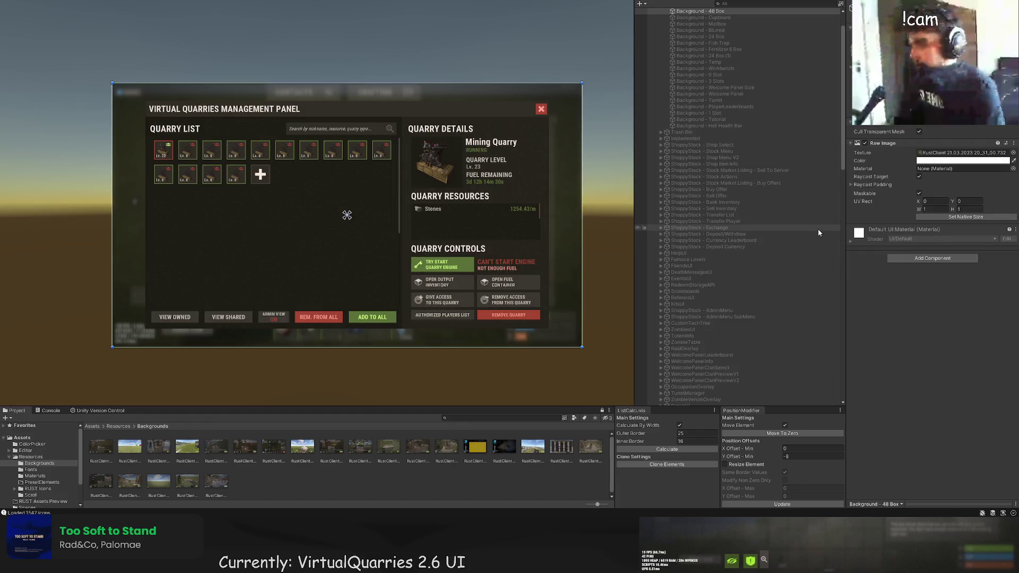
{"action": "left_click", "coordinate": [954, 179]}
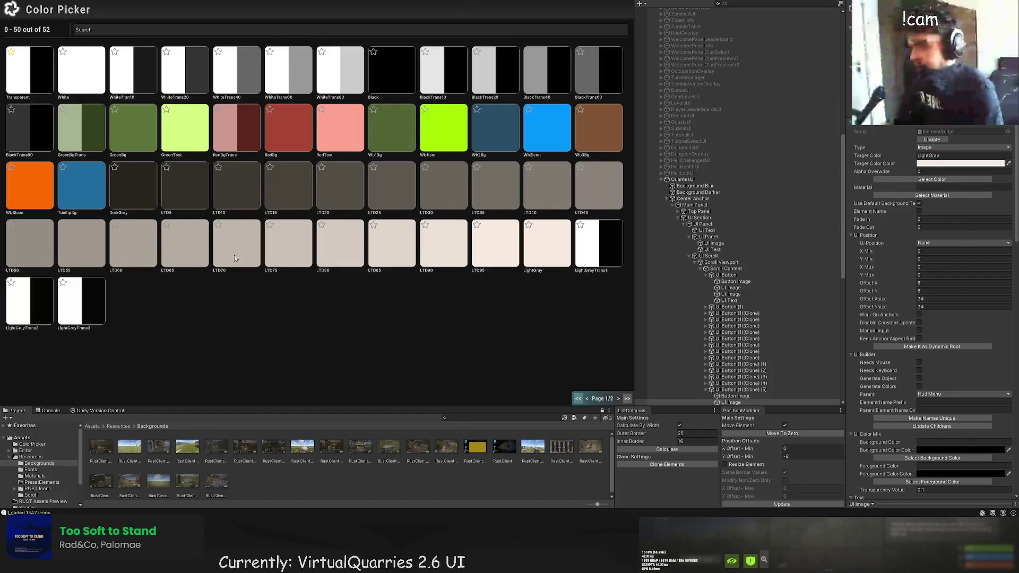
{"action": "left_click", "coordinate": [148, 252]}
Try other tones on the plus icon, settling on the GreenBg swatch.
{"action": "left_click", "coordinate": [249, 274]}
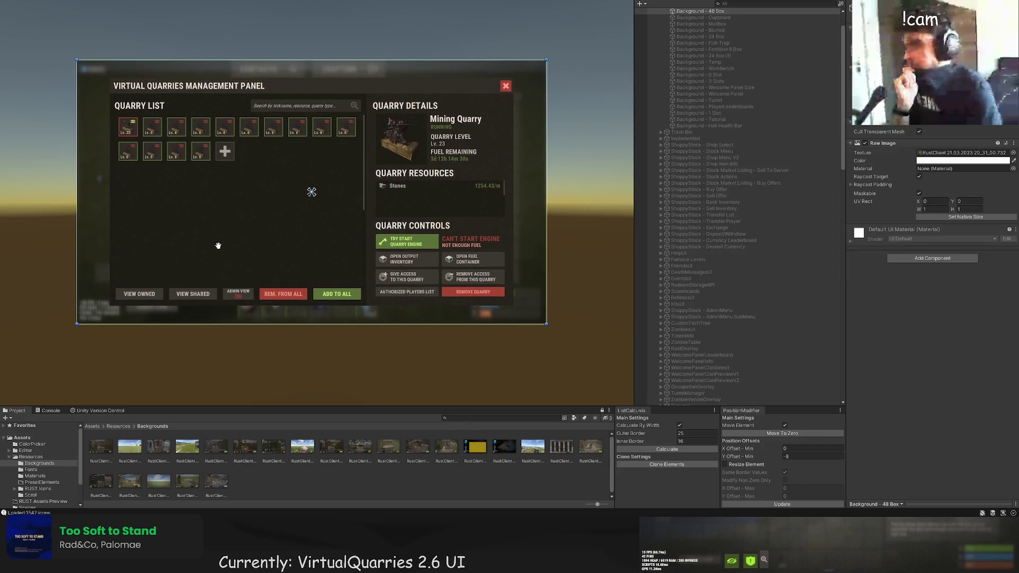
{"action": "left_click", "coordinate": [223, 152]}
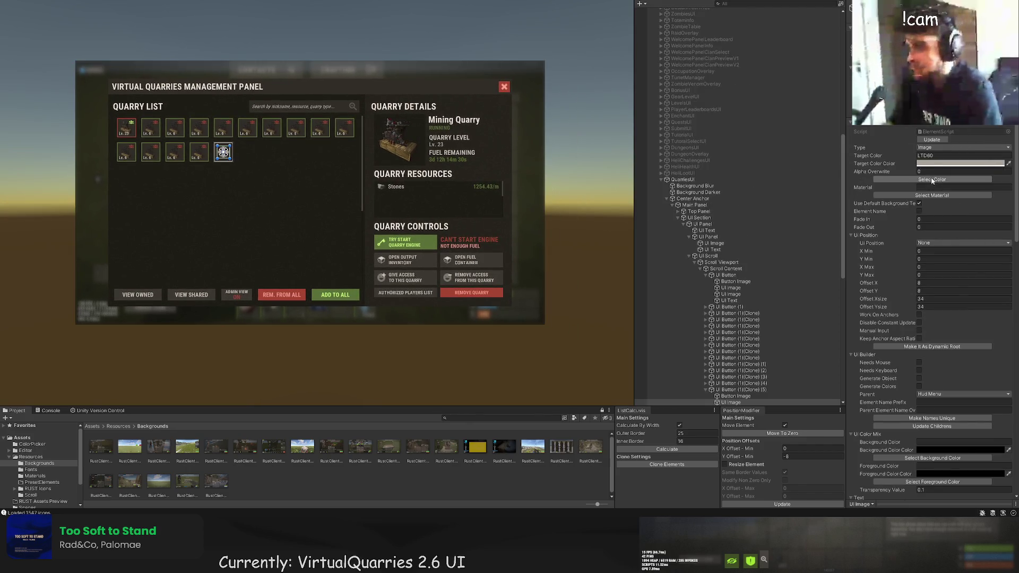
{"action": "left_click", "coordinate": [932, 179]}
{"action": "left_click", "coordinate": [152, 152]}
{"action": "left_click", "coordinate": [223, 153]}
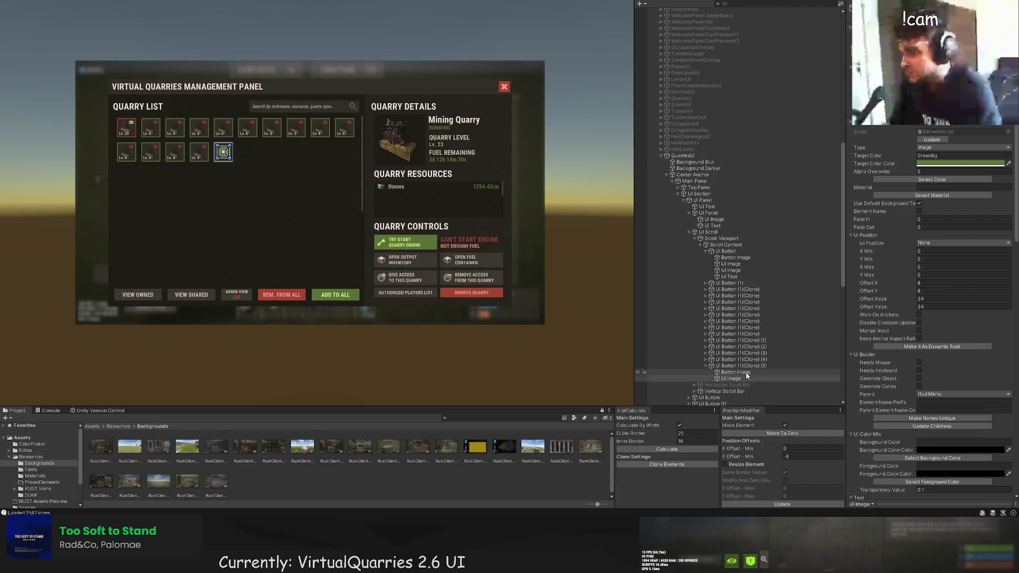
{"action": "left_click", "coordinate": [924, 180]}
{"action": "left_click", "coordinate": [135, 145]}
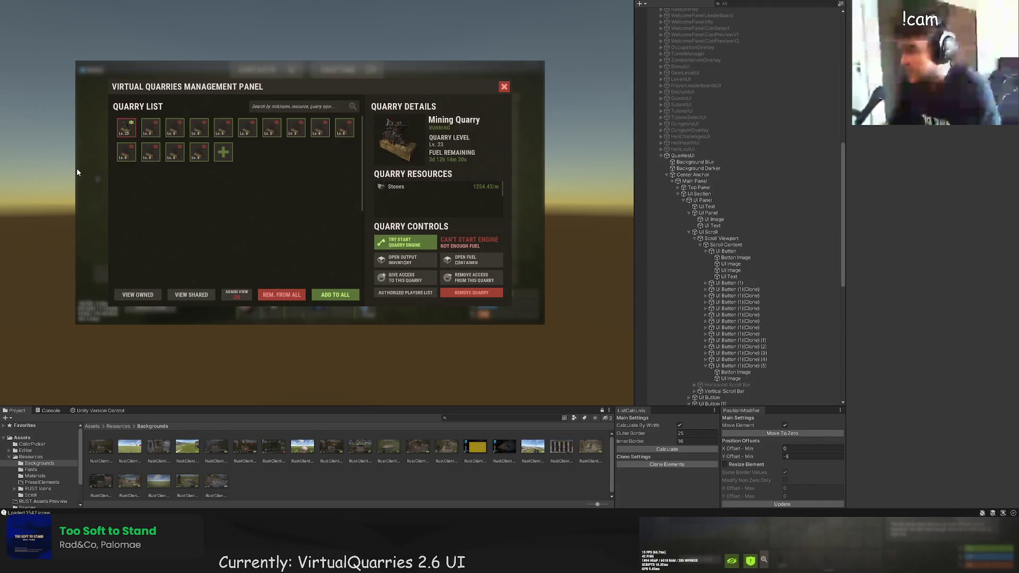
Apply a new colour swatch to the Lv. 23 tile's image.
{"action": "mouse_move", "coordinate": [149, 187]}
{"action": "left_mouse_down"}
{"action": "mouse_move", "coordinate": [178, 187]}
{"action": "mouse_move", "coordinate": [239, 228]}
{"action": "mouse_move", "coordinate": [160, 216]}
{"action": "left_mouse_up"}
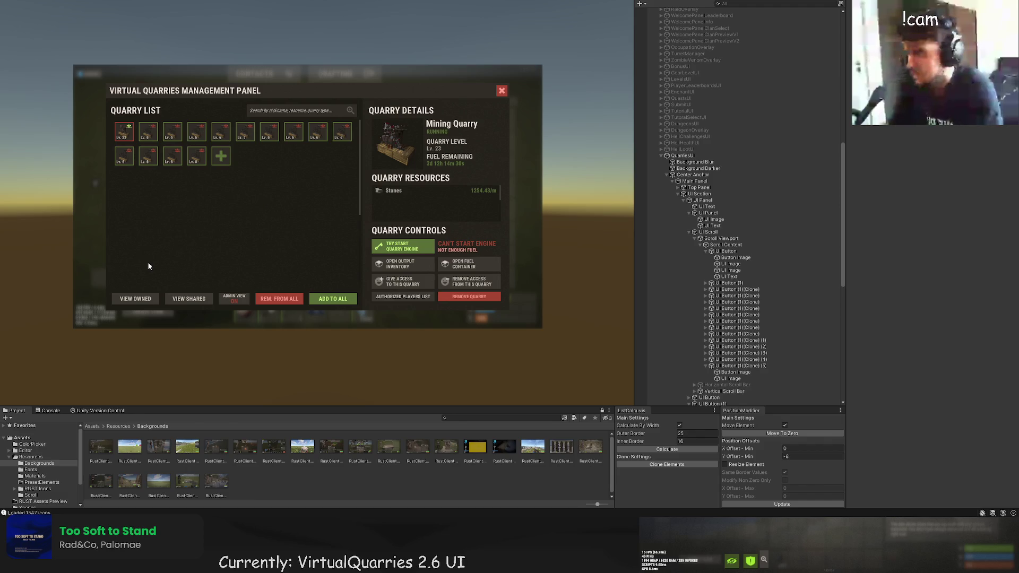
{"action": "scroll", "coordinate": [122, 260], "scroll_direction": "up", "scroll_amount": 3}
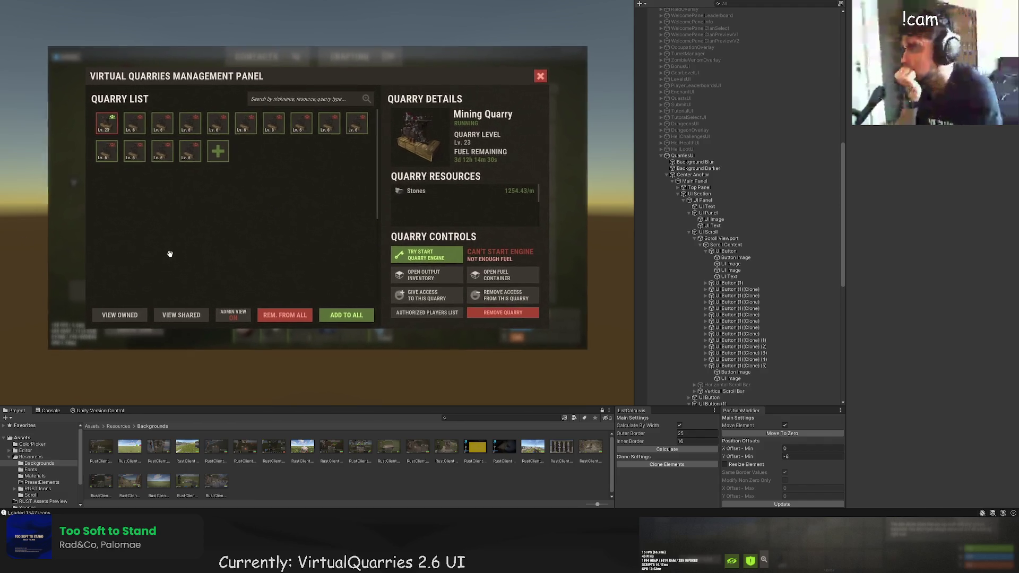
{"action": "left_click_drag", "start_coordinate": [170, 254], "coordinate": [202, 250]}
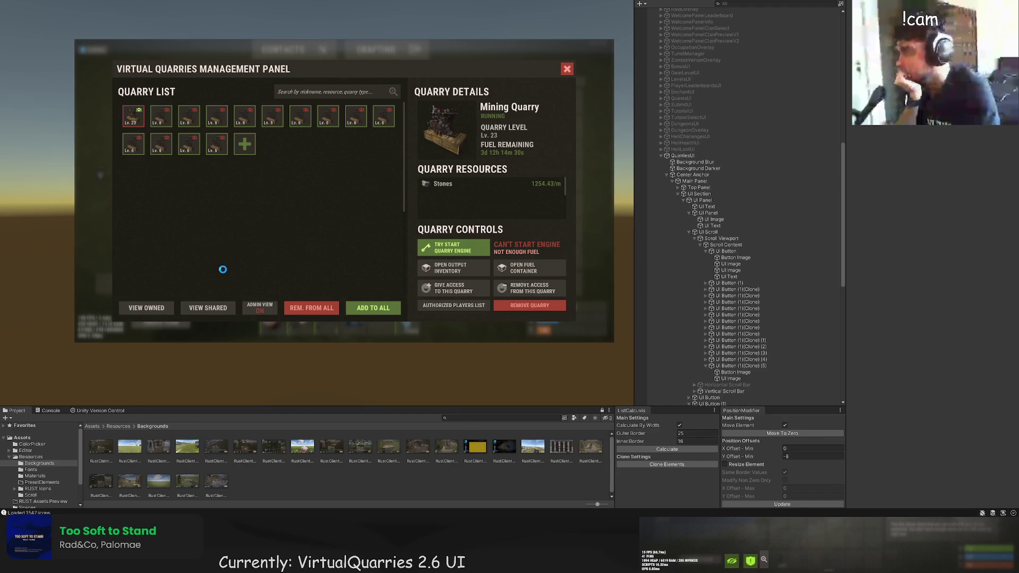
{"action": "scroll", "coordinate": [223, 270], "scroll_direction": "up", "scroll_amount": 5}
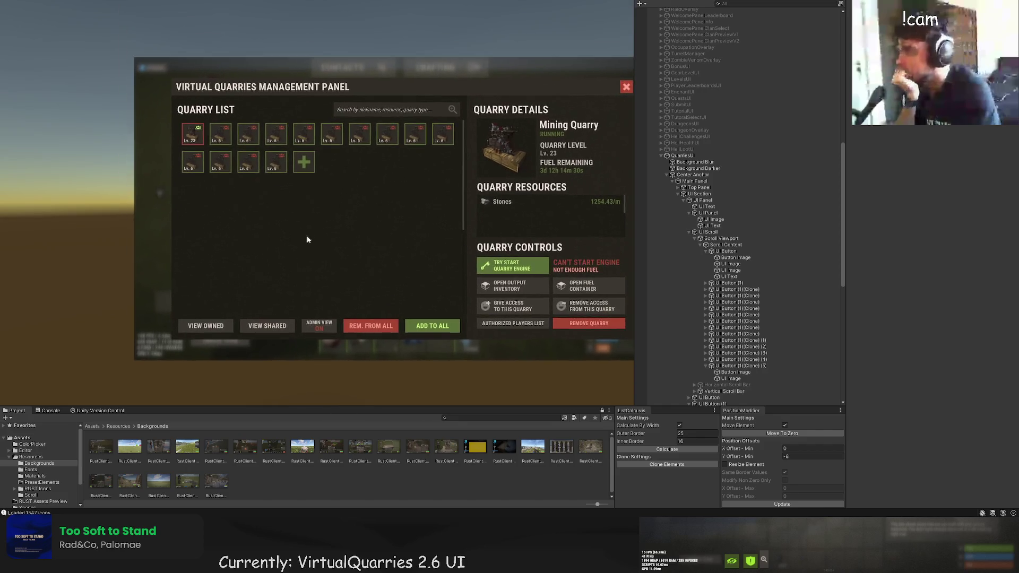
{"action": "scroll", "coordinate": [249, 159], "scroll_direction": "up", "scroll_amount": 5}
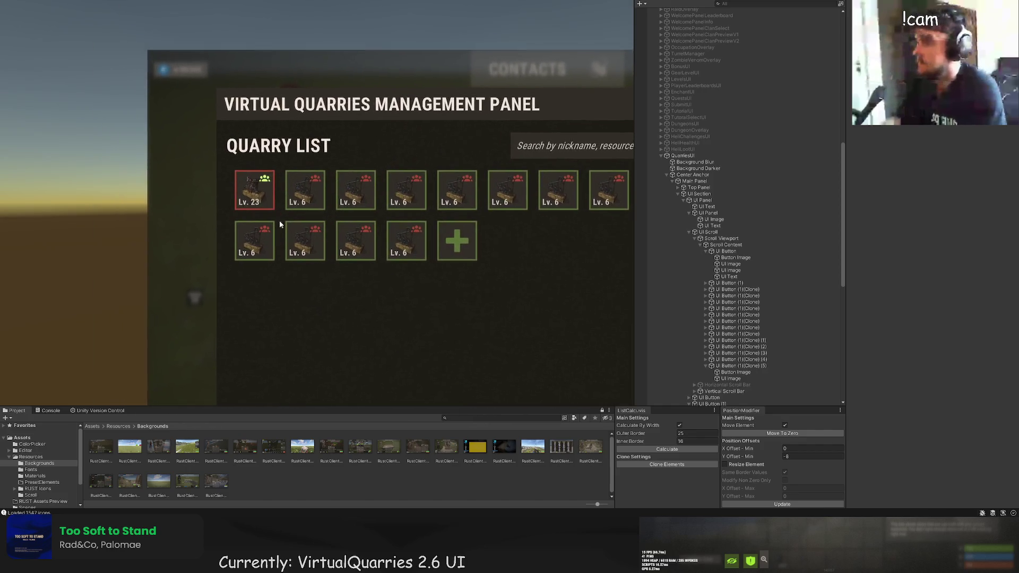
{"action": "left_click", "coordinate": [269, 201]}
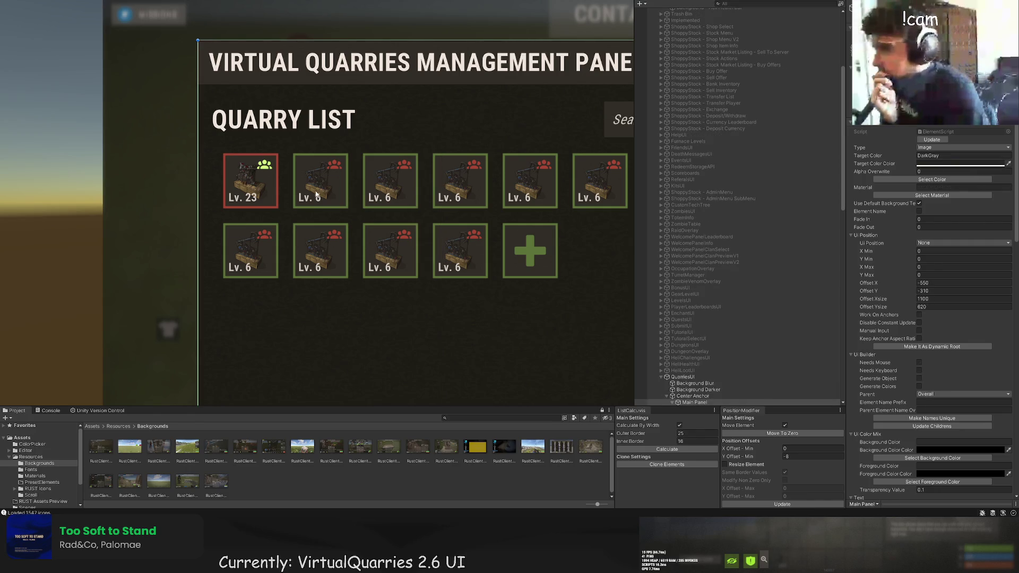
{"action": "left_click", "coordinate": [268, 186]}
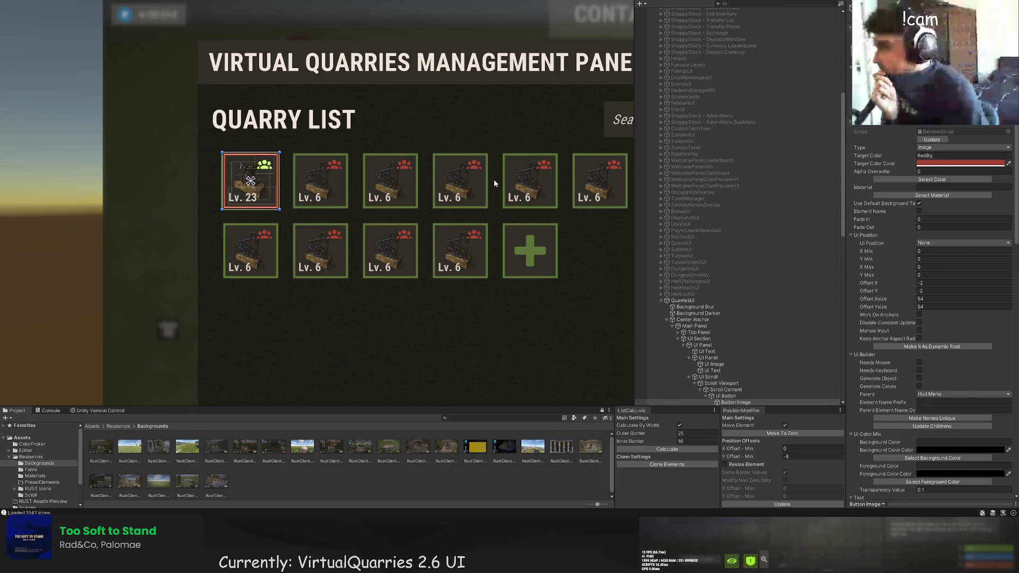
{"action": "left_click", "coordinate": [947, 180]}
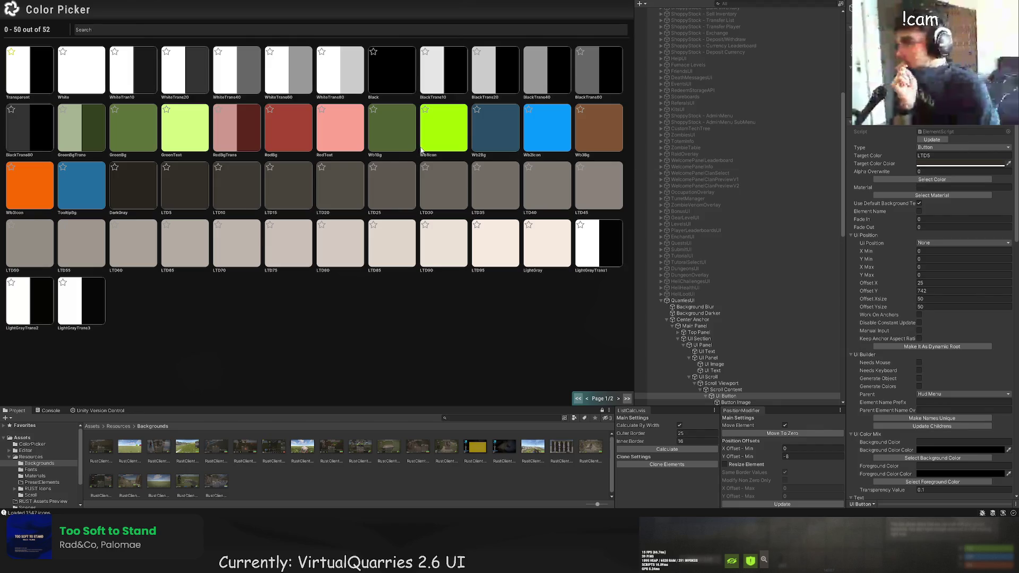
{"action": "left_click", "coordinate": [253, 182]}
{"action": "left_click", "coordinate": [144, 212]}
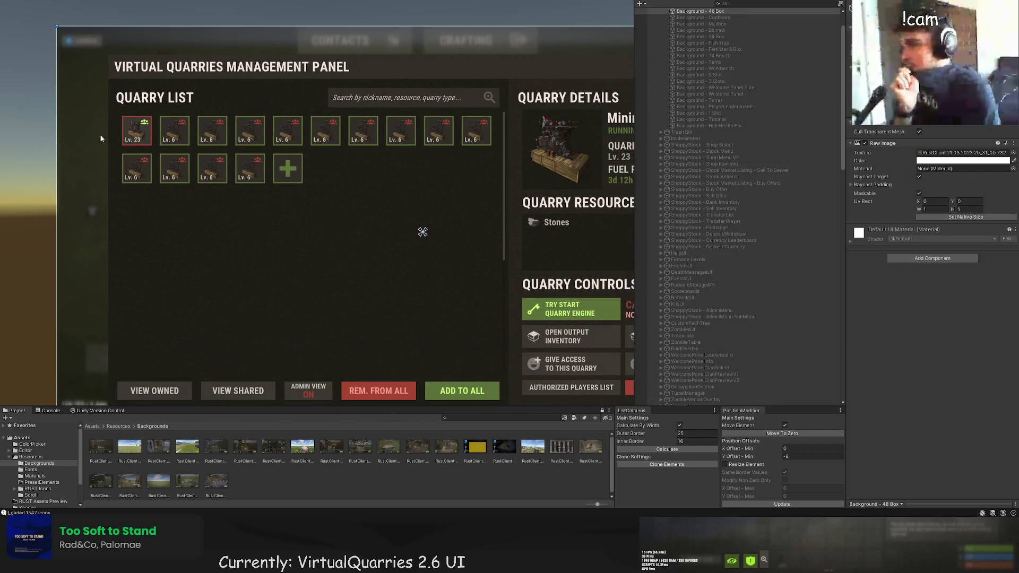
Pan and zoom the Scene view to frame the whole quarry panel.
{"action": "scroll", "coordinate": [101, 139], "scroll_direction": "down", "scroll_amount": 3}
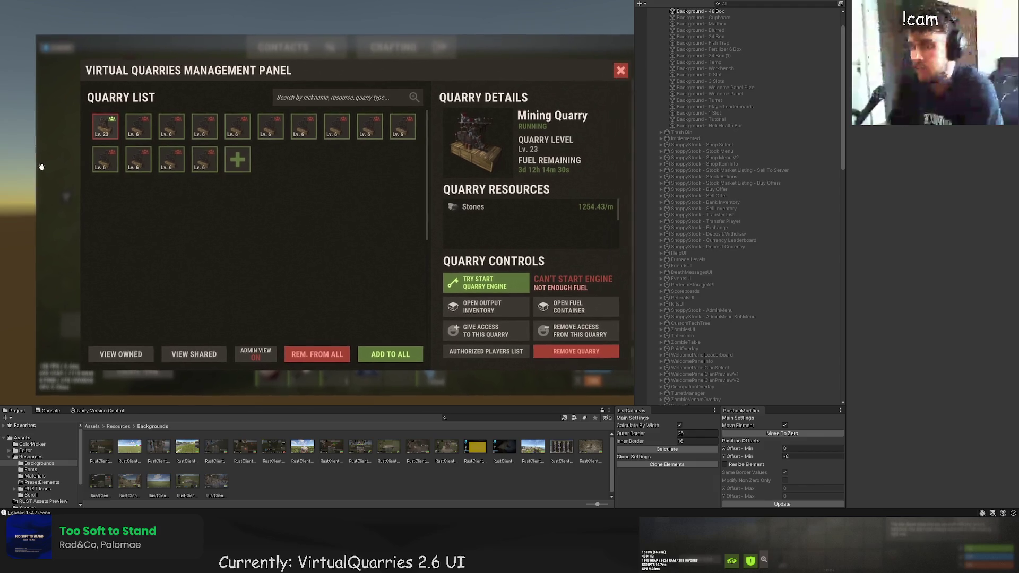
{"action": "left_click_drag", "start_coordinate": [41, 167], "coordinate": [27, 160]}
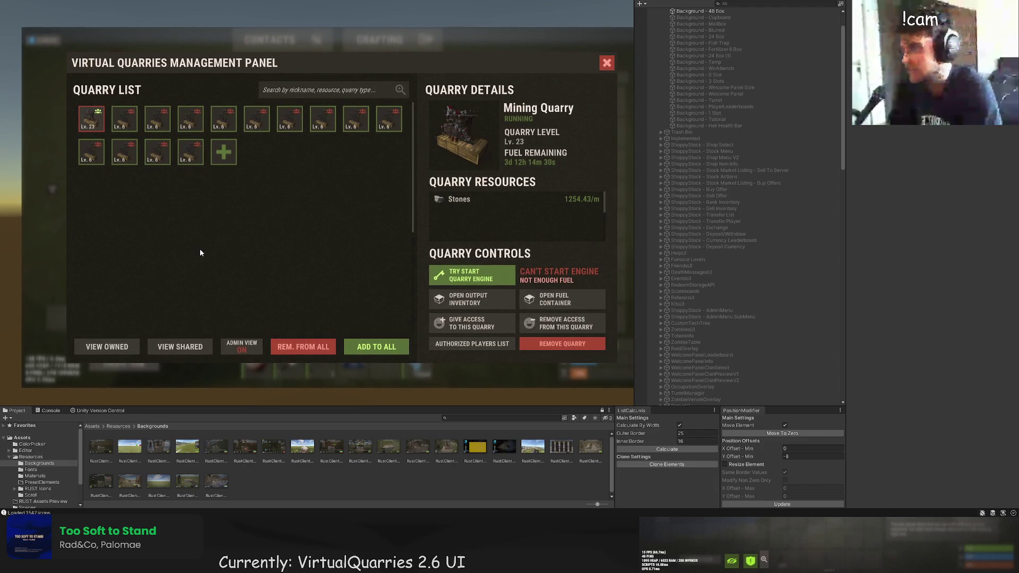
{"action": "key", "text": "Down"}
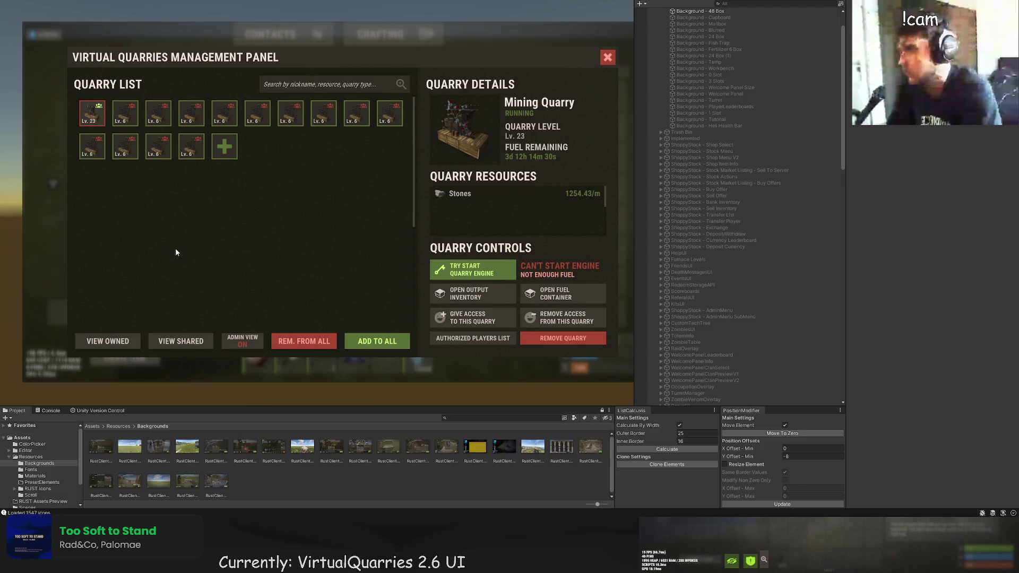
{"action": "left_click_drag", "start_coordinate": [175, 247], "coordinate": [148, 242]}
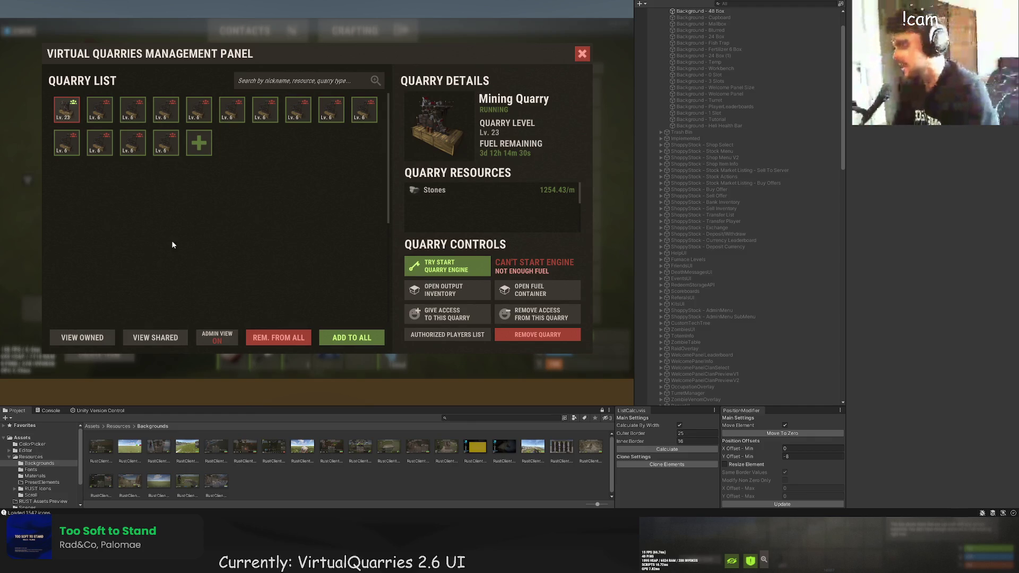
{"action": "scroll", "coordinate": [175, 241], "scroll_direction": "down", "scroll_amount": 3}
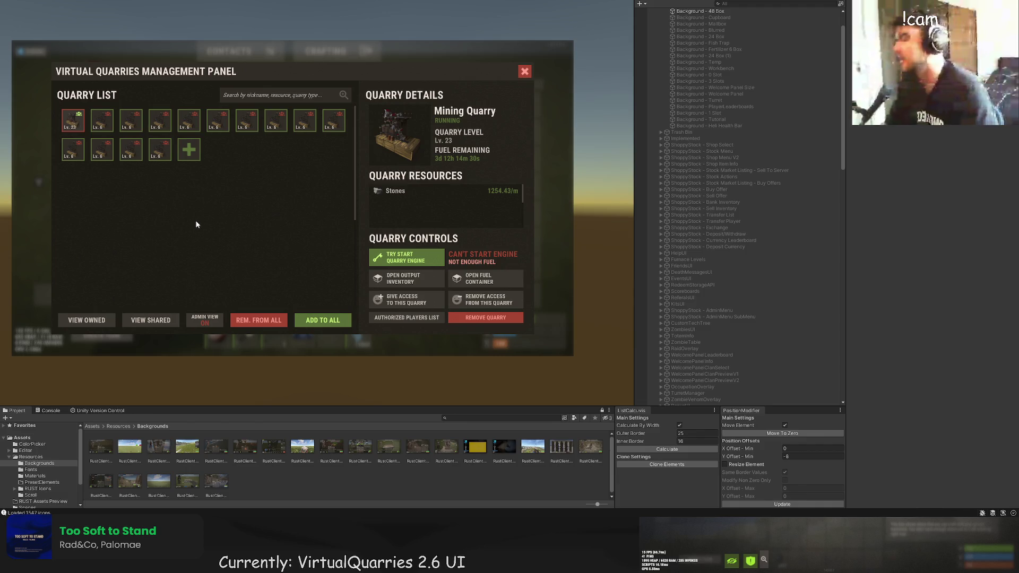
{"action": "left_click_drag", "start_coordinate": [261, 197], "coordinate": [291, 241]}
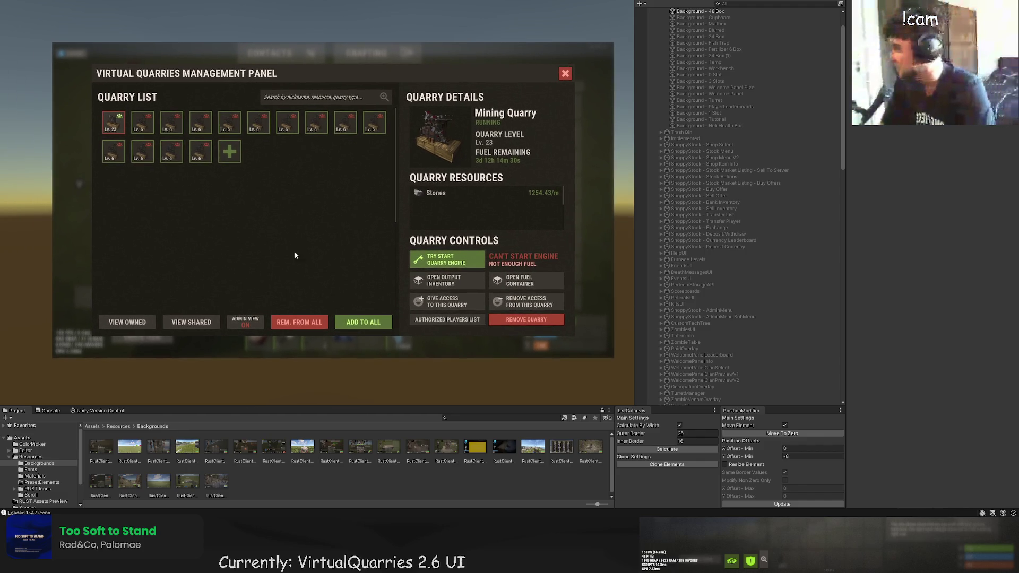
{"action": "scroll", "coordinate": [728, 310], "scroll_direction": "down", "scroll_amount": 10}
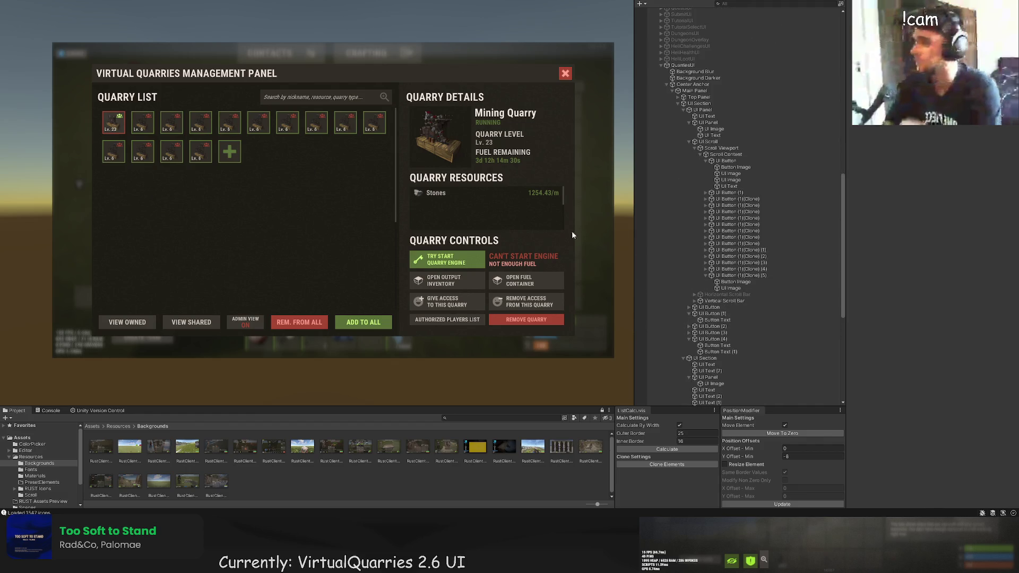
Select the Stones resource row, nudge it into place and duplicate it.
{"action": "scroll", "coordinate": [572, 231], "scroll_direction": "up", "scroll_amount": 2}
{"action": "left_click", "coordinate": [391, 178]}
{"action": "left_click", "coordinate": [392, 179]}
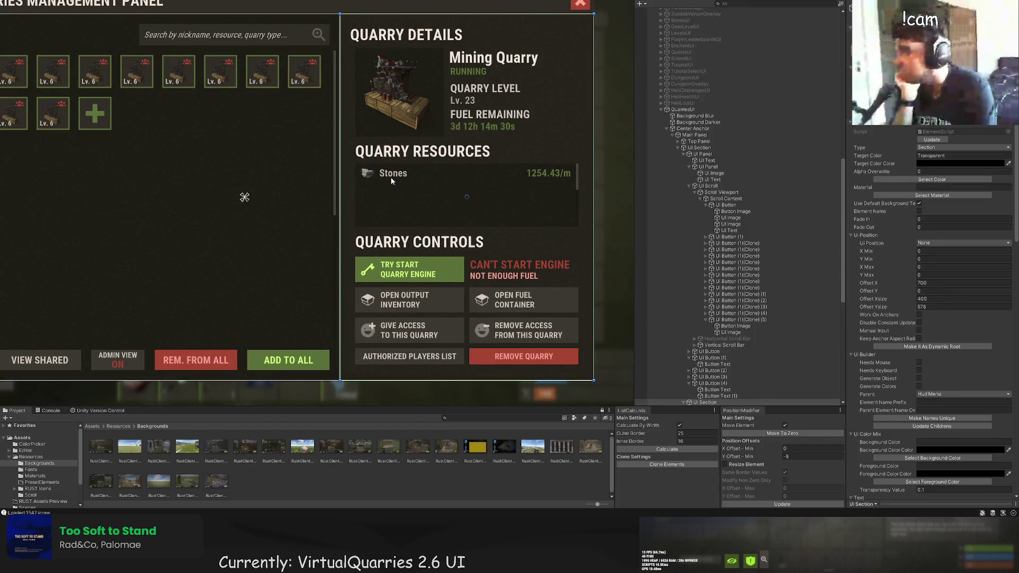
{"action": "left_click", "coordinate": [392, 178]}
{"action": "left_click", "coordinate": [392, 178]}
{"action": "scroll", "coordinate": [394, 179], "scroll_direction": "up", "scroll_amount": 1}
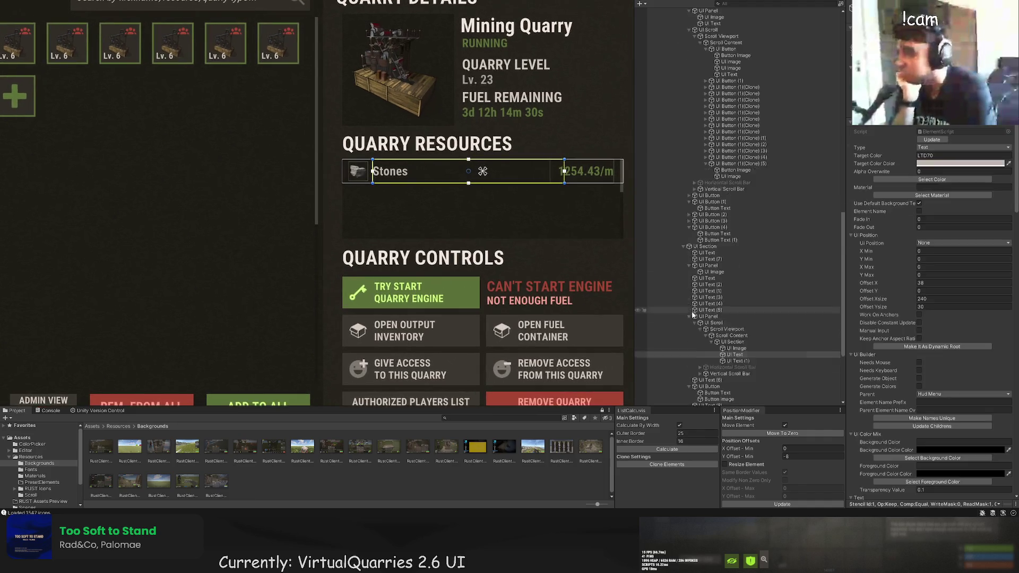
{"action": "left_click", "coordinate": [401, 191]}
{"action": "scroll", "coordinate": [408, 206], "scroll_direction": "up", "scroll_amount": 2}
{"action": "key", "text": "w"}
{"action": "scroll", "coordinate": [489, 194], "scroll_direction": "up", "scroll_amount": 5}
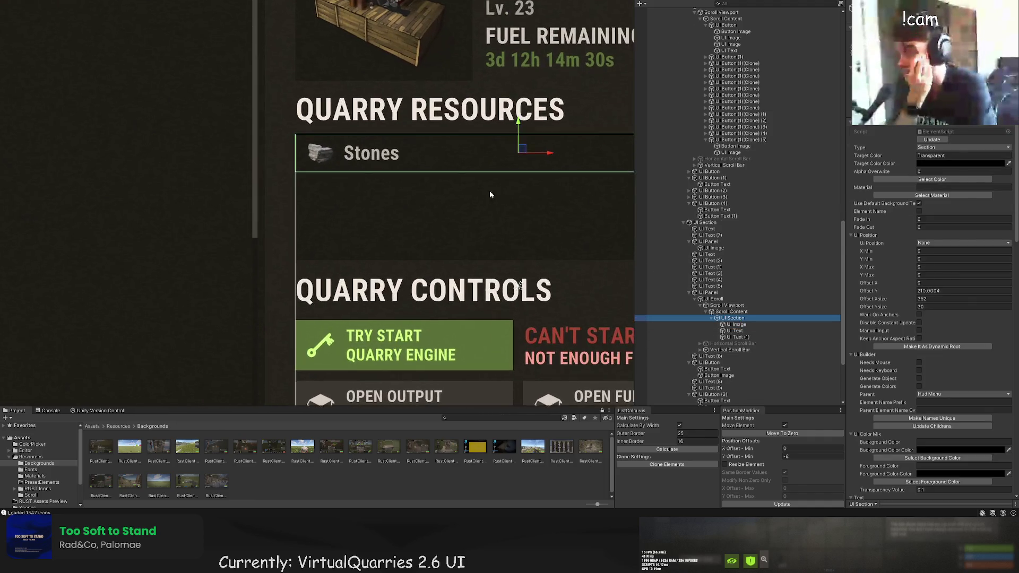
{"action": "left_click_drag", "start_coordinate": [458, 123], "coordinate": [460, 200]}
{"action": "key", "text": "ctrl+d"}
{"action": "left_click", "coordinate": [379, 126]}
Set the duplicate row's icon short name to metal.ore and update the item image.
{"action": "scroll", "coordinate": [382, 187], "scroll_direction": "down", "scroll_amount": 4}
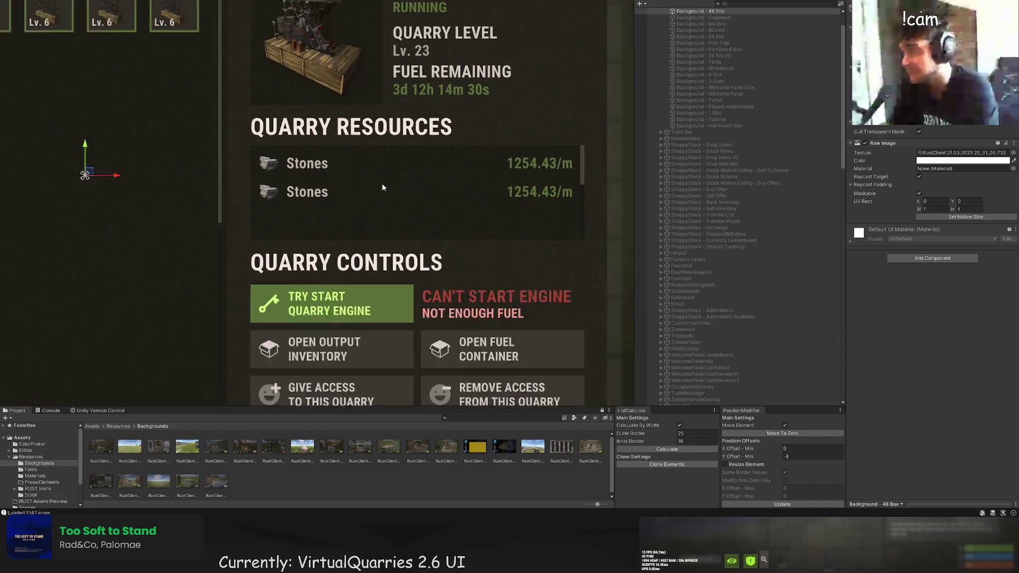
{"action": "scroll", "coordinate": [394, 167], "scroll_direction": "down", "scroll_amount": 4}
{"action": "left_click", "coordinate": [394, 167]}
{"action": "scroll", "coordinate": [754, 349], "scroll_direction": "down", "scroll_amount": 3}
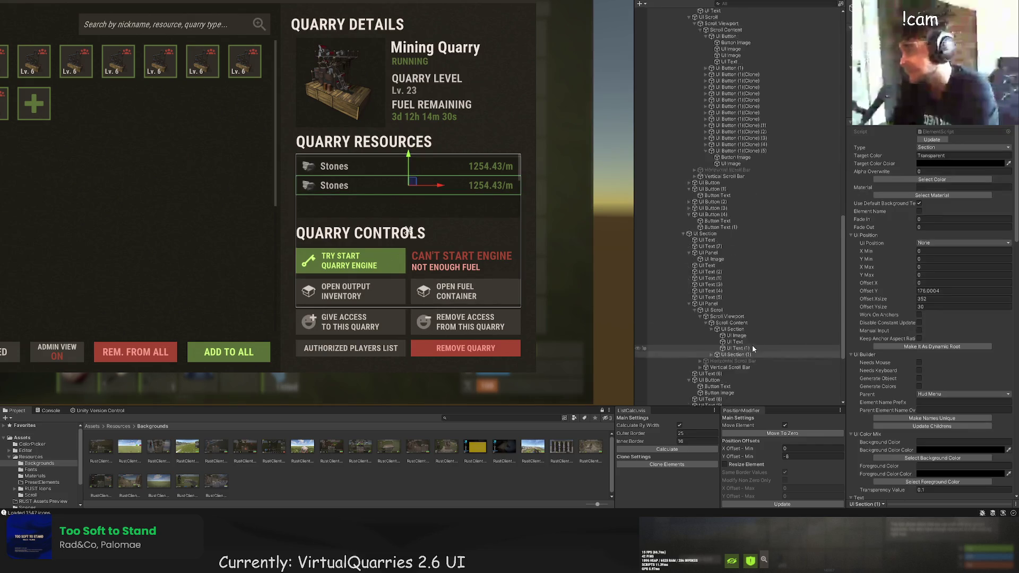
{"action": "scroll", "coordinate": [753, 349], "scroll_direction": "down", "scroll_amount": 3}
{"action": "left_click", "coordinate": [711, 307]}
{"action": "left_click", "coordinate": [731, 314]}
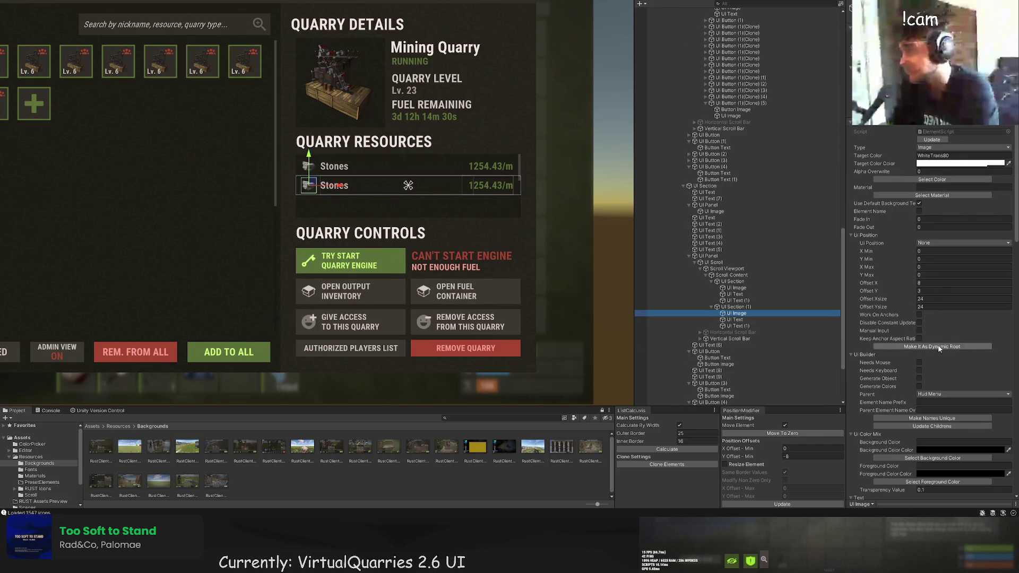
{"action": "scroll", "coordinate": [938, 349], "scroll_direction": "down", "scroll_amount": 10}
{"action": "left_click", "coordinate": [944, 310]}
{"action": "type", "text": "metal.ore"}
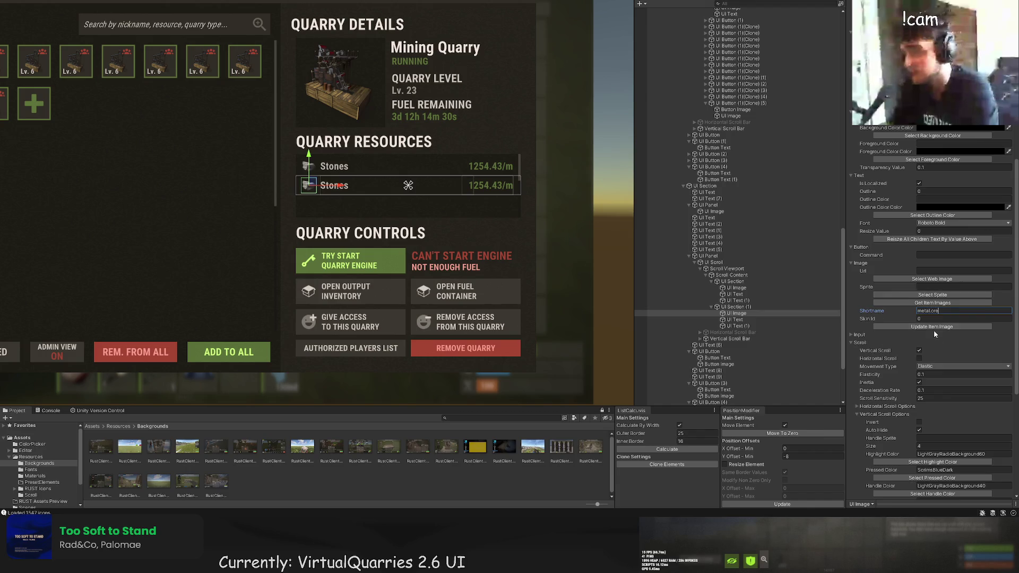
{"action": "left_click", "coordinate": [933, 326]}
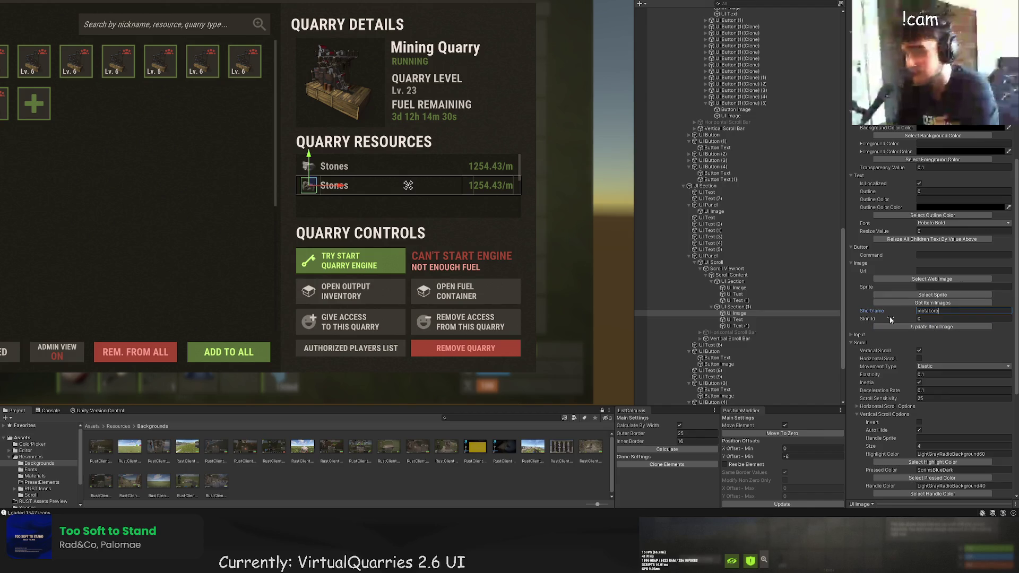
Rename the duplicate row to 'Metal Ore' with a rate of 164.12/m.
{"action": "left_click", "coordinate": [760, 320]}
{"action": "scroll", "coordinate": [924, 342], "scroll_direction": "down", "scroll_amount": 10}
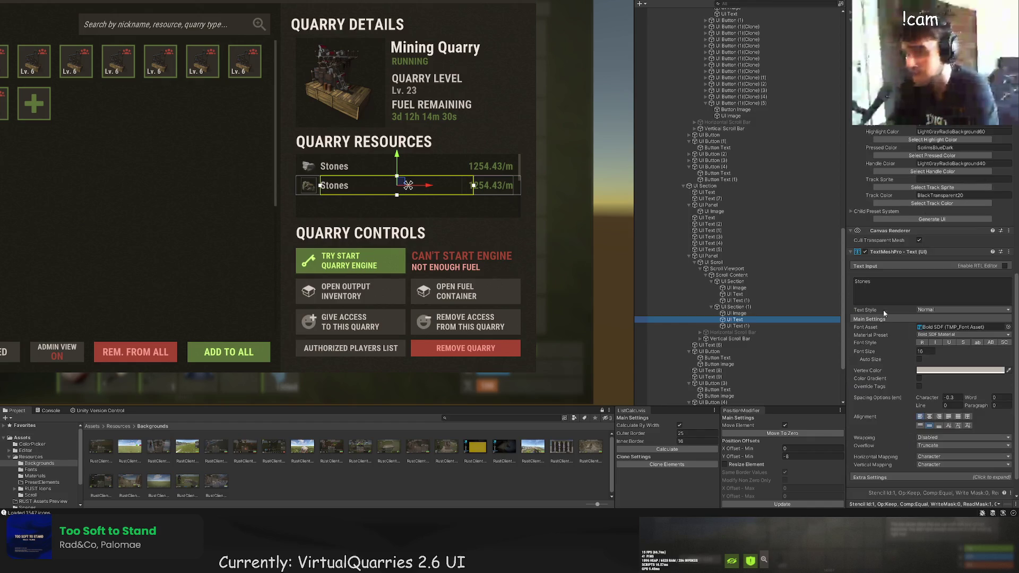
{"action": "left_click", "coordinate": [870, 290]}
{"action": "type", "text": "tal Ore"}
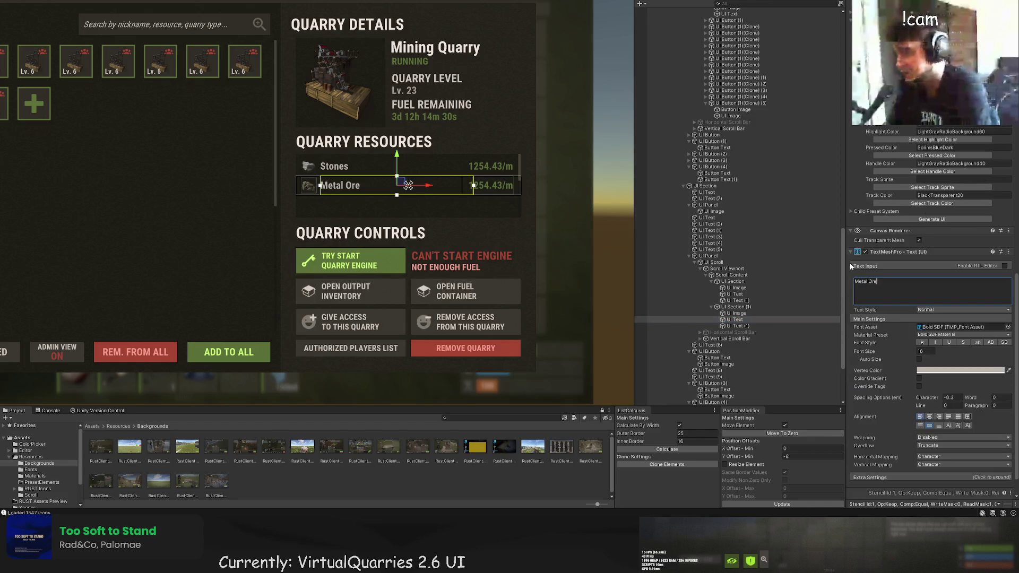
{"action": "left_click", "coordinate": [771, 327]}
{"action": "left_click", "coordinate": [868, 282]}
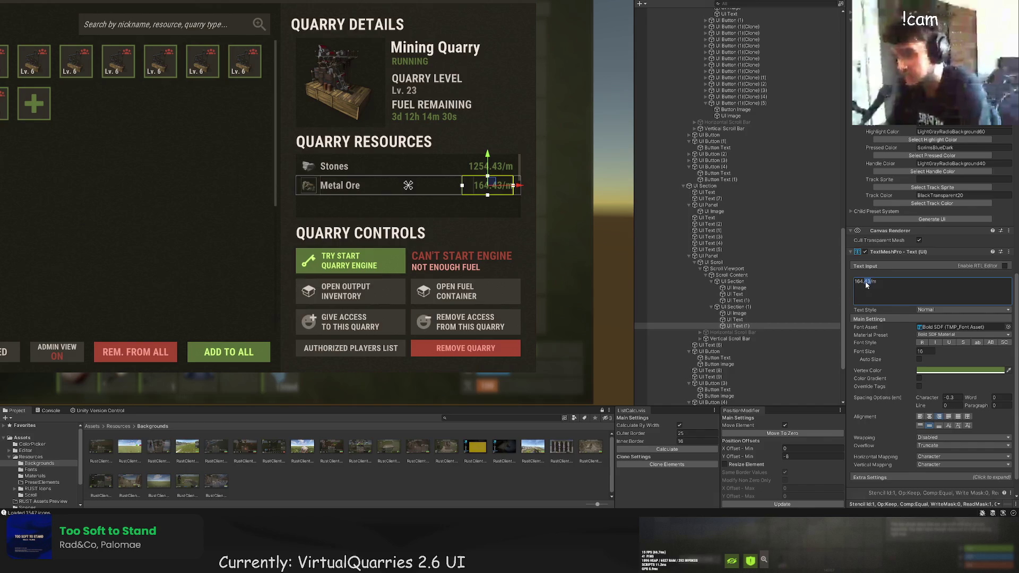
{"action": "left_click", "coordinate": [537, 250]}
{"action": "scroll", "coordinate": [537, 250], "scroll_direction": "down", "scroll_amount": 5}
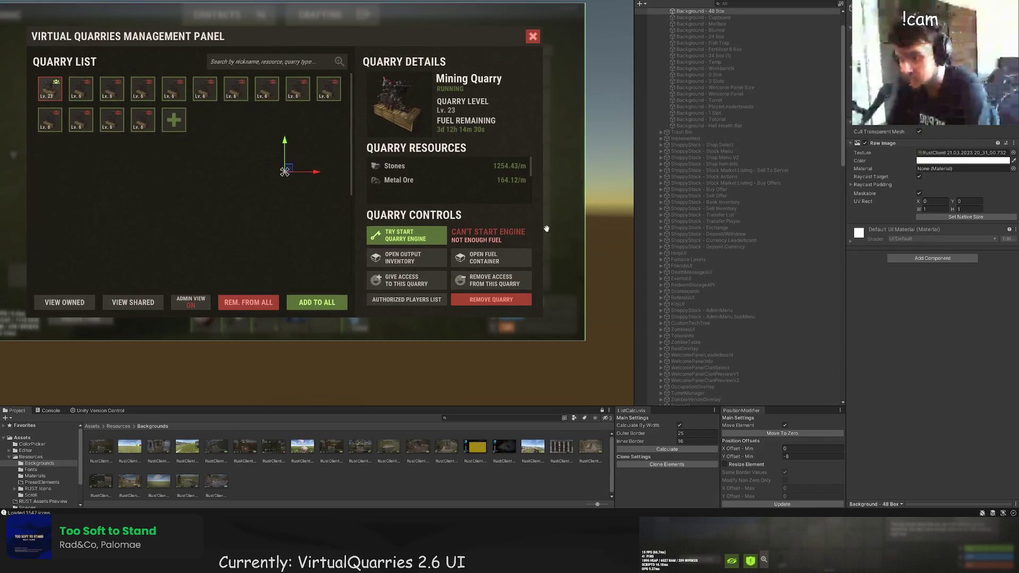
Duplicate the TRY START QUARRY ENGINE button in the Hierarchy.
{"action": "left_click_drag", "start_coordinate": [536, 263], "coordinate": [535, 229]}
{"action": "left_click", "coordinate": [441, 357]}
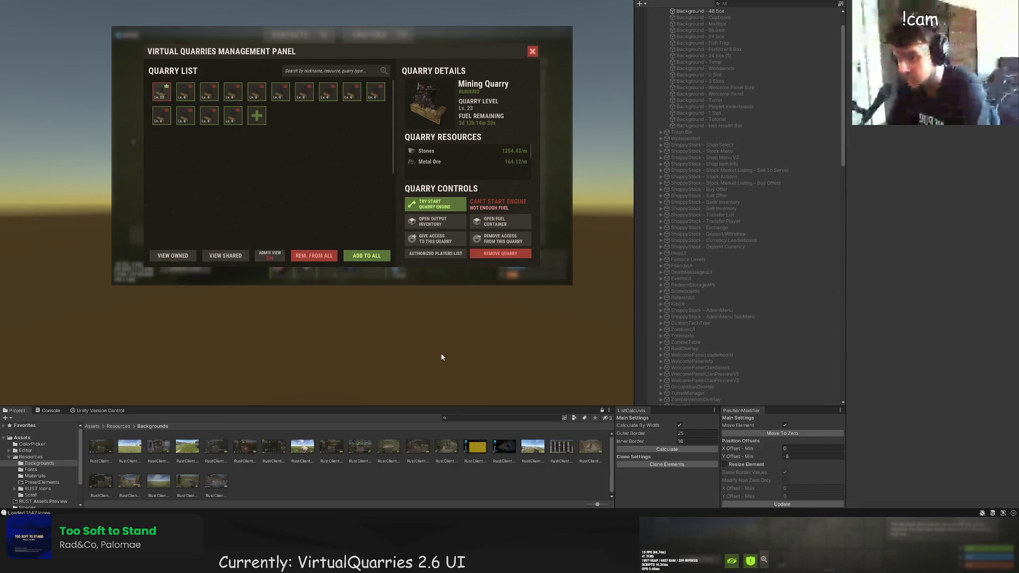
{"action": "scroll", "coordinate": [504, 239], "scroll_direction": "up", "scroll_amount": 5}
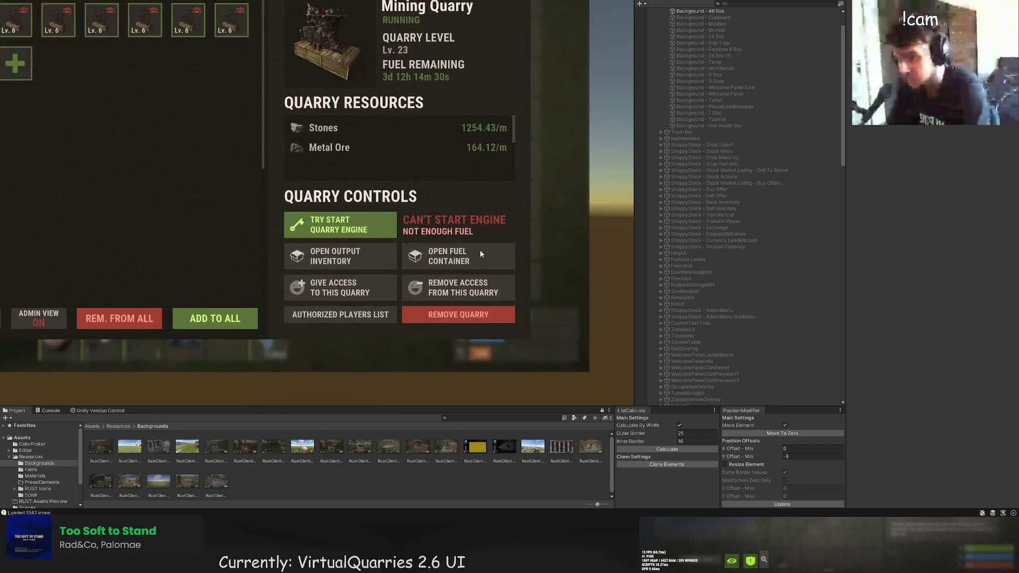
{"action": "left_click", "coordinate": [454, 222]}
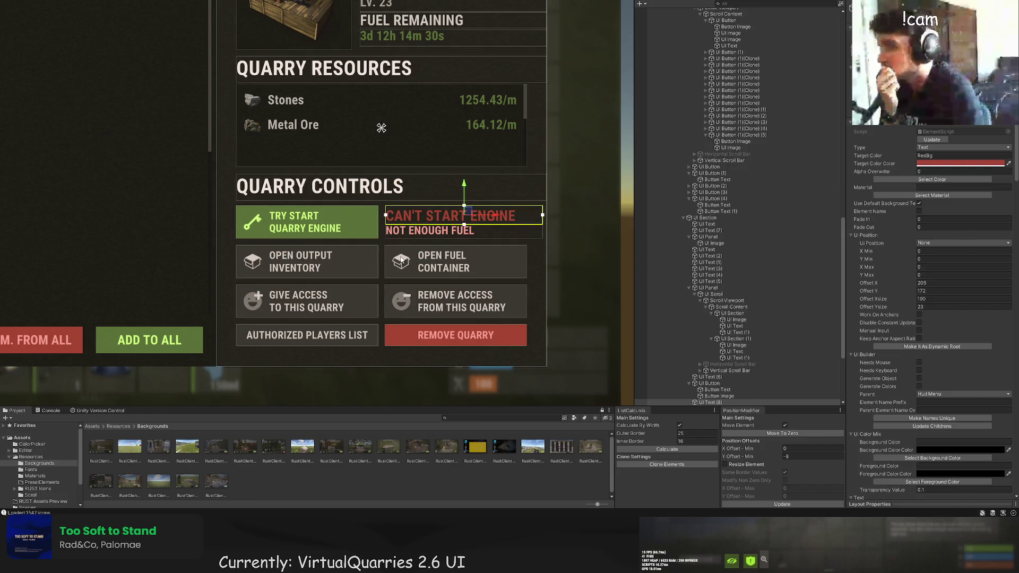
{"action": "scroll", "coordinate": [716, 336], "scroll_direction": "down", "scroll_amount": 2}
{"action": "left_click", "coordinate": [711, 359]}
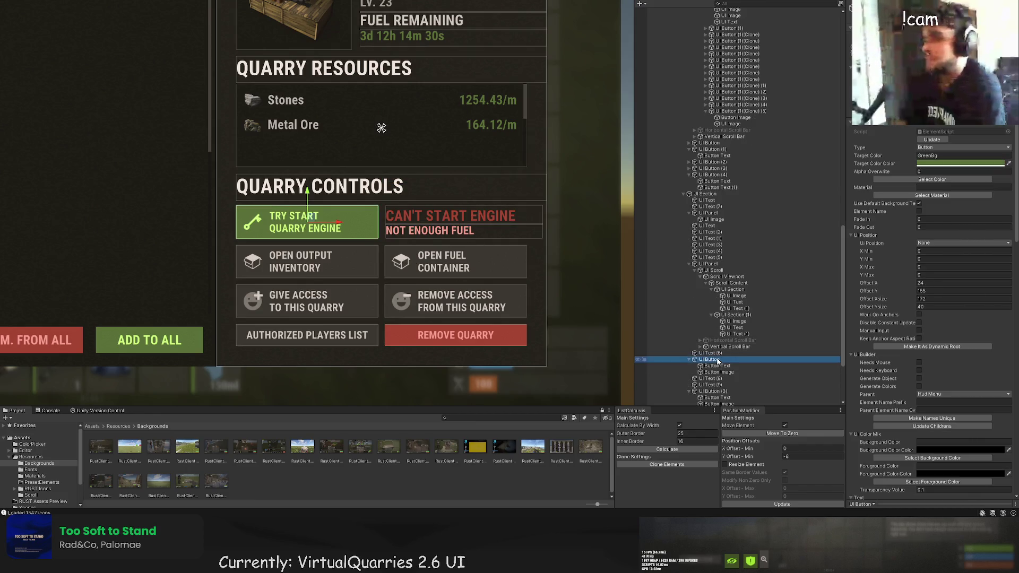
{"action": "scroll", "coordinate": [337, 250], "scroll_direction": "up", "scroll_amount": 3}
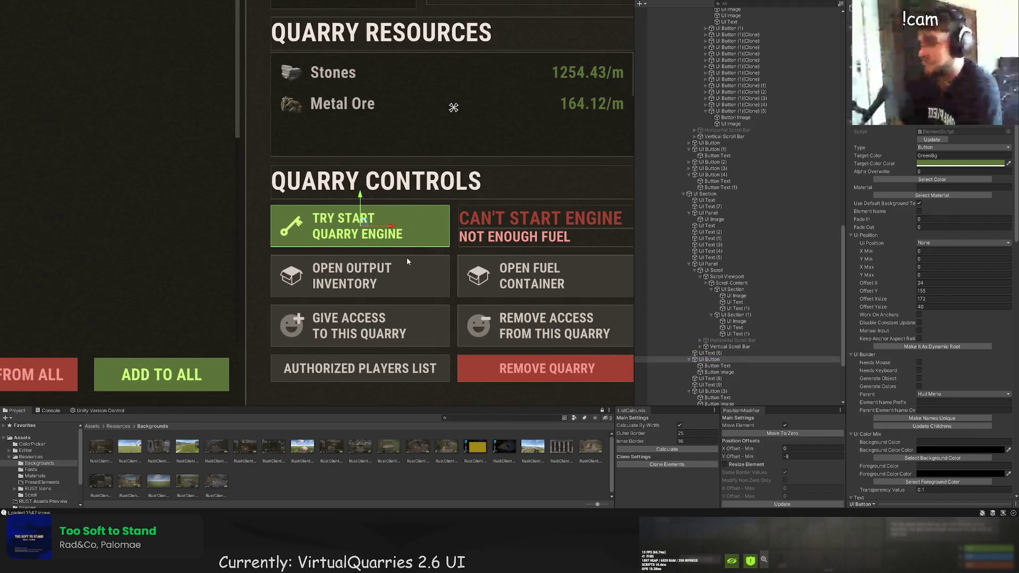
{"action": "key", "text": "ctrl+d"}
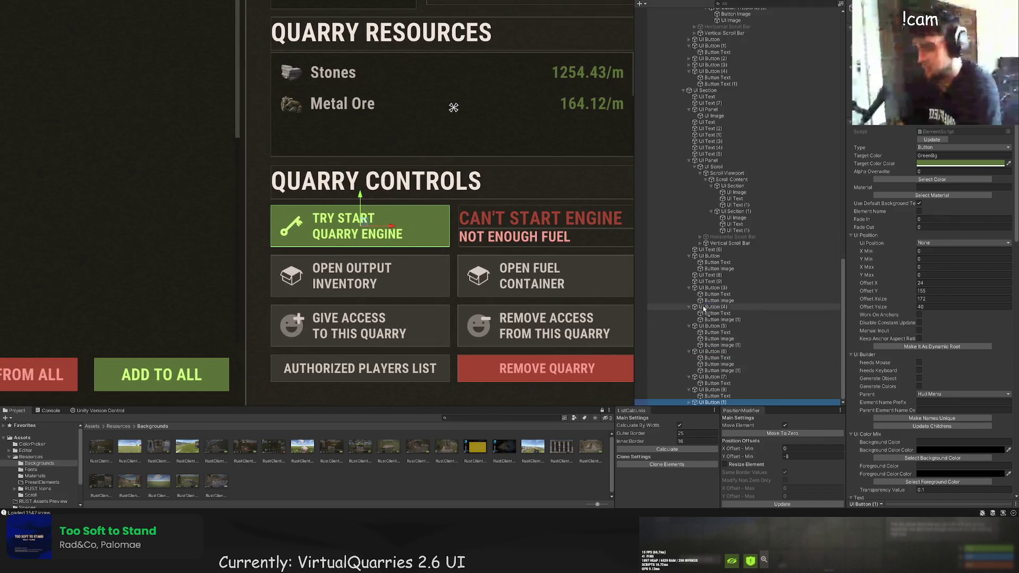
{"action": "left_click_drag", "start_coordinate": [704, 309], "coordinate": [705, 307]}
Give the duplicate button a red background and a RedText label colour.
{"action": "left_click", "coordinate": [711, 288]}
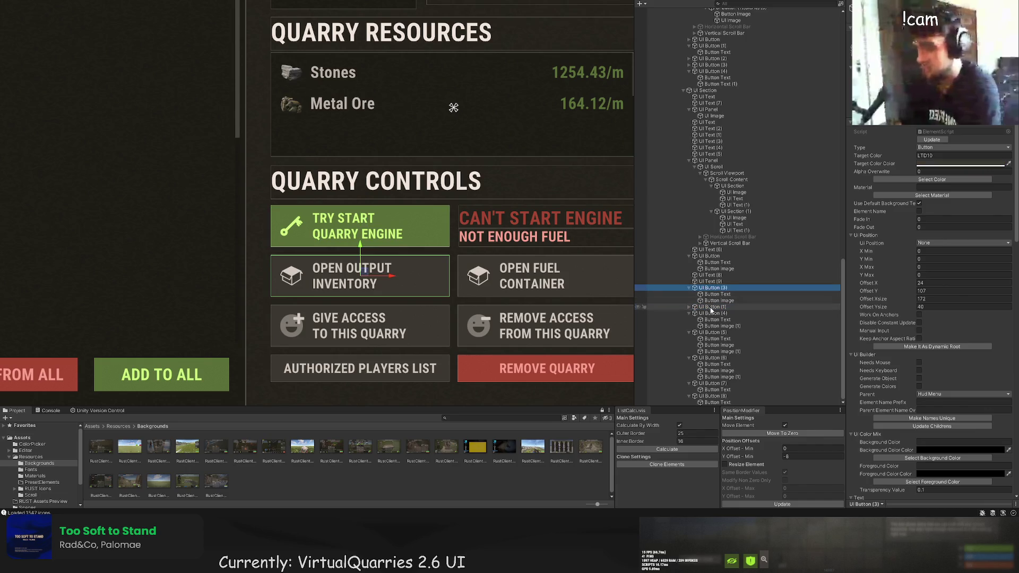
{"action": "left_click", "coordinate": [711, 308]}
{"action": "left_click", "coordinate": [932, 179]}
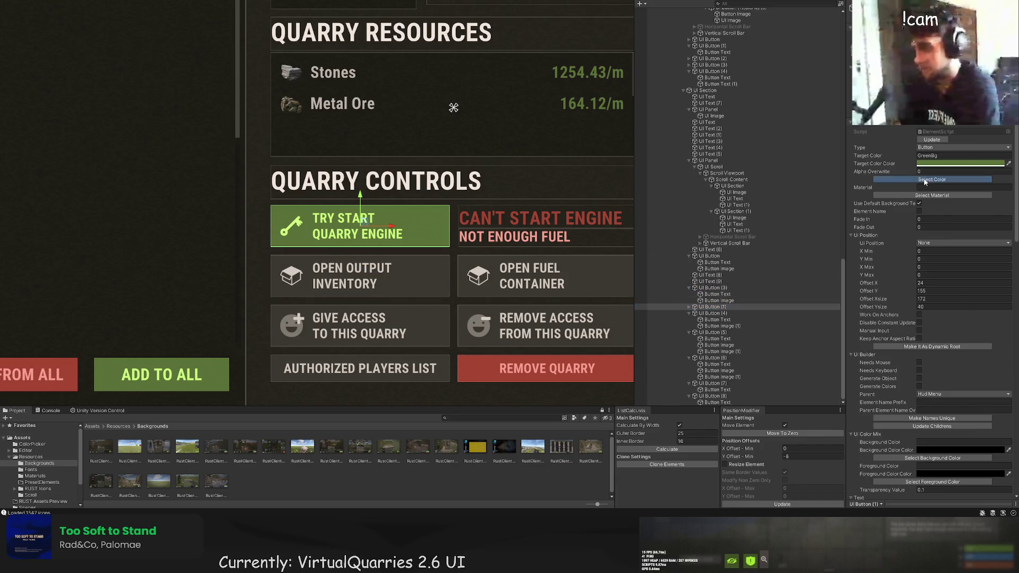
{"action": "left_click", "coordinate": [287, 130]}
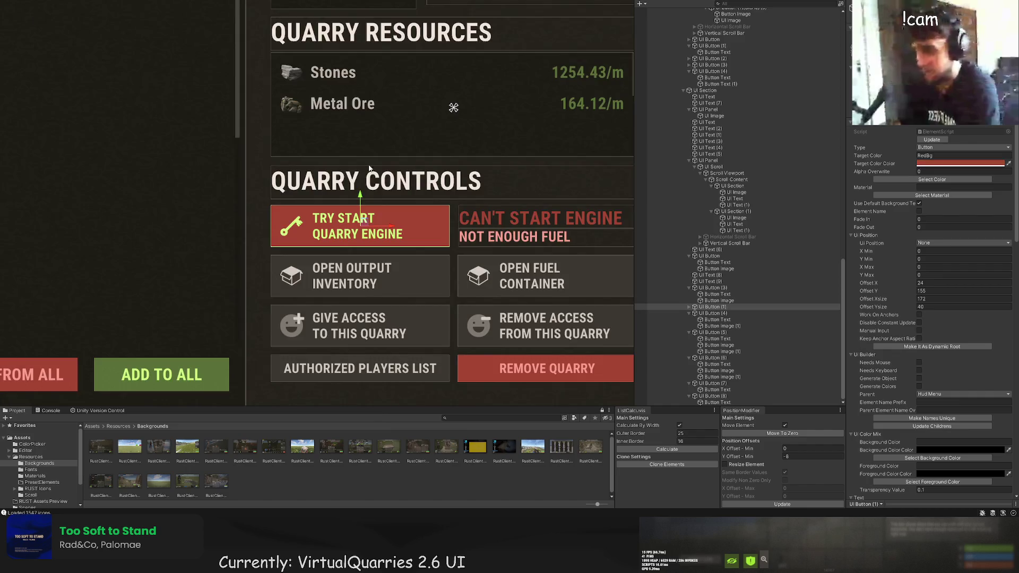
{"action": "left_click", "coordinate": [690, 307]}
{"action": "left_click", "coordinate": [717, 313]}
{"action": "left_click", "coordinate": [931, 179]}
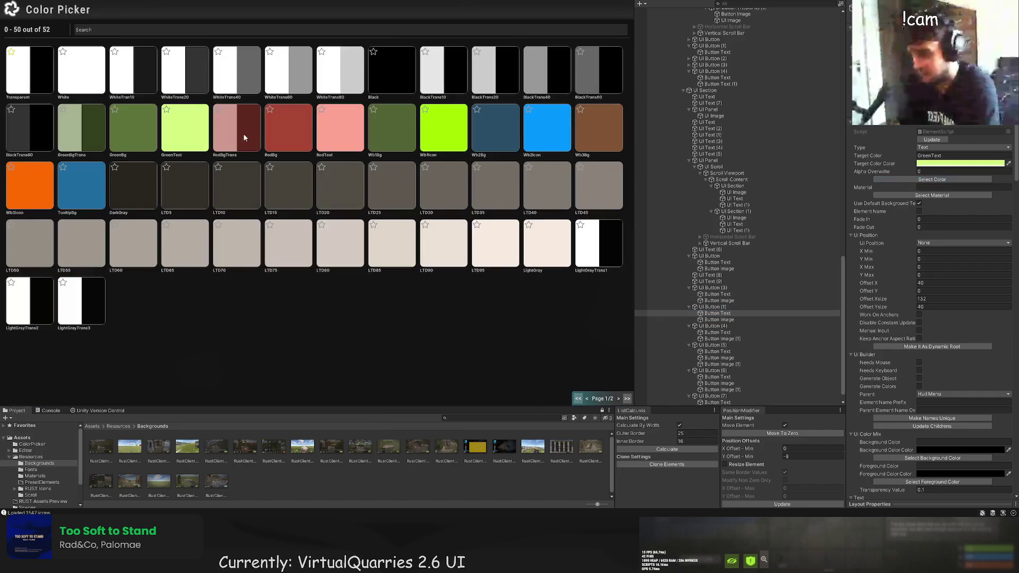
{"action": "left_click", "coordinate": [339, 133]}
Change the label to 'STOP' / 'QUARRY ENGINE' and tint the key icon pink.
{"action": "scroll", "coordinate": [902, 319], "scroll_direction": "down", "scroll_amount": 10}
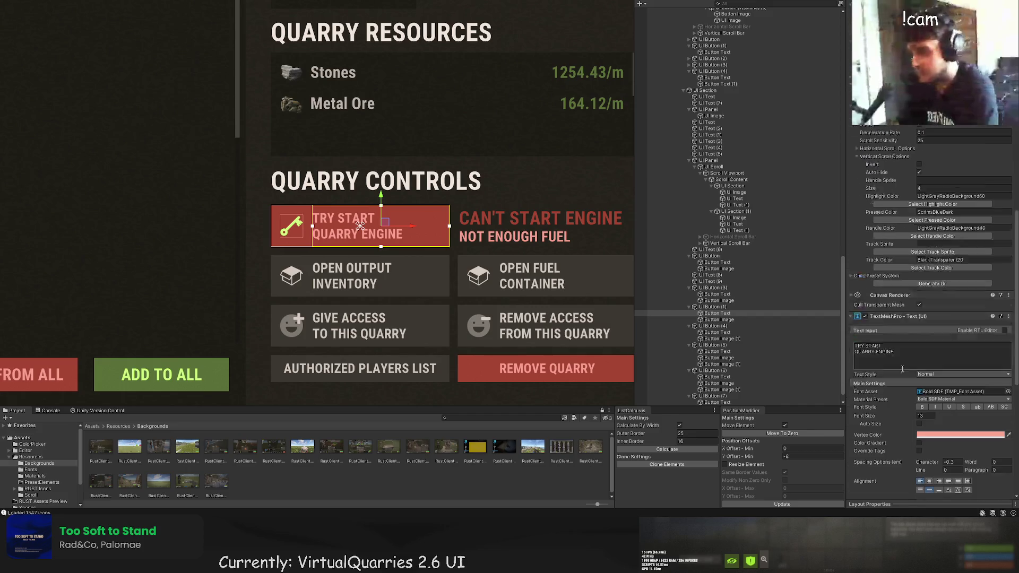
{"action": "scroll", "coordinate": [902, 368], "scroll_direction": "down", "scroll_amount": 2}
{"action": "left_click", "coordinate": [881, 313]}
{"action": "key", "text": "ctrl+a"}
{"action": "type", "text": "STOP"}
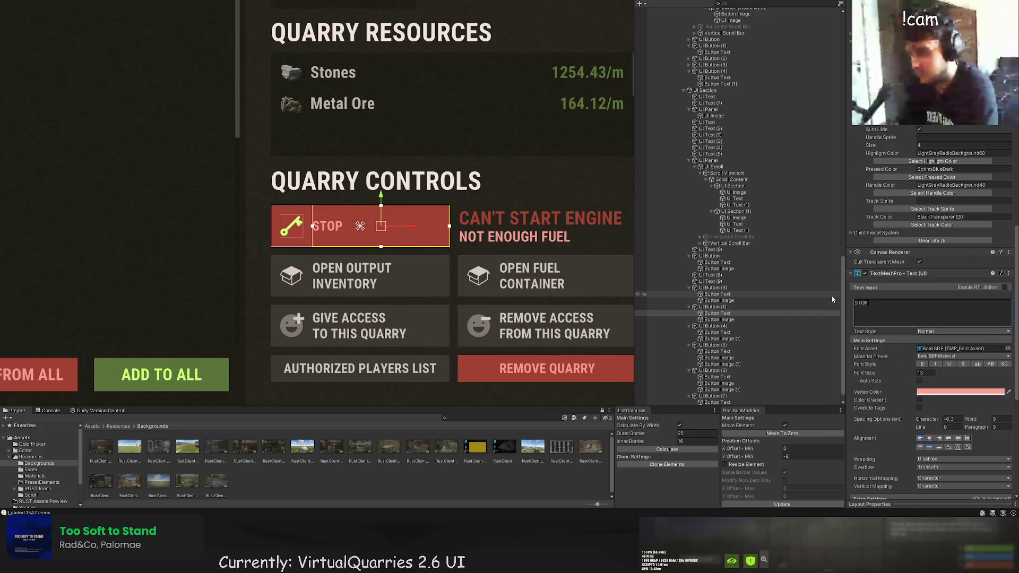
{"action": "key", "text": "Return"}
{"action": "type", "text": "QUARRY ENGINE"}
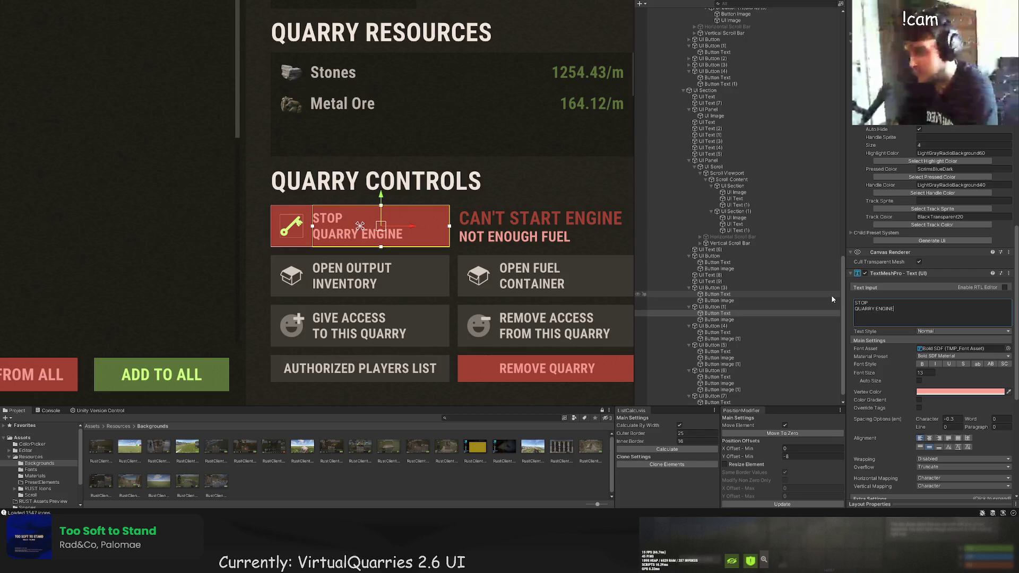
{"action": "left_click", "coordinate": [796, 319]}
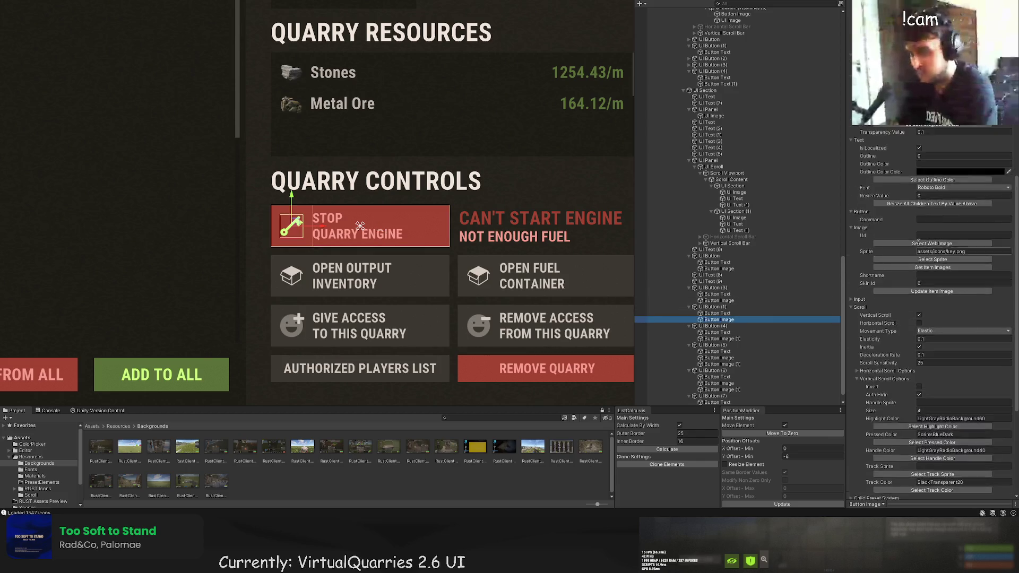
{"action": "scroll", "coordinate": [928, 266], "scroll_direction": "up", "scroll_amount": 10}
{"action": "left_click", "coordinate": [932, 165]}
{"action": "left_click", "coordinate": [337, 126]}
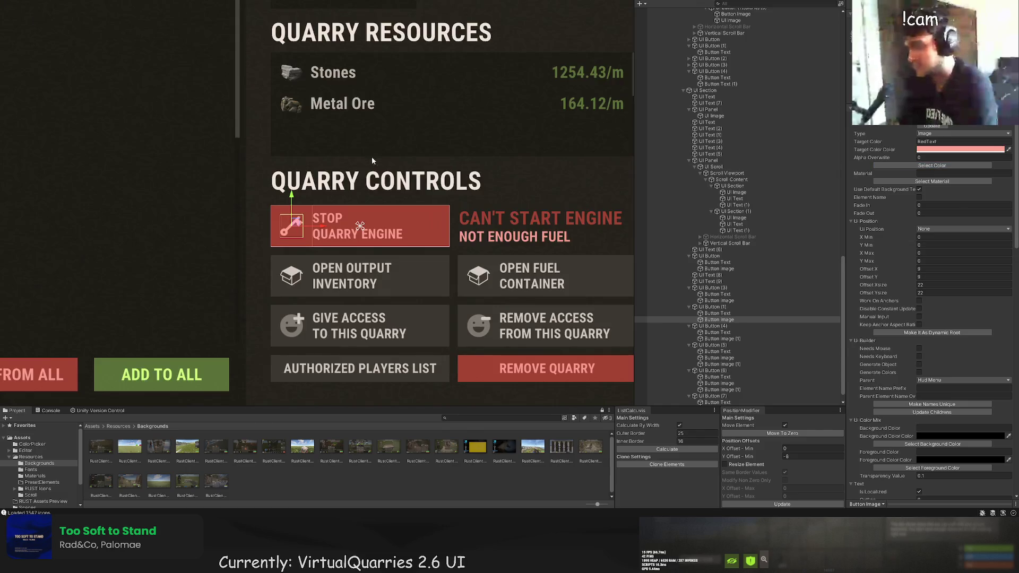
Frame the panel and inspect the fuel countdown, NOT ENOUGH FUEL and CAN'T START ENGINE texts.
{"action": "left_click", "coordinate": [372, 157]}
{"action": "key", "text": "f"}
{"action": "scroll", "coordinate": [785, 289], "scroll_direction": "up", "scroll_amount": 5}
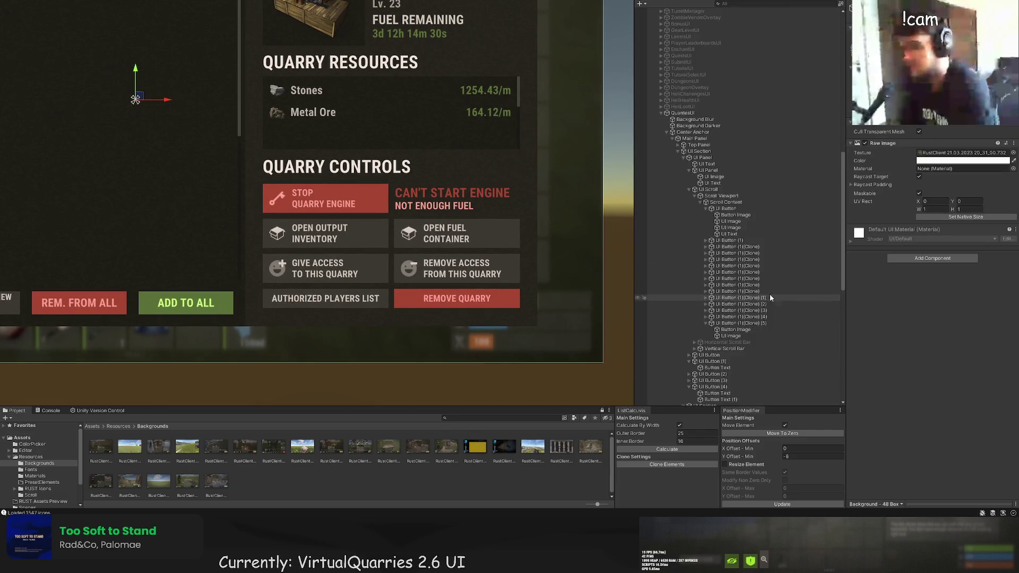
{"action": "scroll", "coordinate": [722, 301], "scroll_direction": "down", "scroll_amount": 5}
{"action": "left_click", "coordinate": [712, 288]}
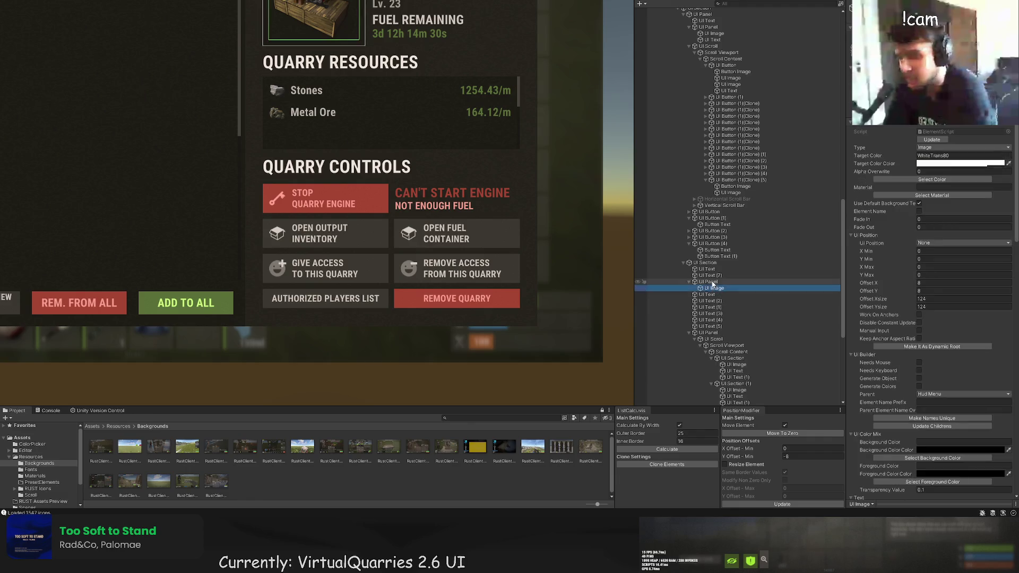
{"action": "left_click", "coordinate": [711, 320]}
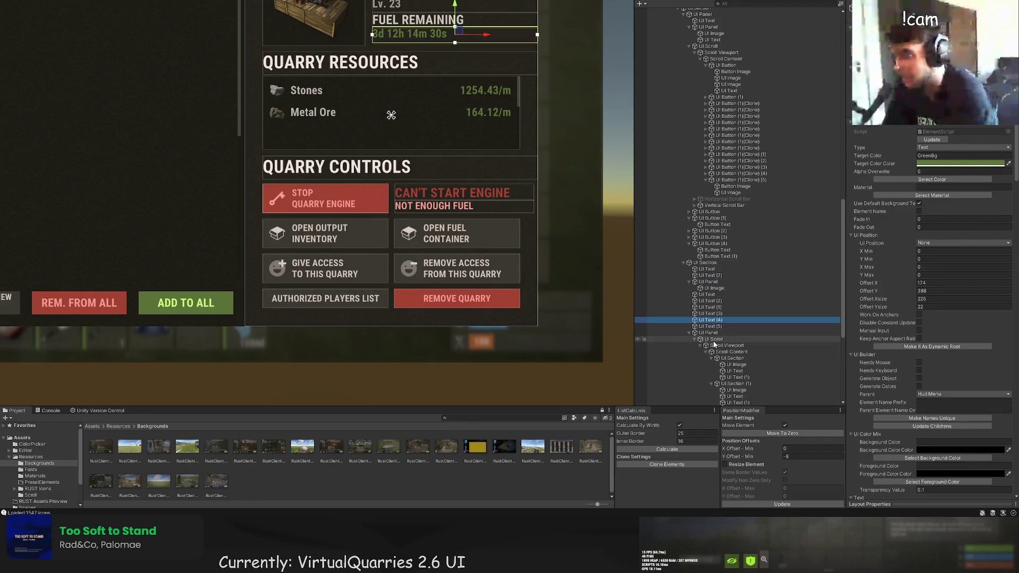
{"action": "scroll", "coordinate": [714, 344], "scroll_direction": "down", "scroll_amount": 7}
{"action": "left_click", "coordinate": [712, 268]}
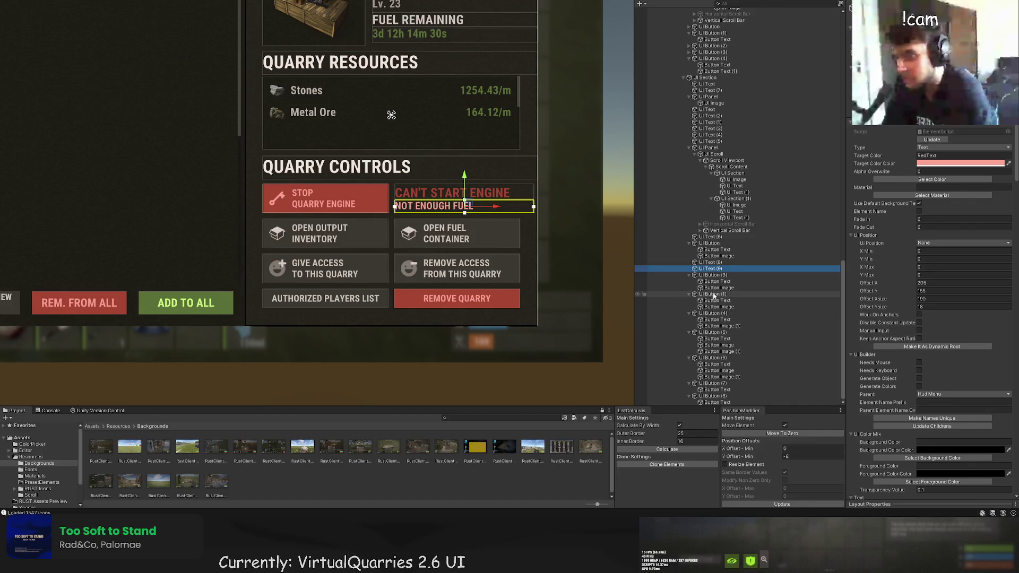
{"action": "left_click", "coordinate": [710, 262], "text": "ctrl"}
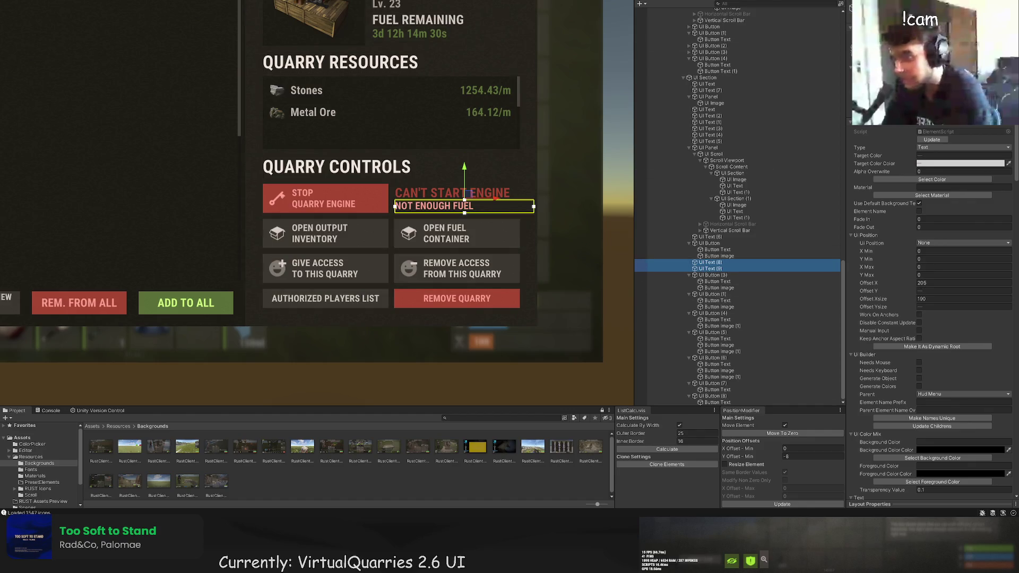
{"action": "left_click", "coordinate": [701, 264]}
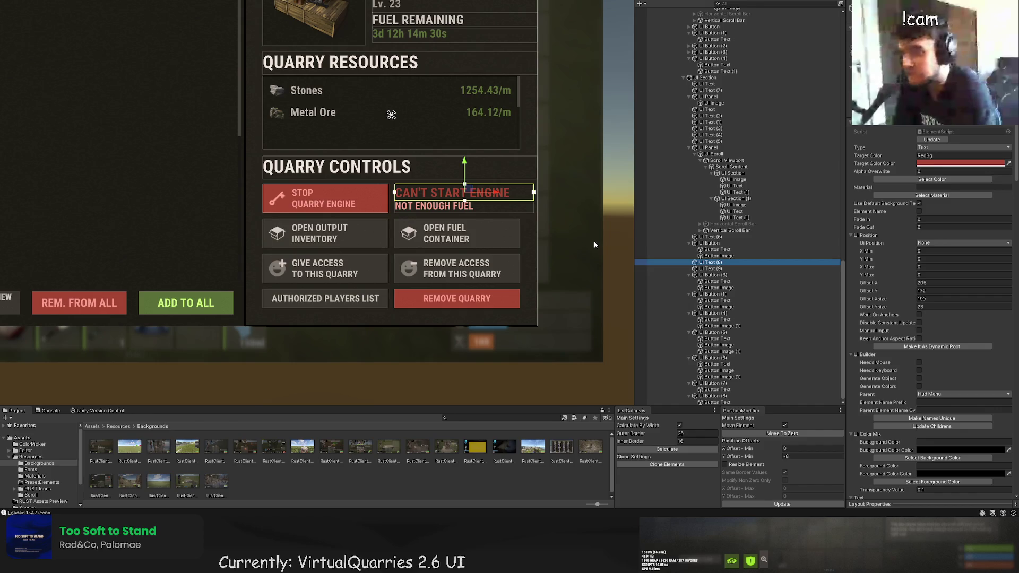
{"action": "left_click", "coordinate": [582, 233]}
{"action": "key", "text": "f"}
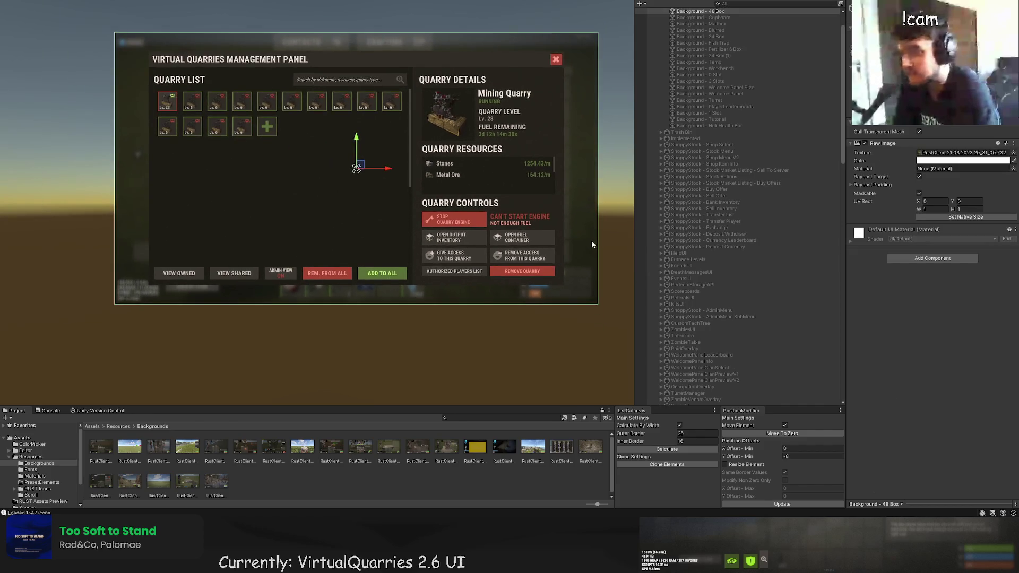
Place the red STOP button directly under the green engine button in the Hierarchy.
{"action": "left_click", "coordinate": [591, 240]}
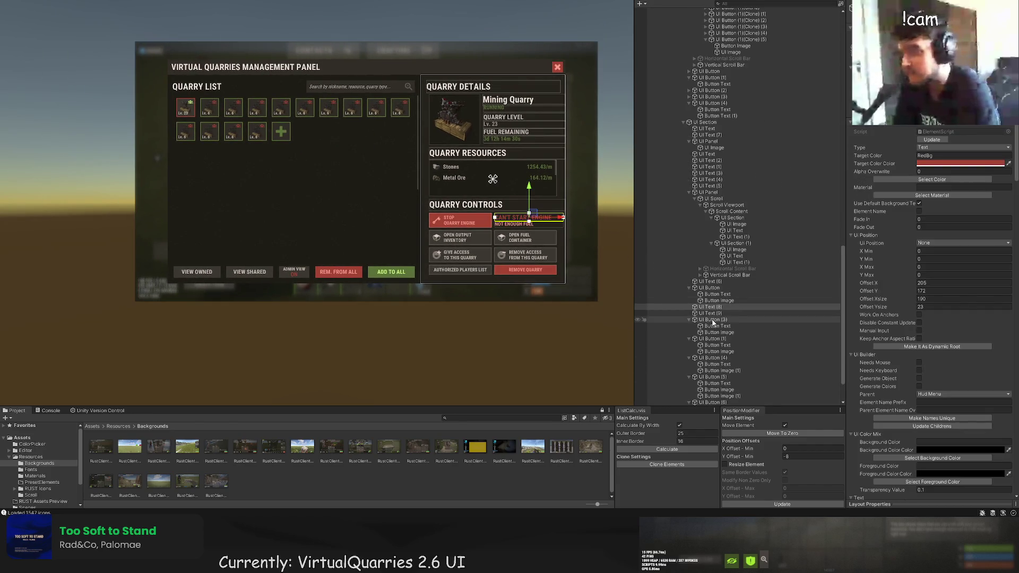
{"action": "left_click", "coordinate": [712, 320]}
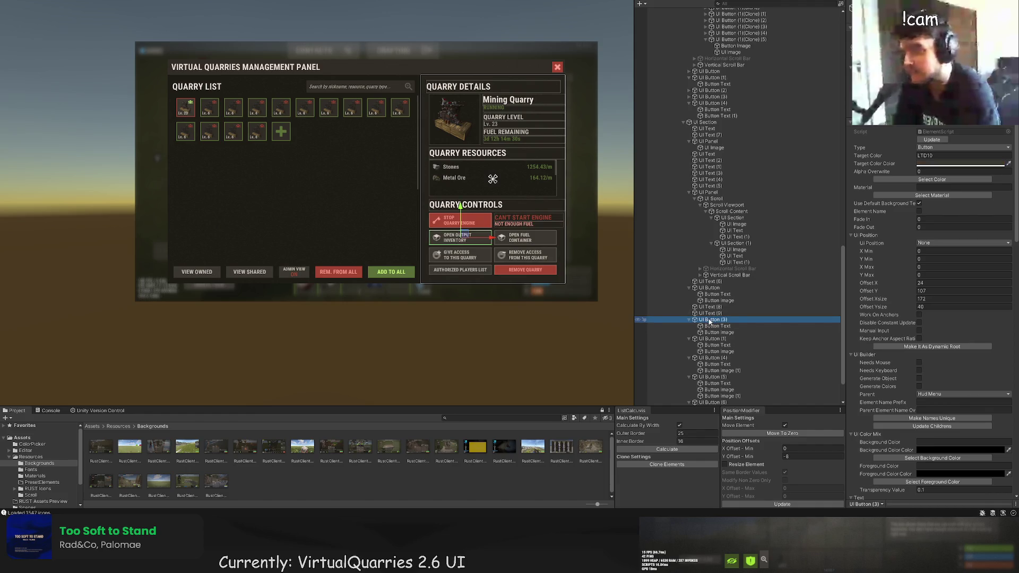
{"action": "left_click_drag", "start_coordinate": [693, 308], "coordinate": [698, 308]}
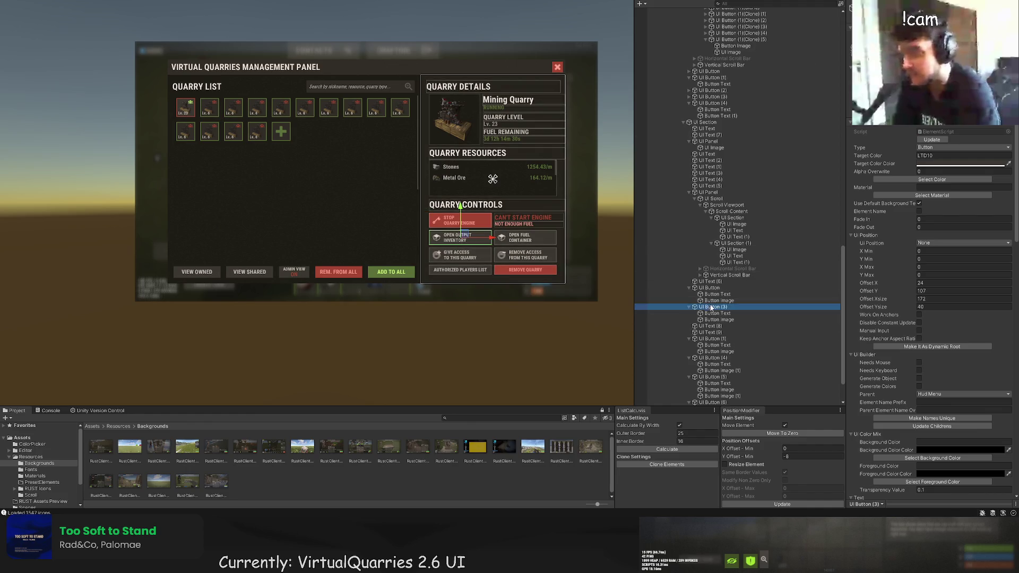
{"action": "key", "text": "ctrl+z"}
{"action": "key", "text": "ctrl+z"}
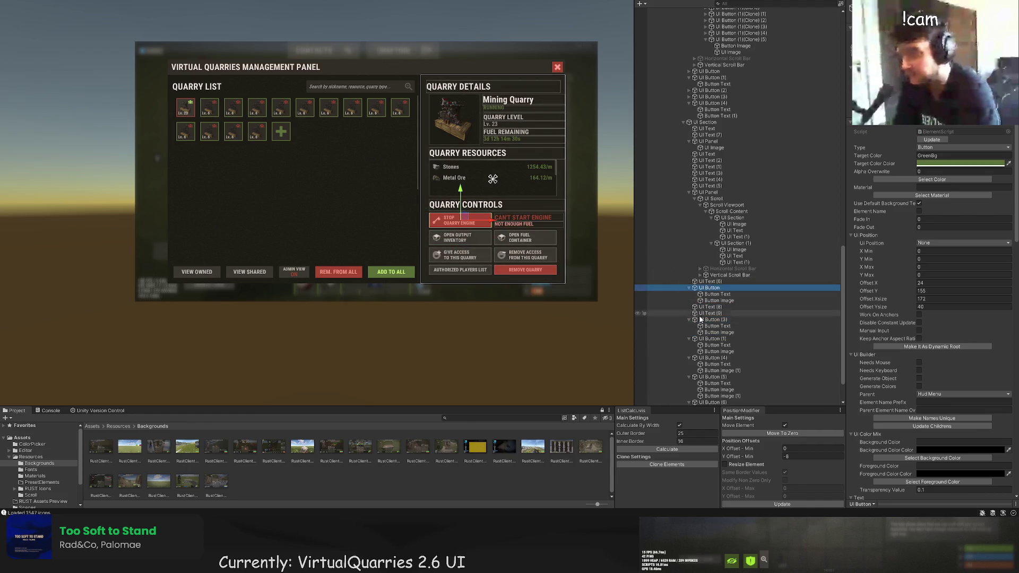
{"action": "left_click", "coordinate": [701, 340]}
{"action": "left_click_drag", "start_coordinate": [702, 340], "coordinate": [695, 306]}
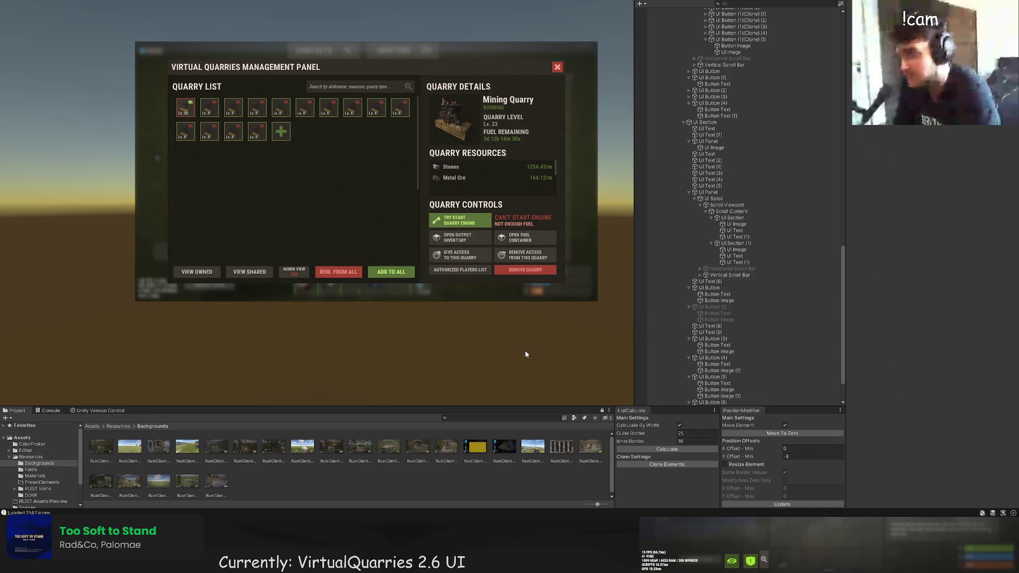
Zoom onto Quarry Controls and show the Open Fuel Container icon's Image settings.
{"action": "left_click_drag", "start_coordinate": [526, 355], "coordinate": [515, 301]}
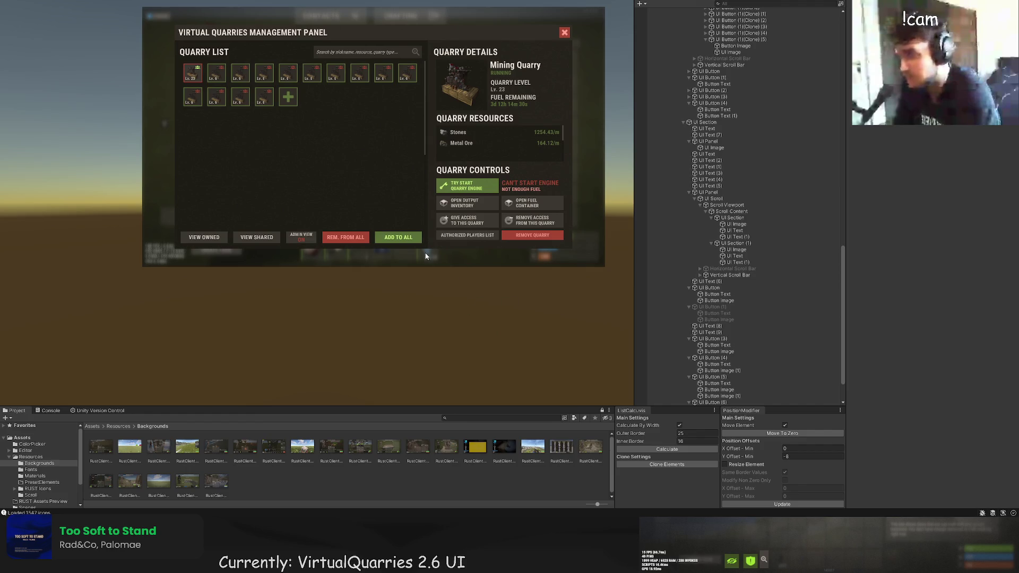
{"action": "left_click_drag", "start_coordinate": [425, 257], "coordinate": [412, 303]}
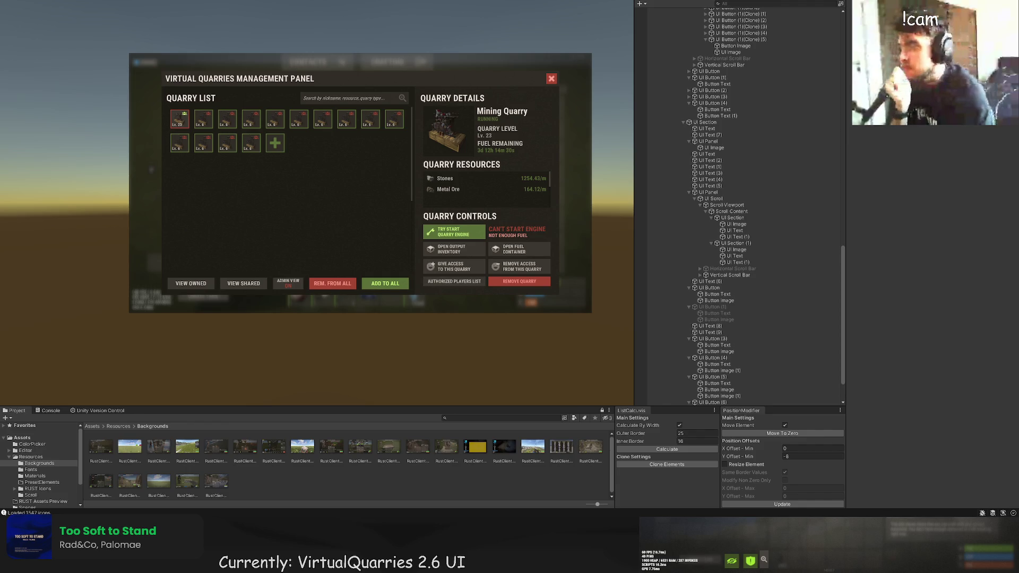
{"action": "scroll", "coordinate": [498, 245], "scroll_direction": "up", "scroll_amount": 8}
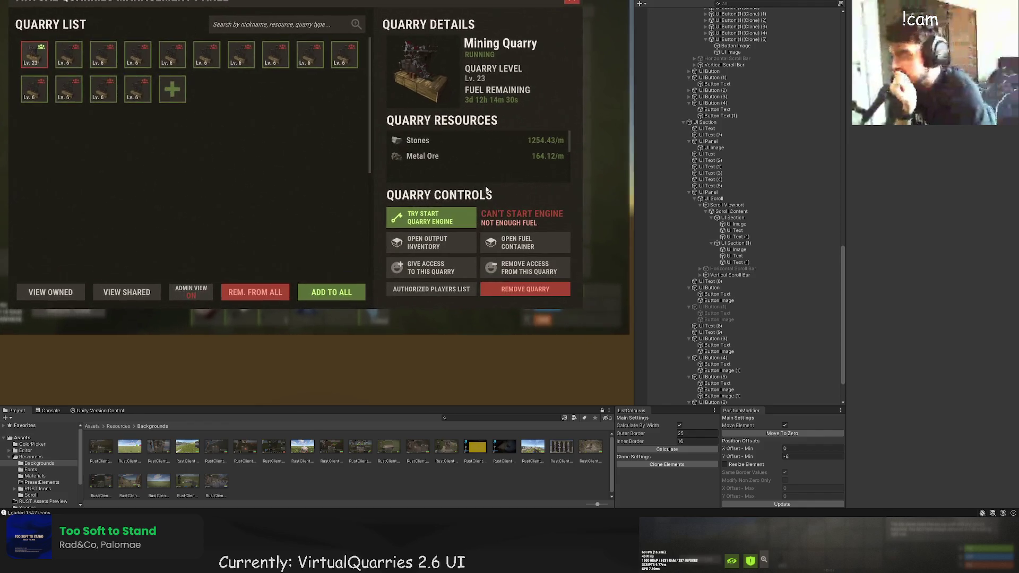
{"action": "left_click", "coordinate": [493, 264]}
{"action": "left_click", "coordinate": [492, 264]}
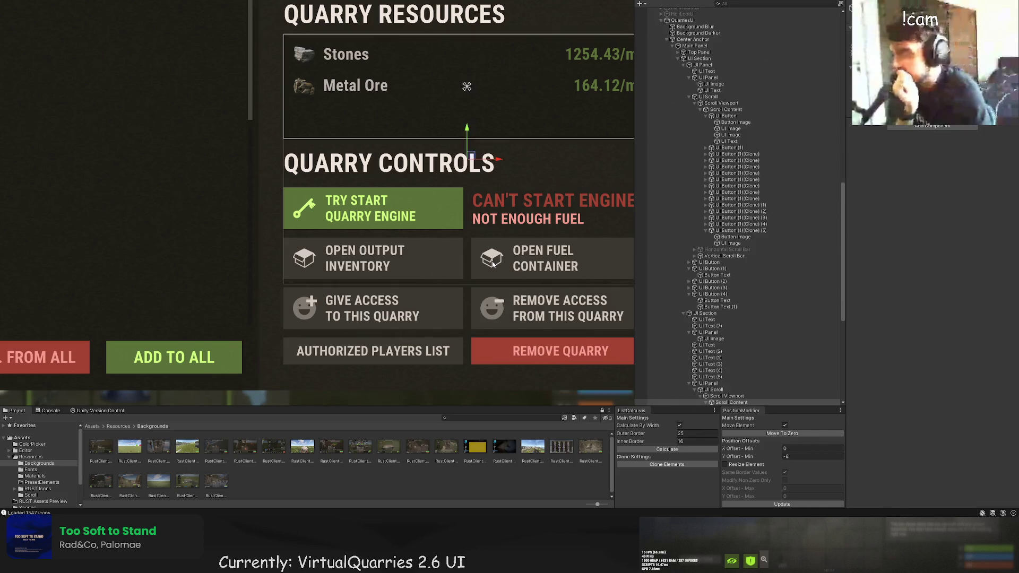
{"action": "left_click", "coordinate": [493, 264]}
{"action": "scroll", "coordinate": [950, 304], "scroll_direction": "down", "scroll_amount": 6}
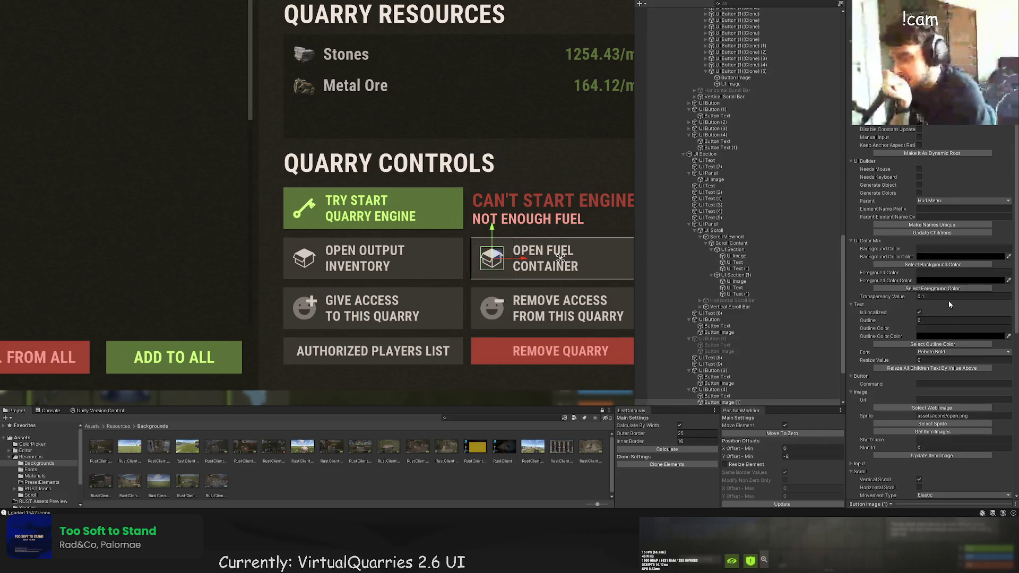
{"action": "scroll", "coordinate": [950, 281], "scroll_direction": "down", "scroll_amount": 1}
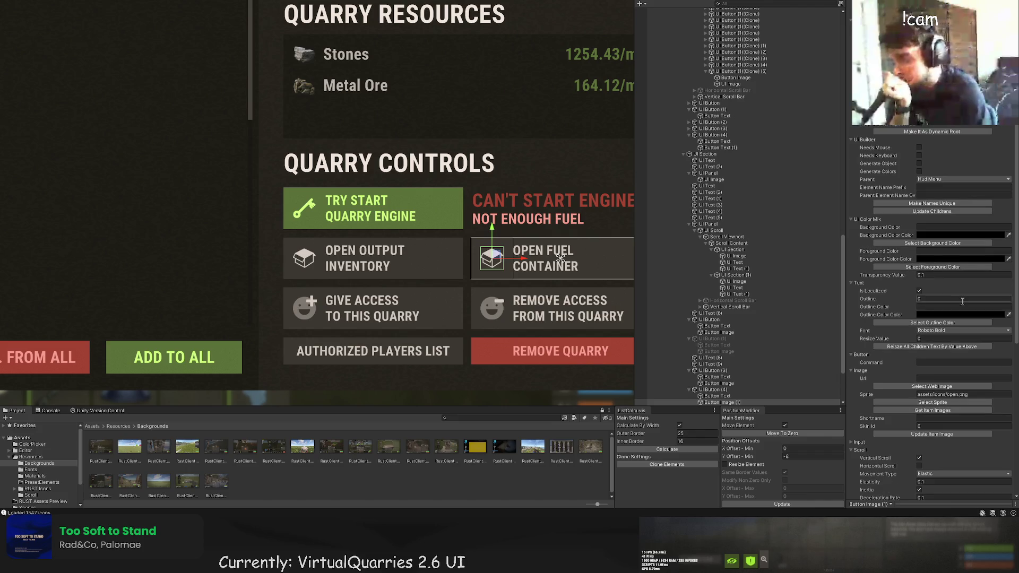
In the Asset Browser, try searching 'wat' and 'flu', then clear the search to list all icons.
{"action": "left_click", "coordinate": [951, 404]}
{"action": "double_click", "coordinate": [104, 29]}
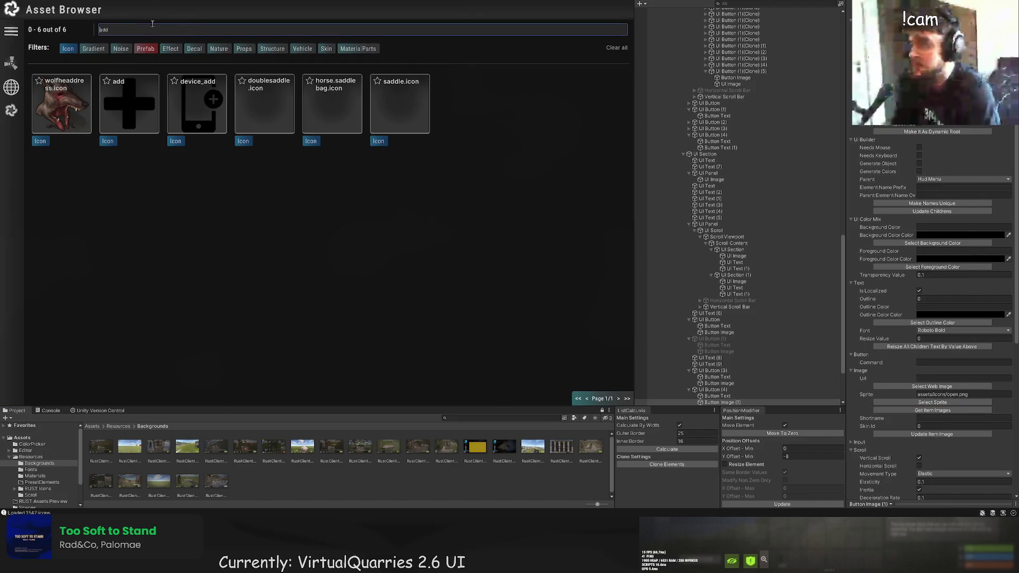
{"action": "type", "text": "wat"}
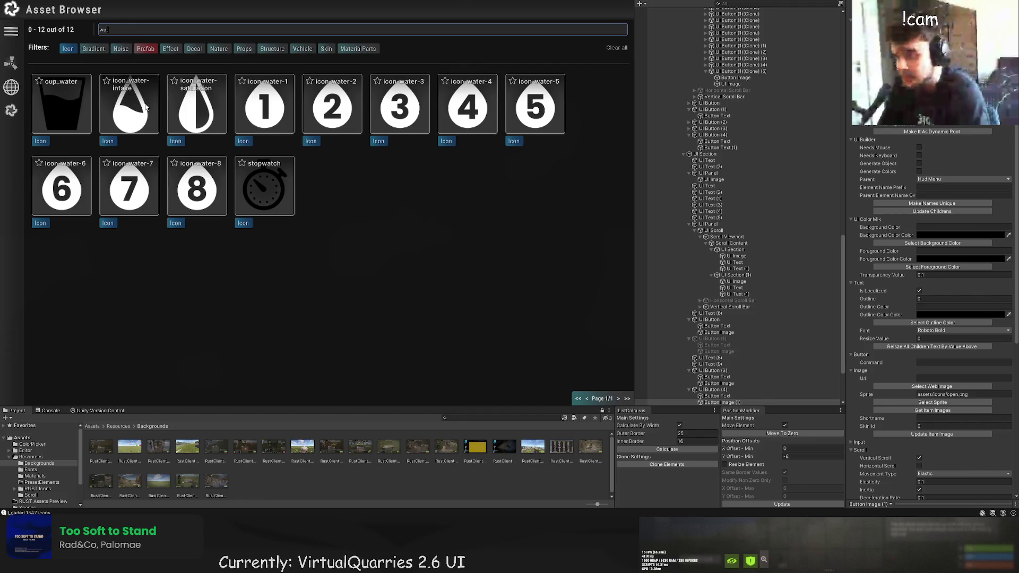
{"action": "key", "text": "BackSpace"}
{"action": "key", "text": "BackSpace"}
{"action": "key", "text": "BackSpace"}
{"action": "type", "text": "flu"}
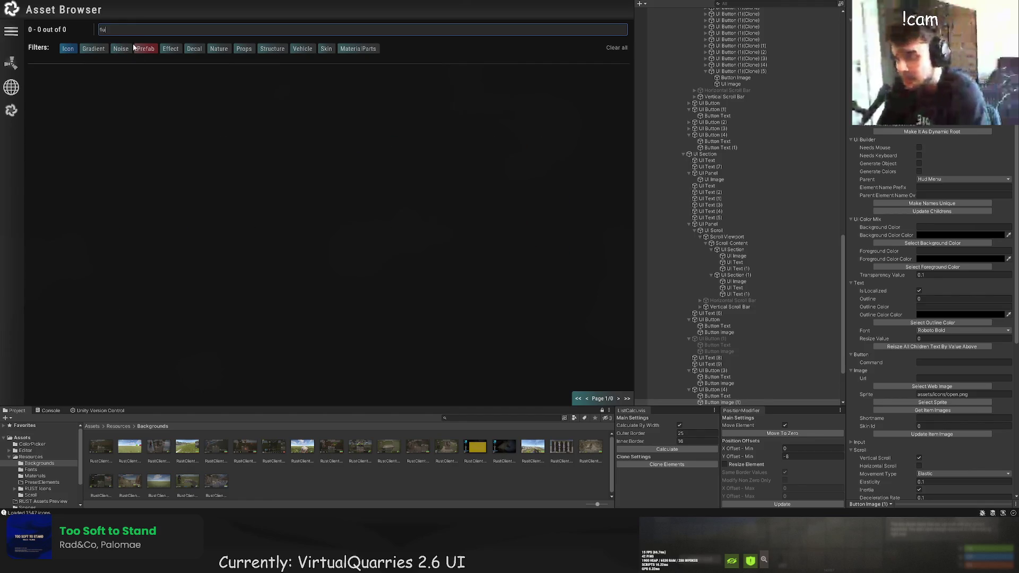
{"action": "key", "text": "BackSpace"}
{"action": "key", "text": "BackSpace"}
{"action": "key", "text": "BackSpace"}
Page forward through the icon library to its last page.
{"action": "left_click", "coordinate": [620, 398]}
{"action": "left_click", "coordinate": [620, 398]}
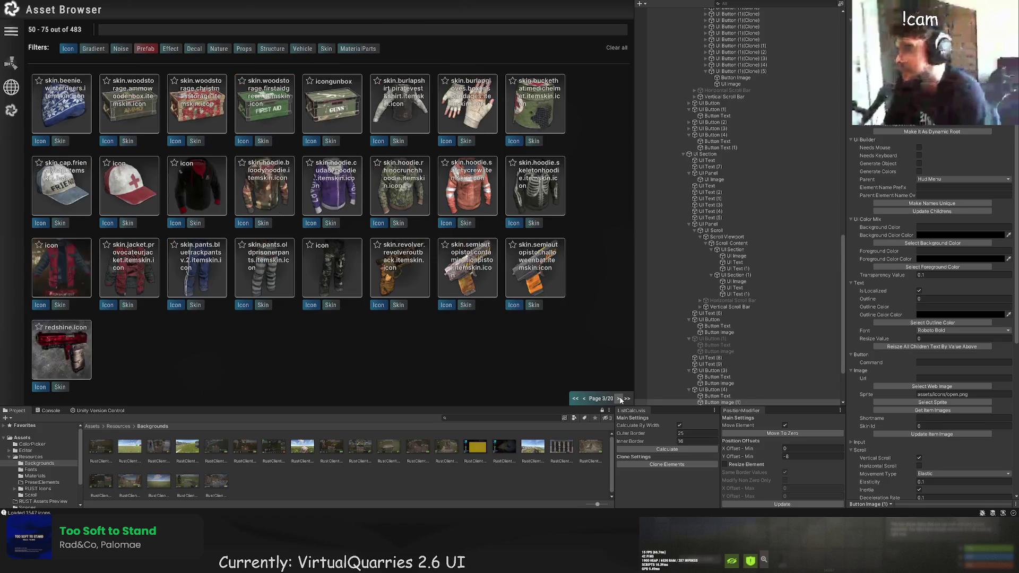
{"action": "left_click", "coordinate": [620, 398]}
{"action": "left_click", "coordinate": [620, 398]}
{"action": "left_click", "coordinate": [620, 398]}
{"action": "left_click", "coordinate": [619, 398]}
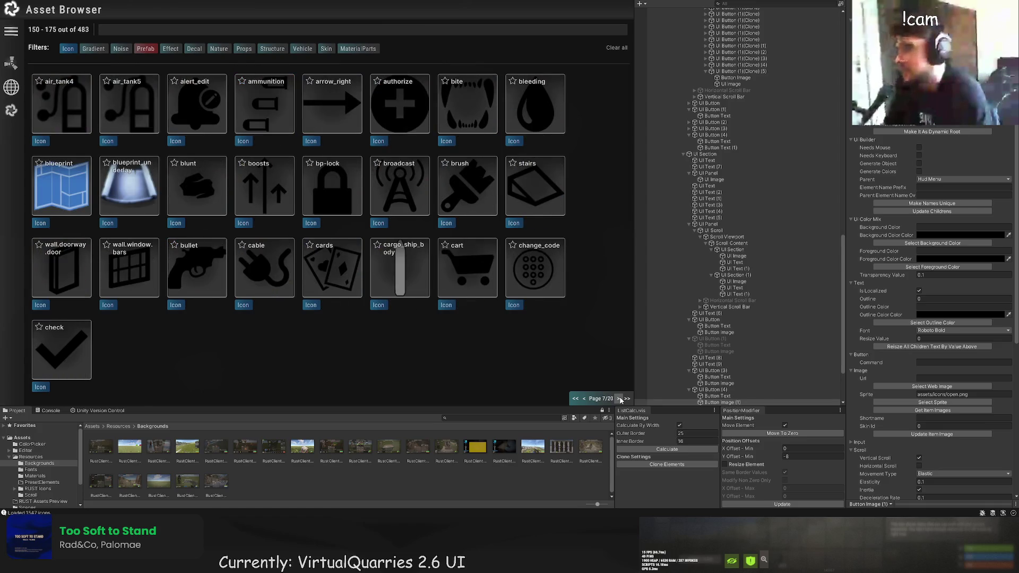
{"action": "left_click", "coordinate": [619, 399]}
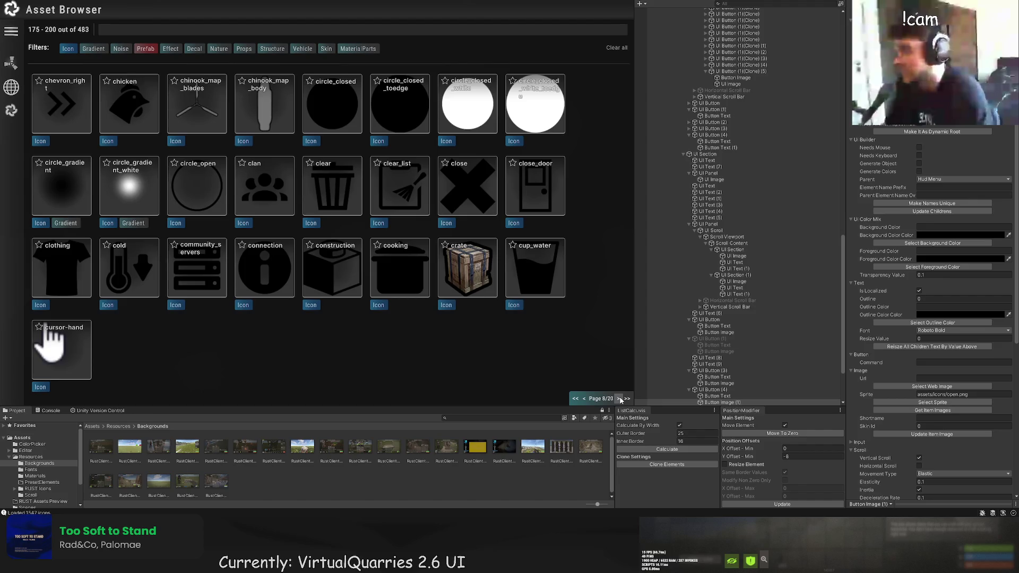
{"action": "left_click", "coordinate": [619, 399]}
{"action": "left_click", "coordinate": [620, 399]}
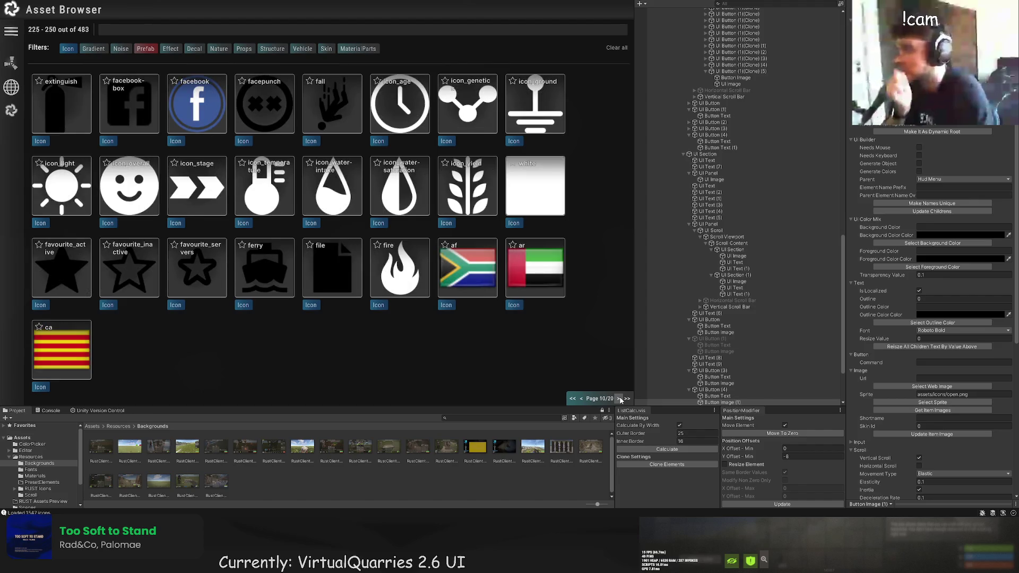
{"action": "left_click", "coordinate": [620, 398]}
{"action": "left_click", "coordinate": [620, 399]}
{"action": "left_click", "coordinate": [620, 398]}
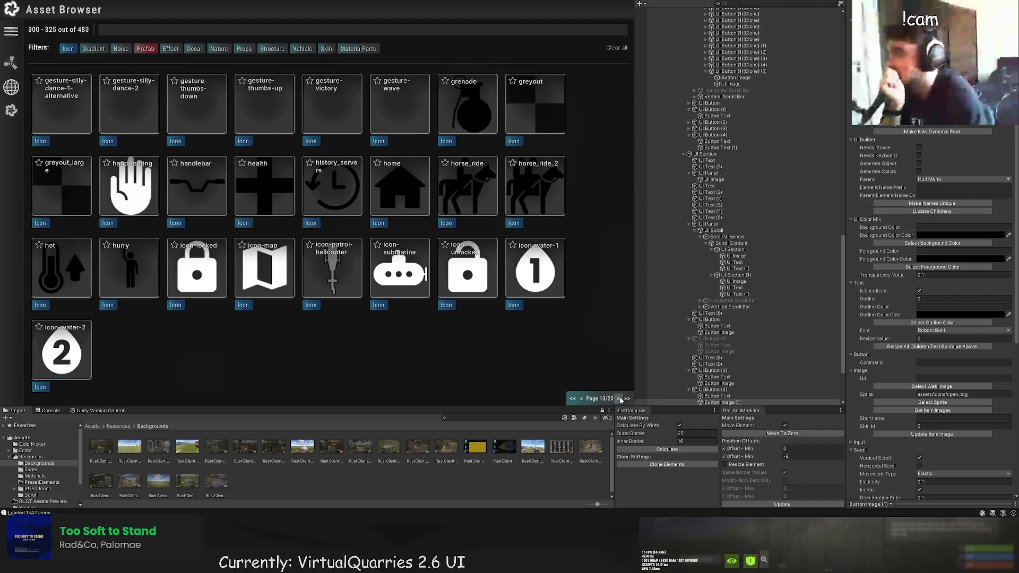
{"action": "left_click", "coordinate": [620, 399]}
{"action": "left_click", "coordinate": [619, 399]}
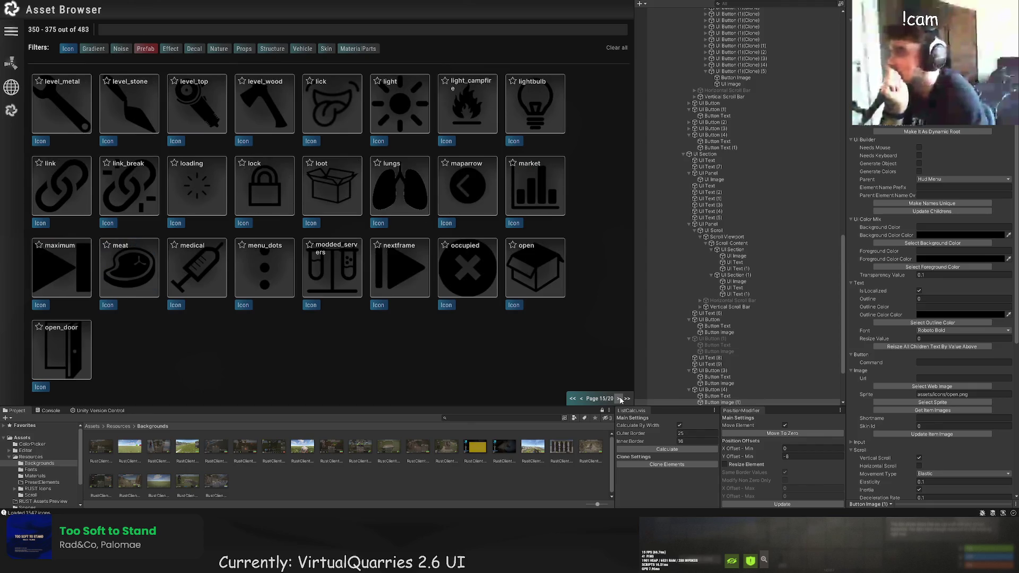
{"action": "left_click", "coordinate": [620, 398]}
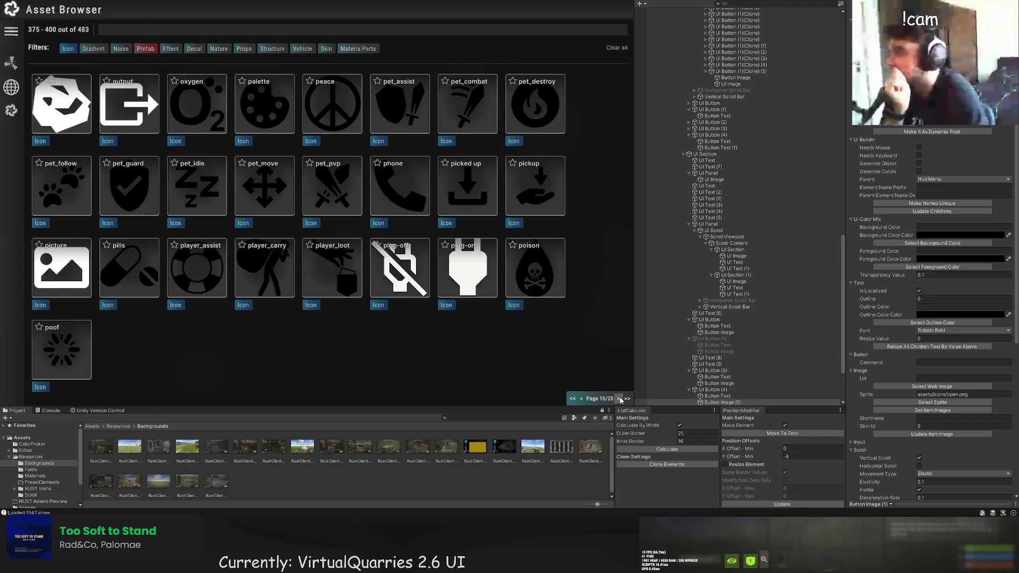
{"action": "left_click", "coordinate": [620, 398]}
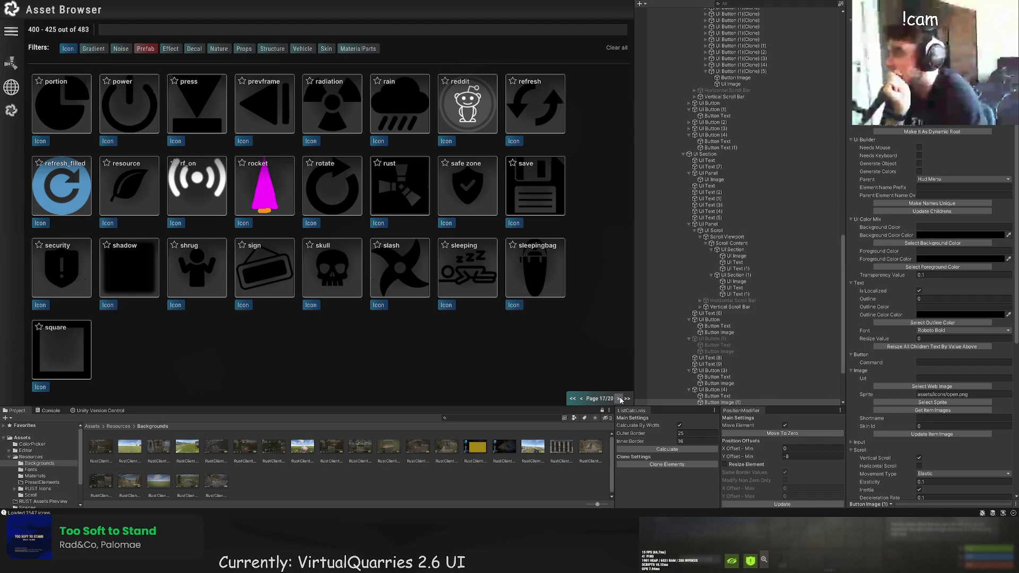
{"action": "left_click", "coordinate": [620, 398]}
{"action": "left_click", "coordinate": [620, 398]}
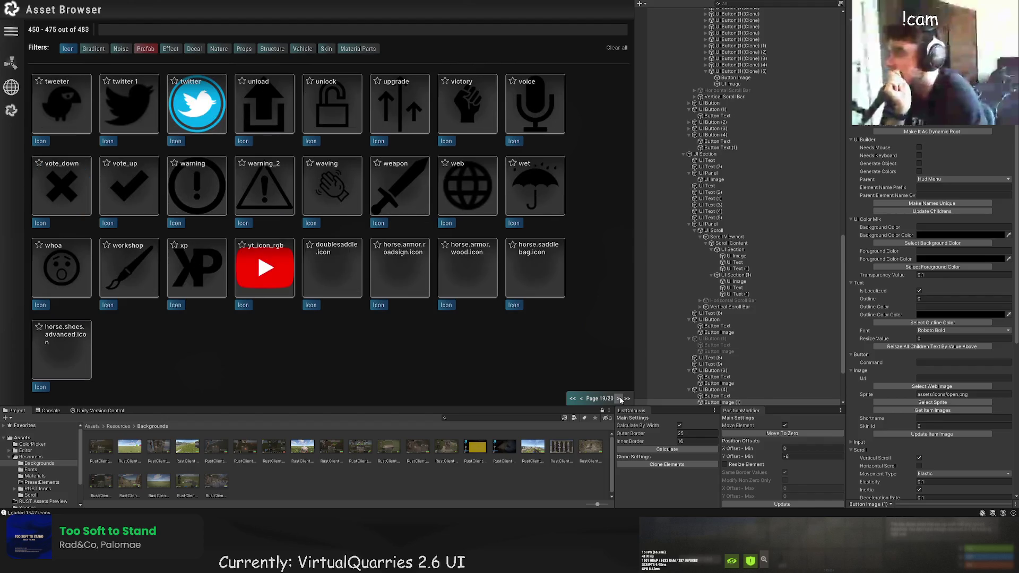
{"action": "left_click", "coordinate": [619, 399]}
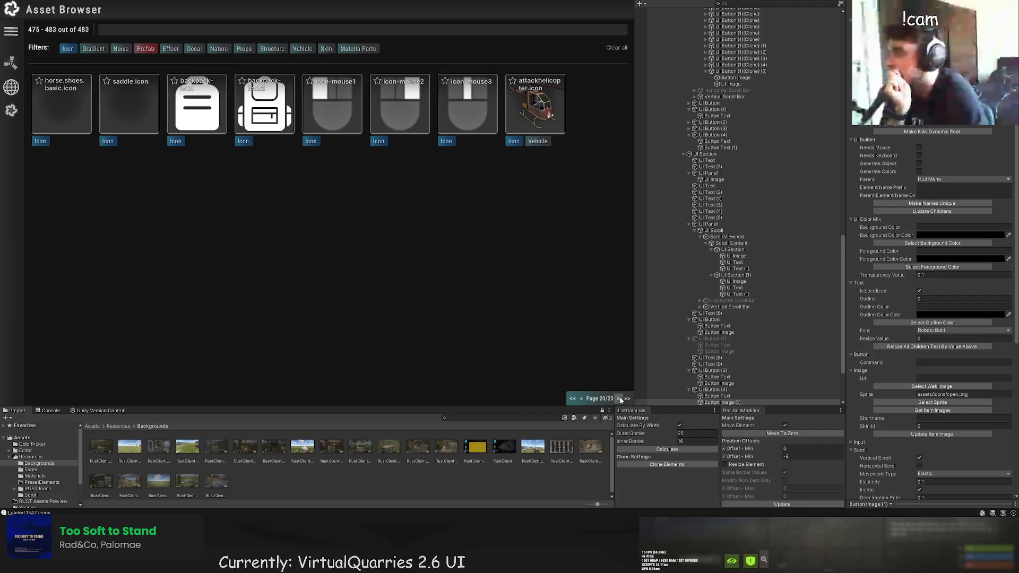
Page back through the icons and search 'bleeding' to find the drop icon.
{"action": "left_click", "coordinate": [583, 398]}
{"action": "left_click", "coordinate": [583, 398]}
{"action": "left_click", "coordinate": [582, 399]}
{"action": "left_click", "coordinate": [582, 399]}
{"action": "left_click", "coordinate": [582, 398]}
{"action": "left_click", "coordinate": [582, 398]}
{"action": "left_click", "coordinate": [583, 399]}
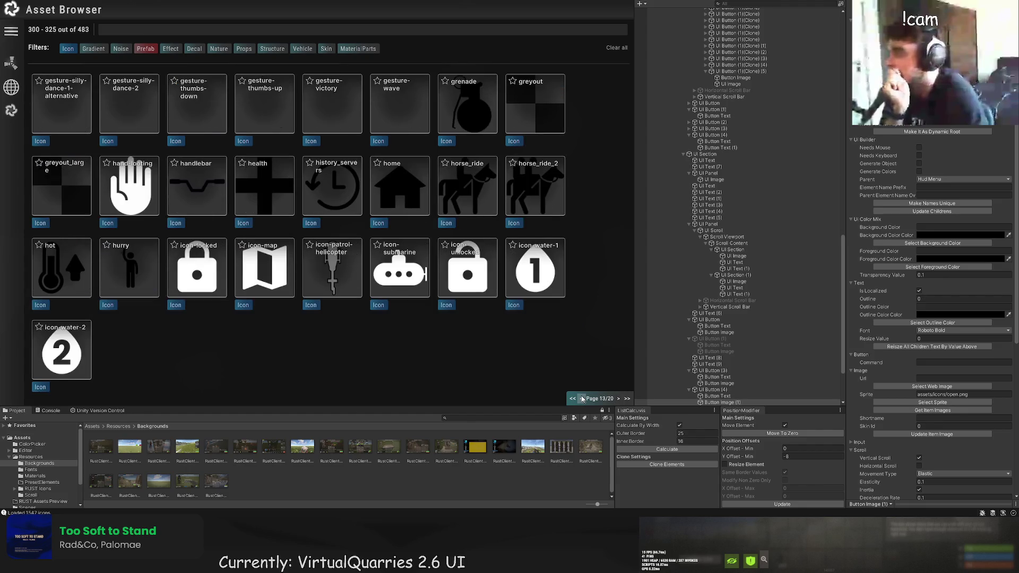
{"action": "left_click", "coordinate": [583, 398]}
{"action": "left_click", "coordinate": [583, 398]}
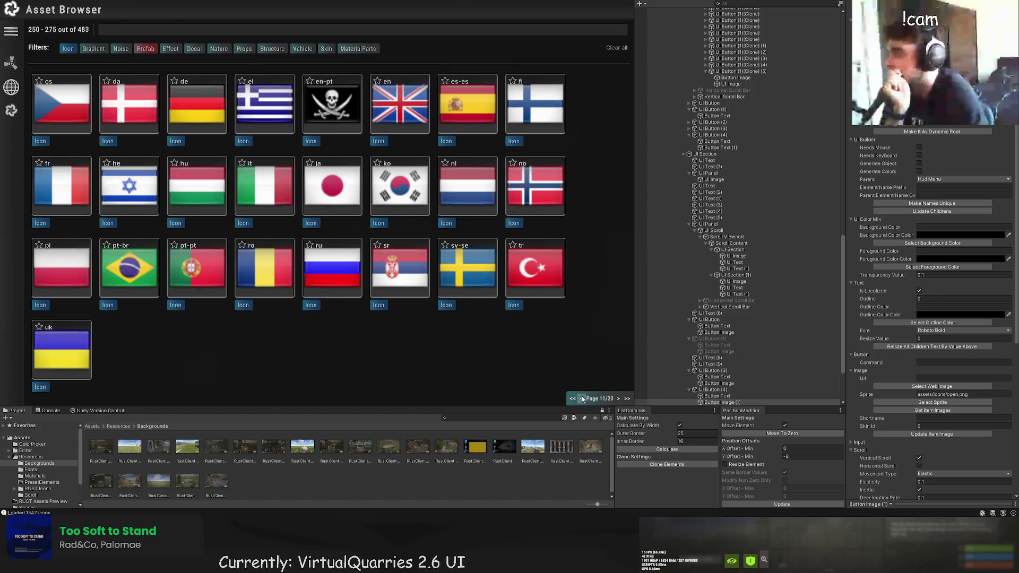
{"action": "left_click", "coordinate": [582, 398]}
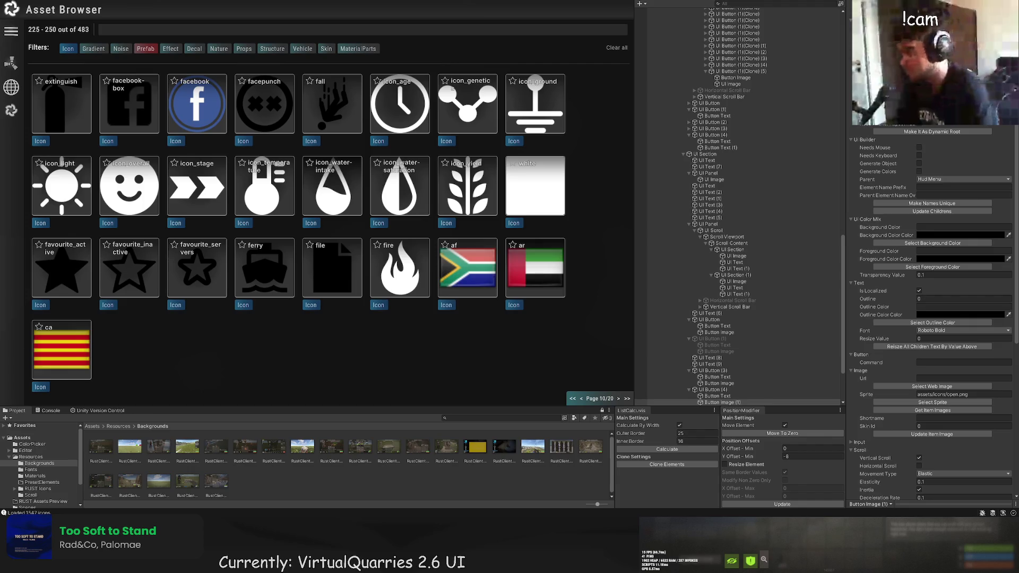
{"action": "type", "text": "bleeding"}
{"action": "left_click", "coordinate": [62, 97]}
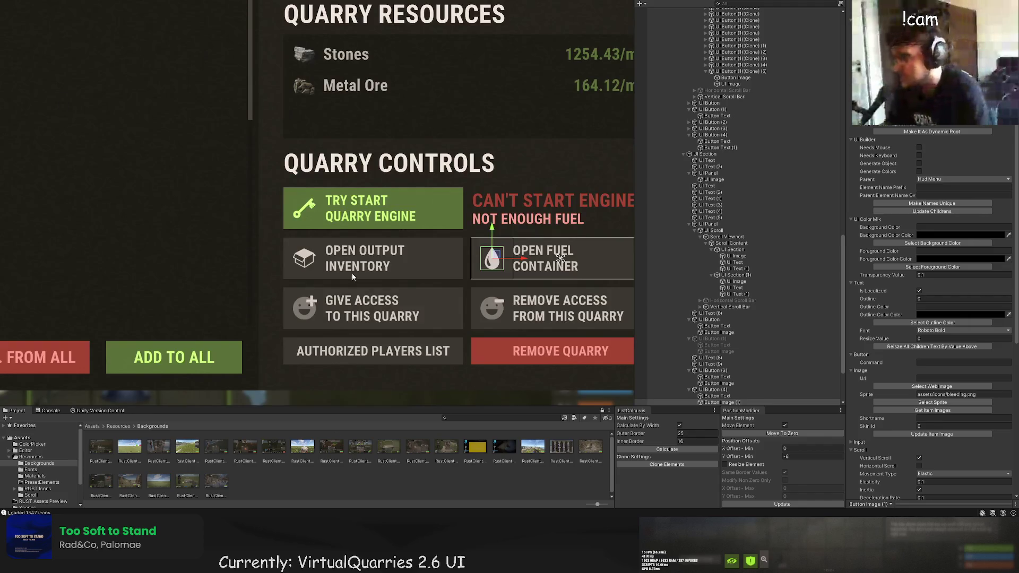
{"action": "left_click", "coordinate": [352, 277]}
{"action": "scroll", "coordinate": [429, 237], "scroll_direction": "down", "scroll_amount": 5}
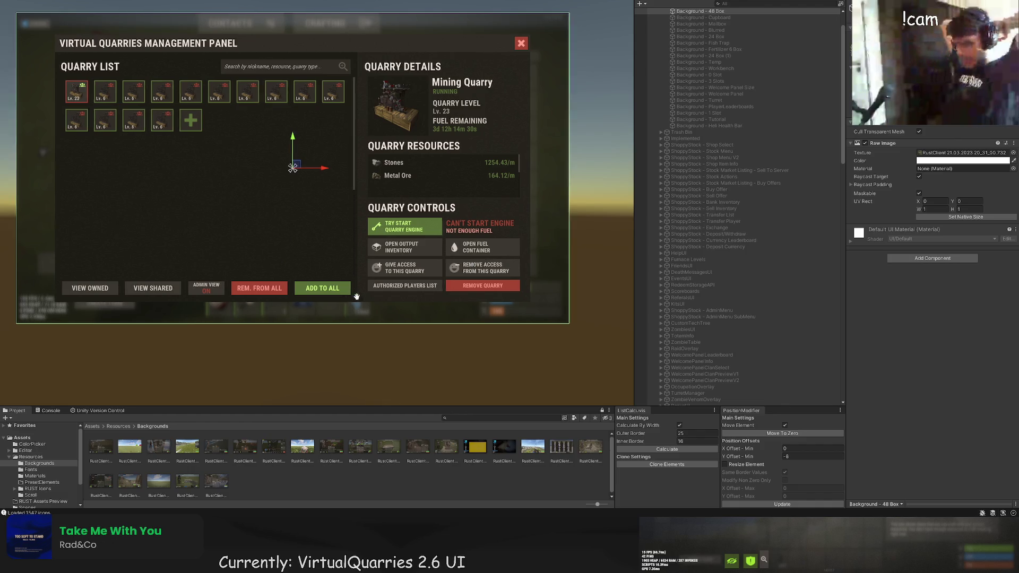
{"action": "key", "text": "f"}
{"action": "left_click", "coordinate": [50, 207]}
{"action": "left_click_drag", "start_coordinate": [148, 194], "coordinate": [108, 223]}
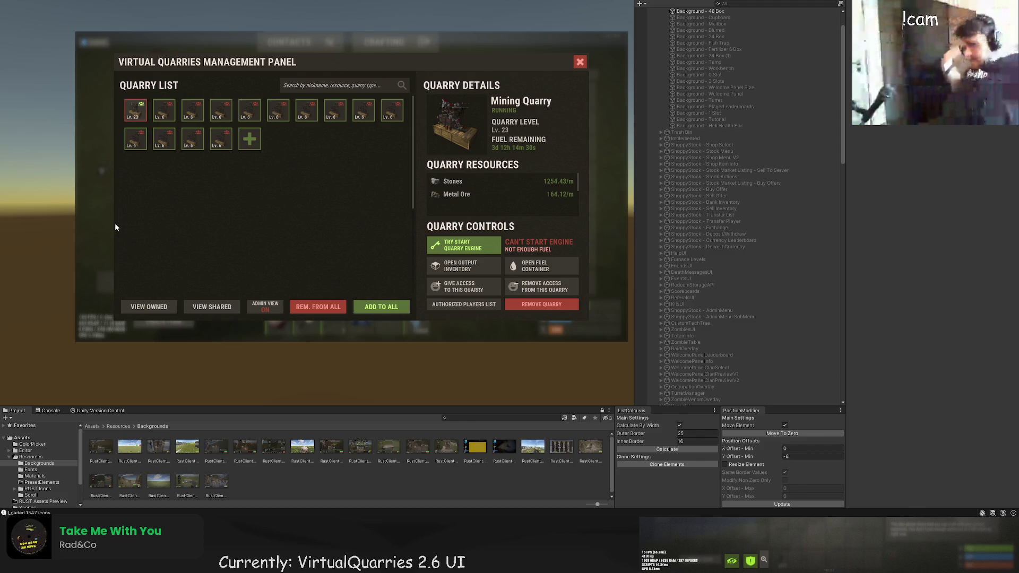
{"action": "left_click_drag", "start_coordinate": [198, 216], "coordinate": [177, 226]}
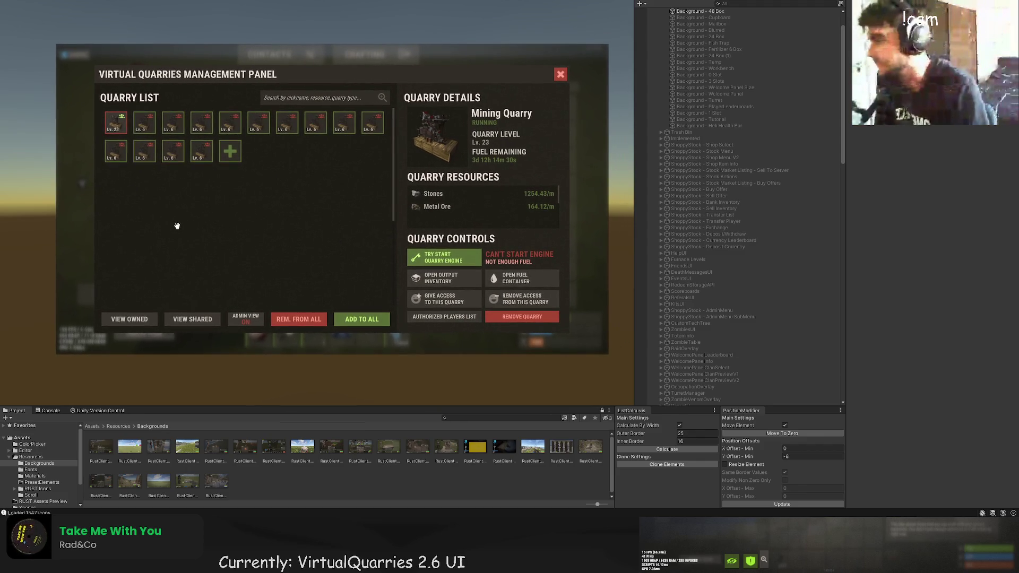
{"action": "left_click_drag", "start_coordinate": [225, 257], "coordinate": [211, 261]}
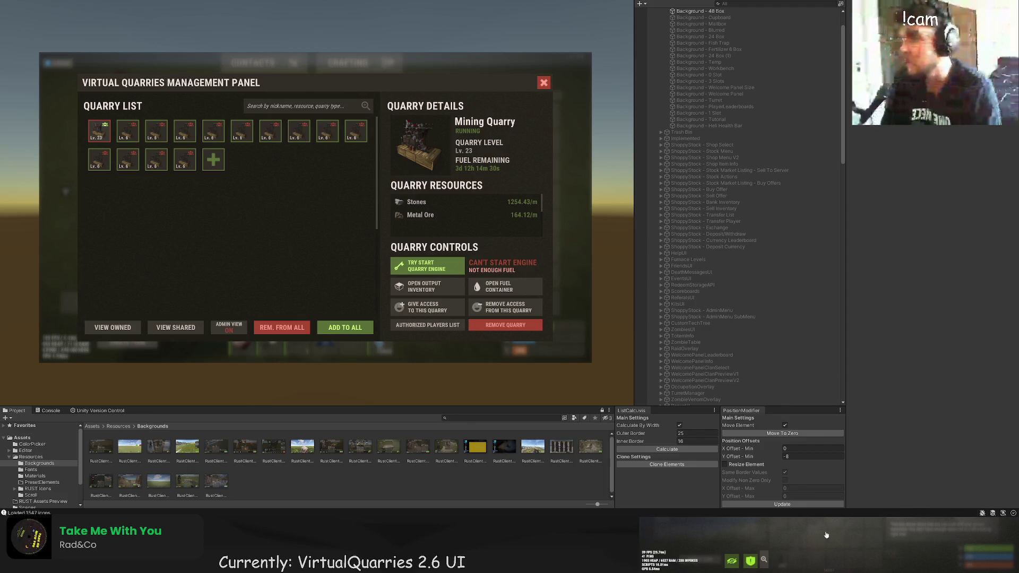
{"action": "left_click", "coordinate": [494, 141]}
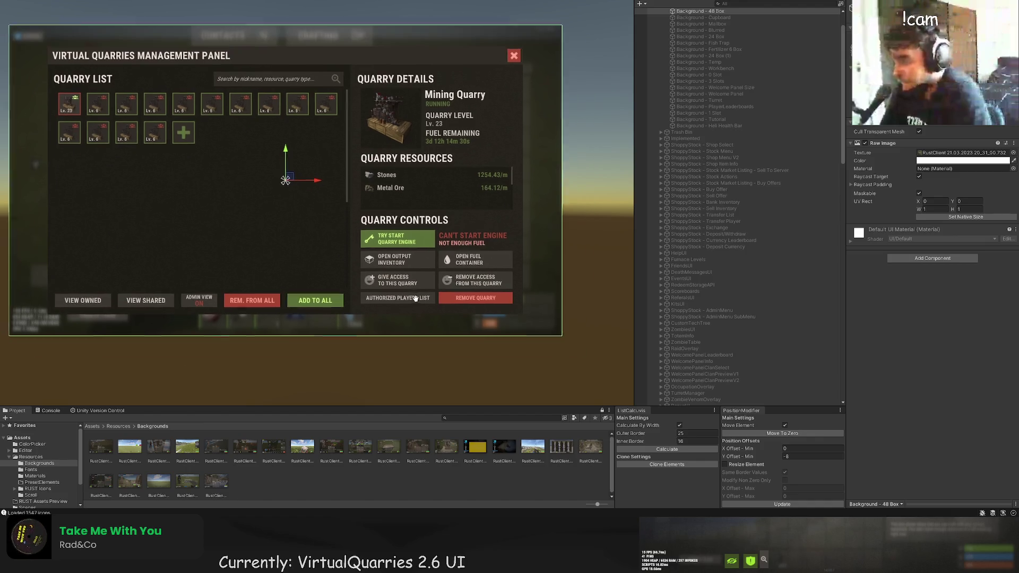
{"action": "scroll", "coordinate": [749, 339], "scroll_direction": "down", "scroll_amount": 10}
{"action": "scroll", "coordinate": [755, 343], "scroll_direction": "down", "scroll_amount": 10}
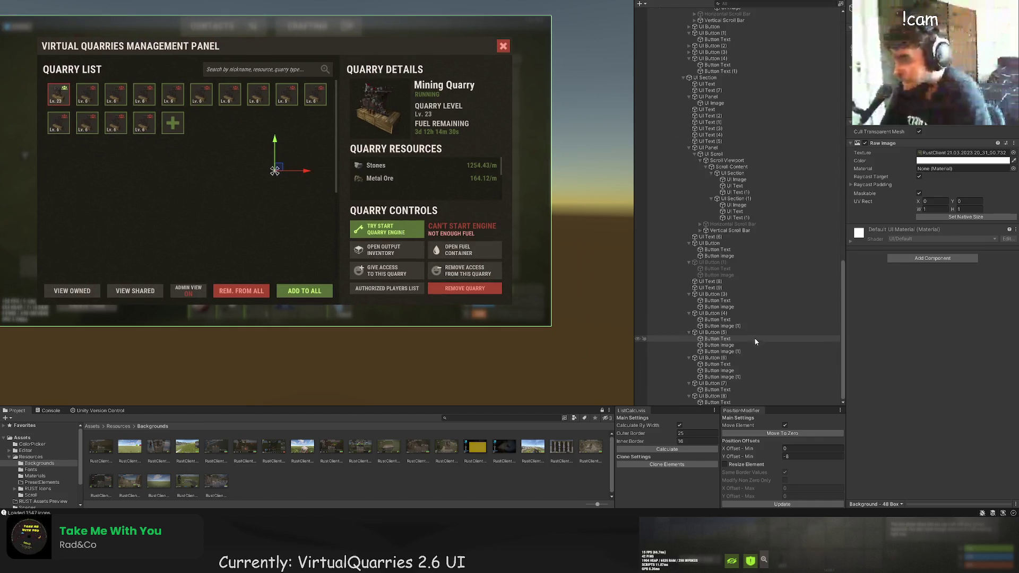
{"action": "left_click", "coordinate": [713, 396]}
{"action": "left_click", "coordinate": [725, 384]}
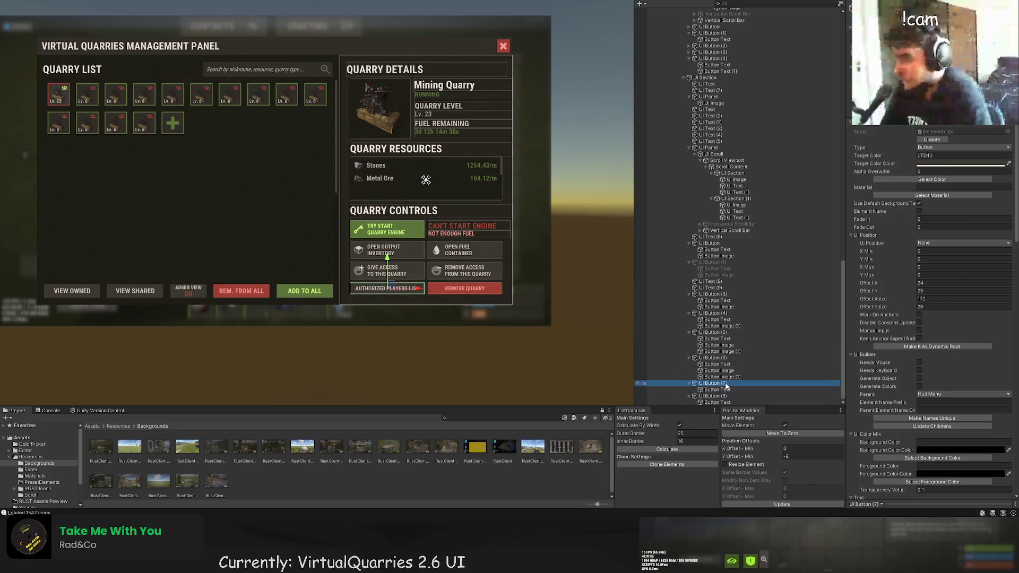
{"action": "scroll", "coordinate": [450, 302], "scroll_direction": "up", "scroll_amount": 3}
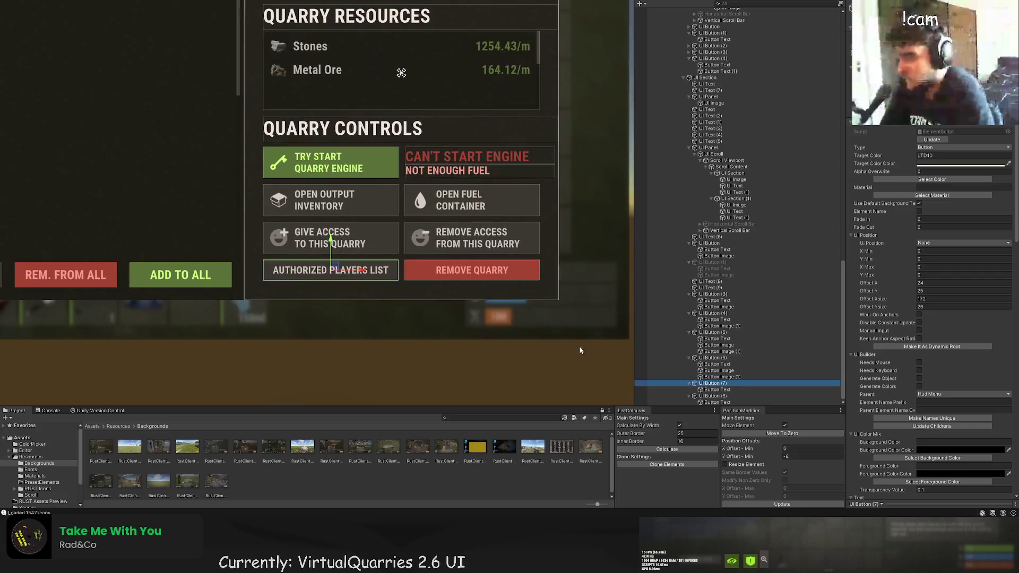
{"action": "left_click", "coordinate": [711, 295]}
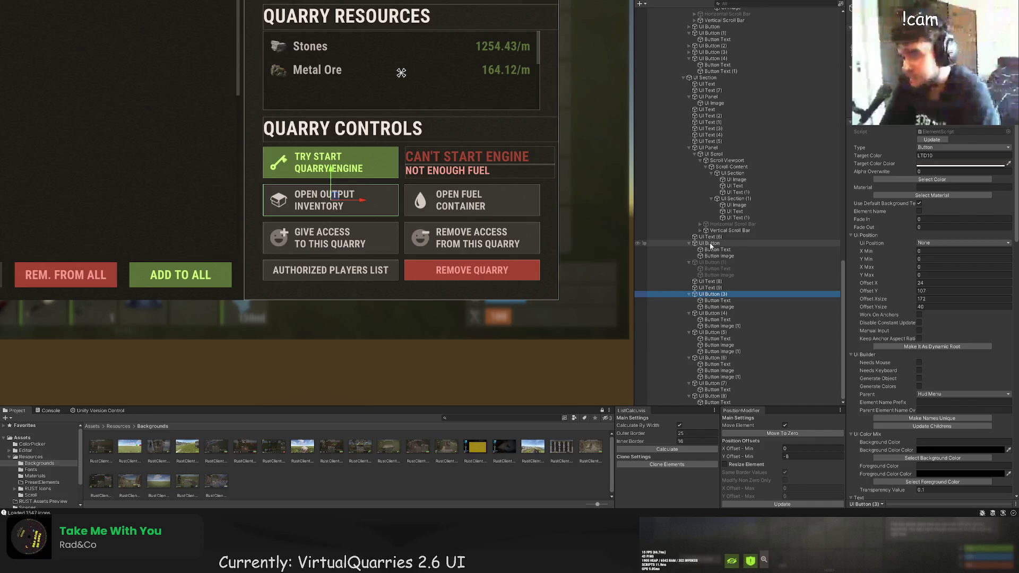
{"action": "scroll", "coordinate": [700, 255], "scroll_direction": "up", "scroll_amount": 5}
{"action": "left_click", "coordinate": [704, 221]}
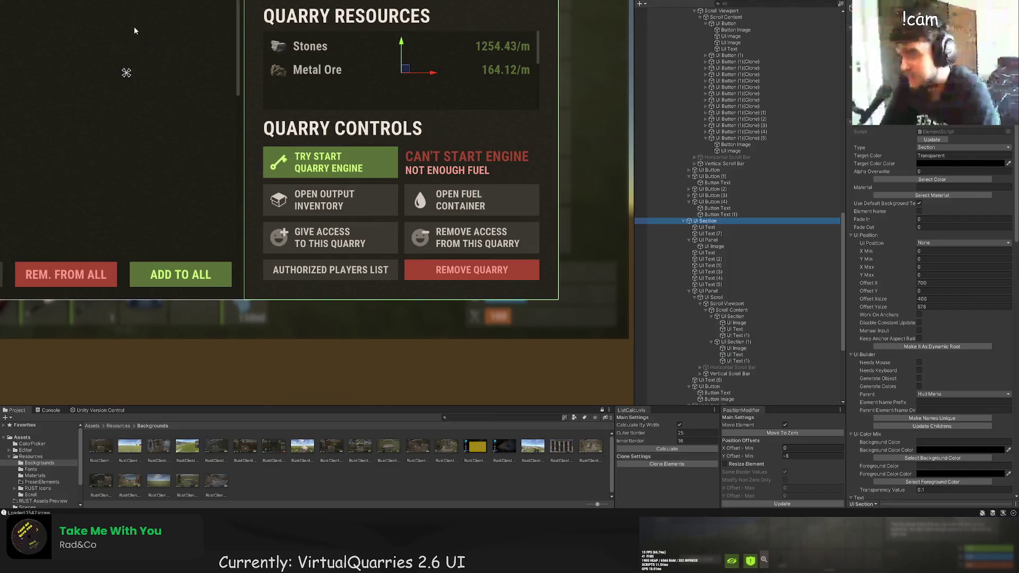
Add a UI Panel, move it up and resize it to 352×74 over the lower rows.
{"action": "left_click", "coordinate": [135, 5]}
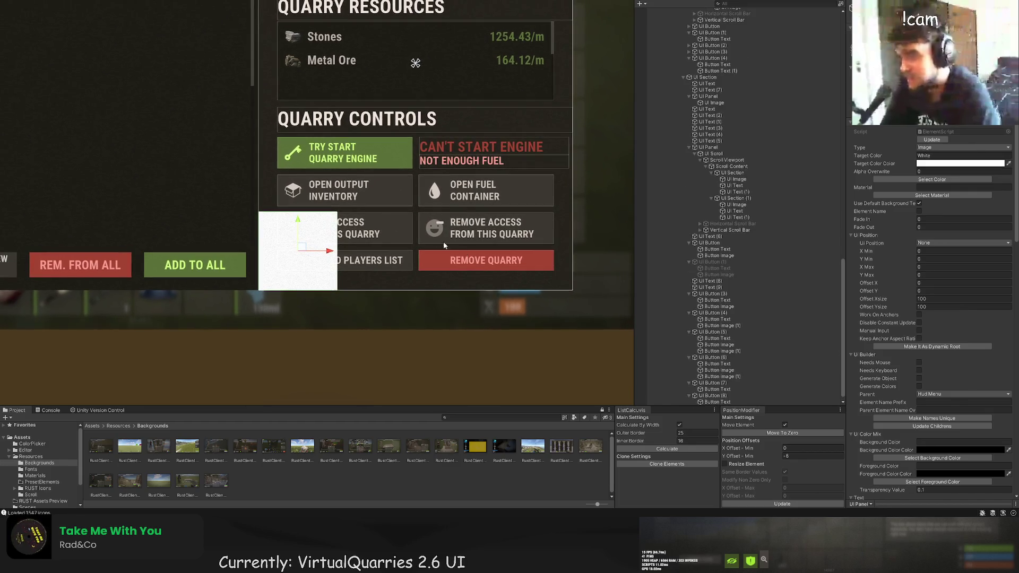
{"action": "mouse_move", "coordinate": [285, 216]}
{"action": "left_mouse_down"}
{"action": "mouse_move", "coordinate": [285, 195]}
{"action": "mouse_move", "coordinate": [336, 224]}
{"action": "left_mouse_up"}
{"action": "key", "text": "t"}
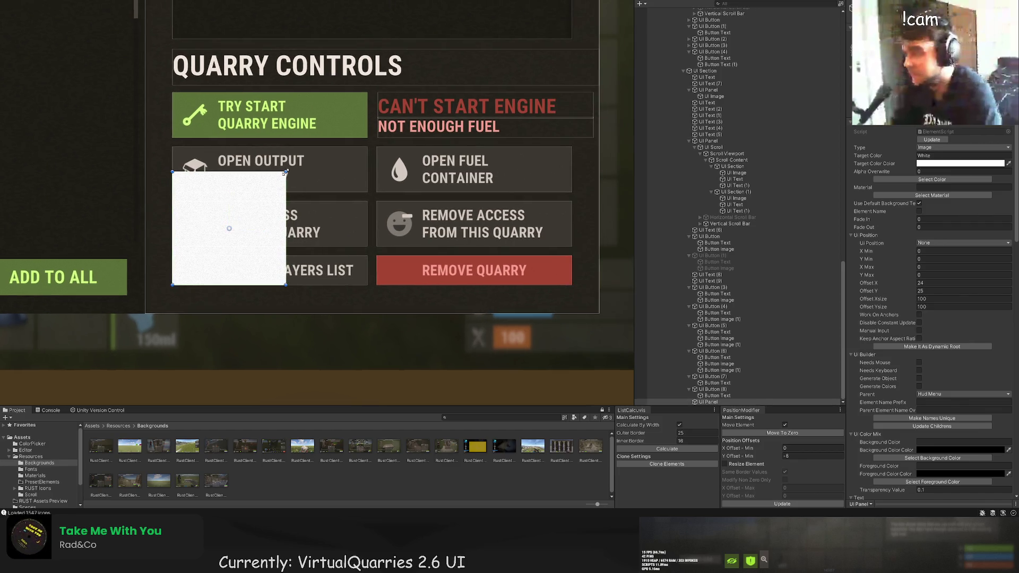
{"action": "left_click_drag", "start_coordinate": [286, 172], "coordinate": [571, 201]}
{"action": "scroll", "coordinate": [570, 211], "scroll_direction": "up", "scroll_amount": 2}
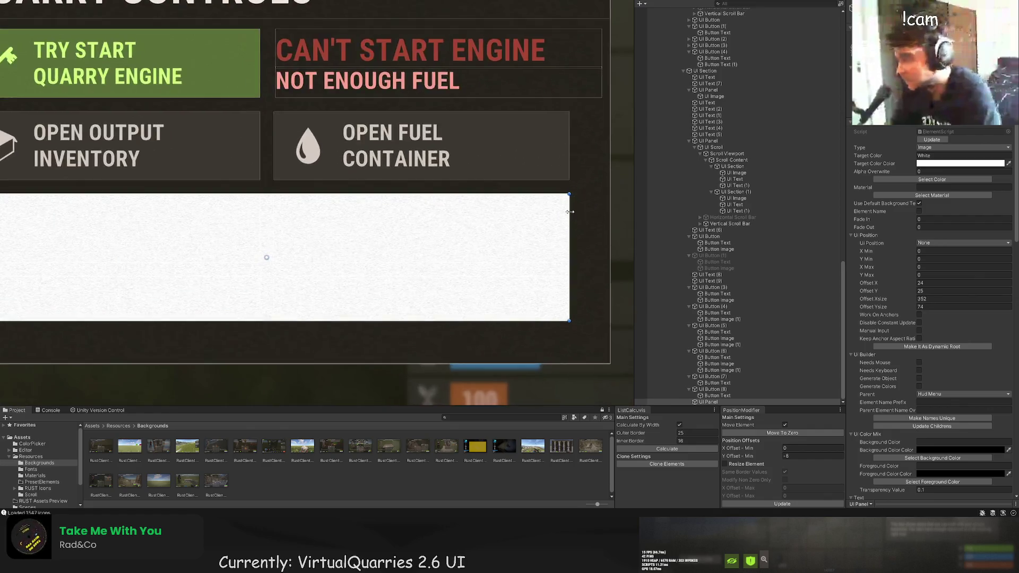
{"action": "scroll", "coordinate": [569, 212], "scroll_direction": "up", "scroll_amount": 1}
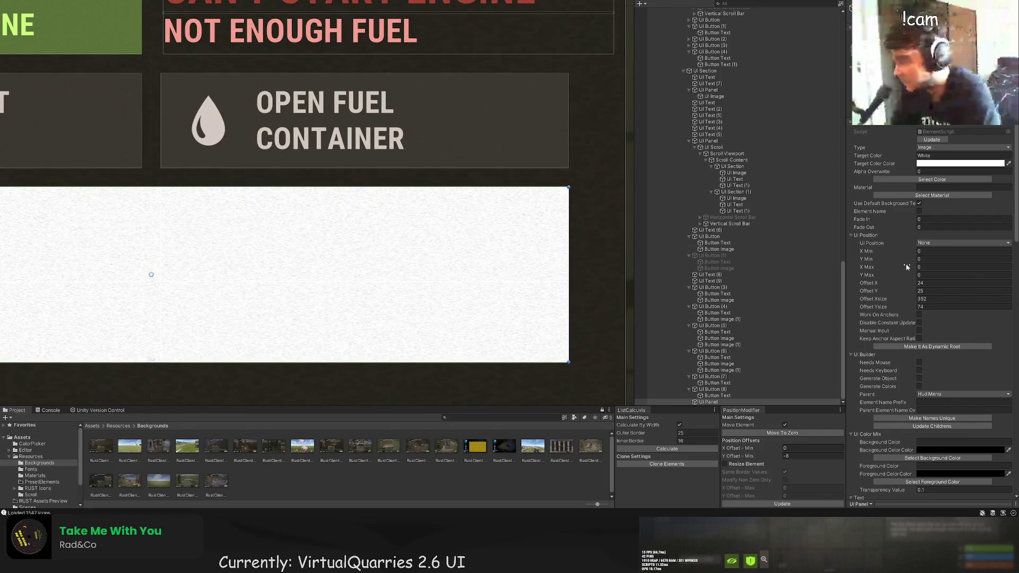
Colour the panel translucent BlackTrans20 and add a UI Text child inside it.
{"action": "left_click", "coordinate": [948, 180]}
{"action": "left_click", "coordinate": [447, 71]}
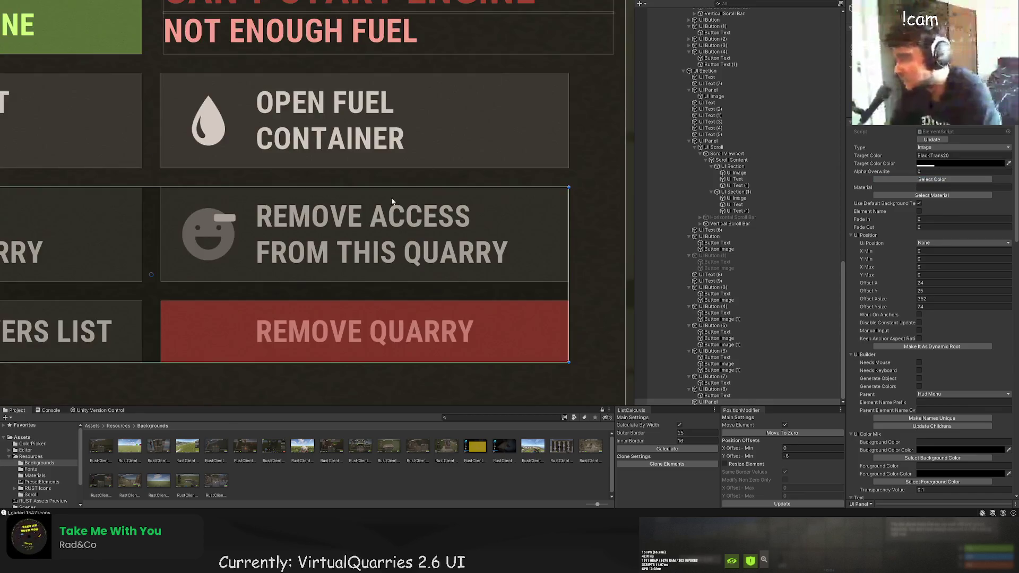
{"action": "scroll", "coordinate": [392, 201], "scroll_direction": "down", "scroll_amount": 3}
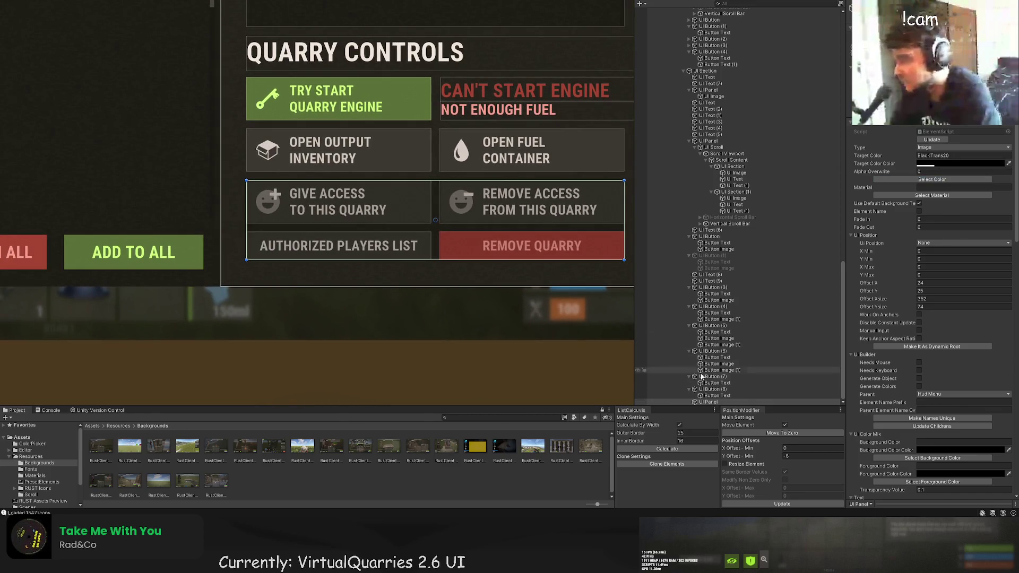
{"action": "key", "text": "ctrl+t"}
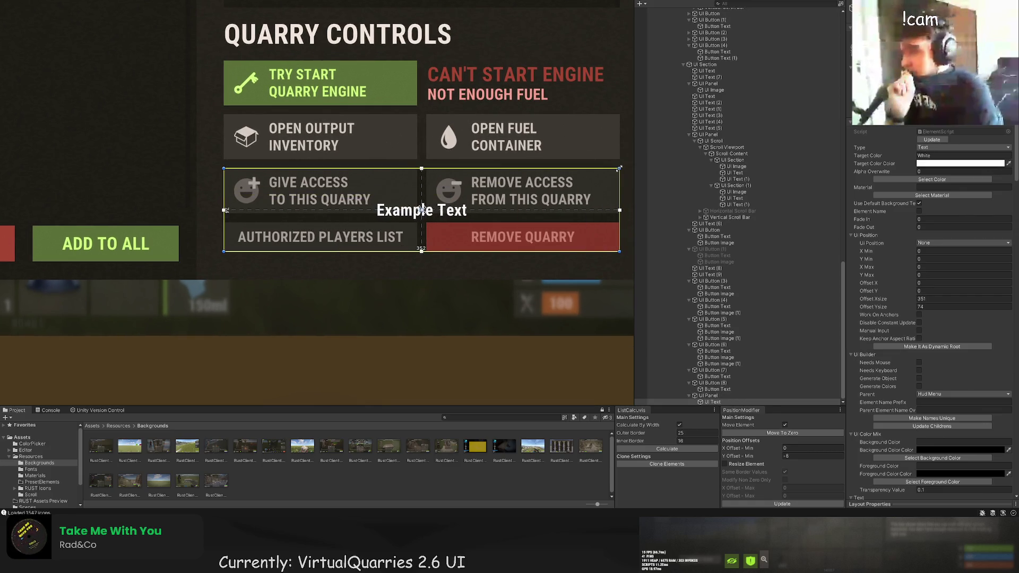
Change the label text to 'QUARRY OWNED BY', bottom-aligned, and reposition its box.
{"action": "scroll", "coordinate": [958, 326], "scroll_direction": "down", "scroll_amount": 6}
{"action": "scroll", "coordinate": [957, 326], "scroll_direction": "down", "scroll_amount": 10}
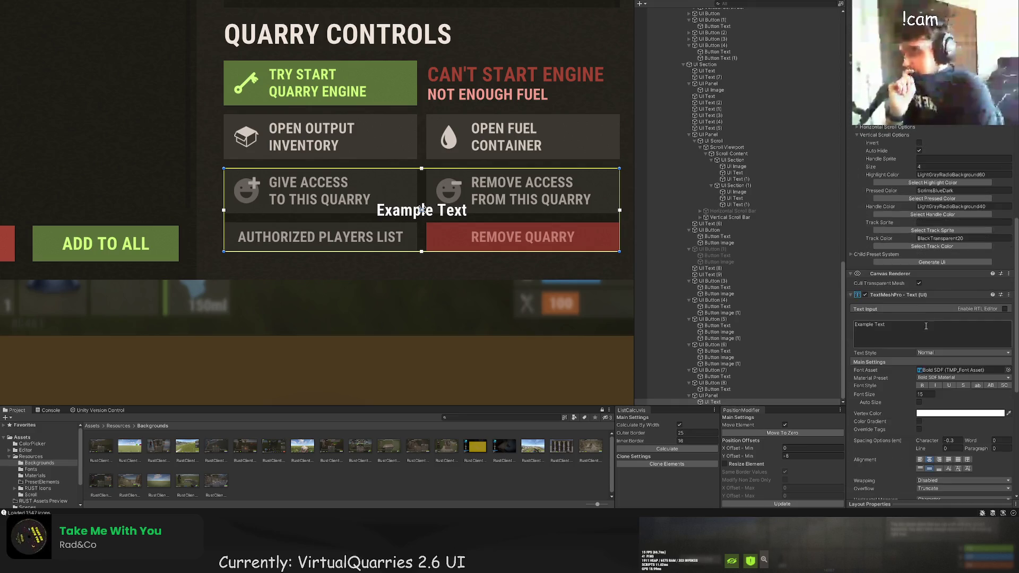
{"action": "left_click", "coordinate": [859, 344]}
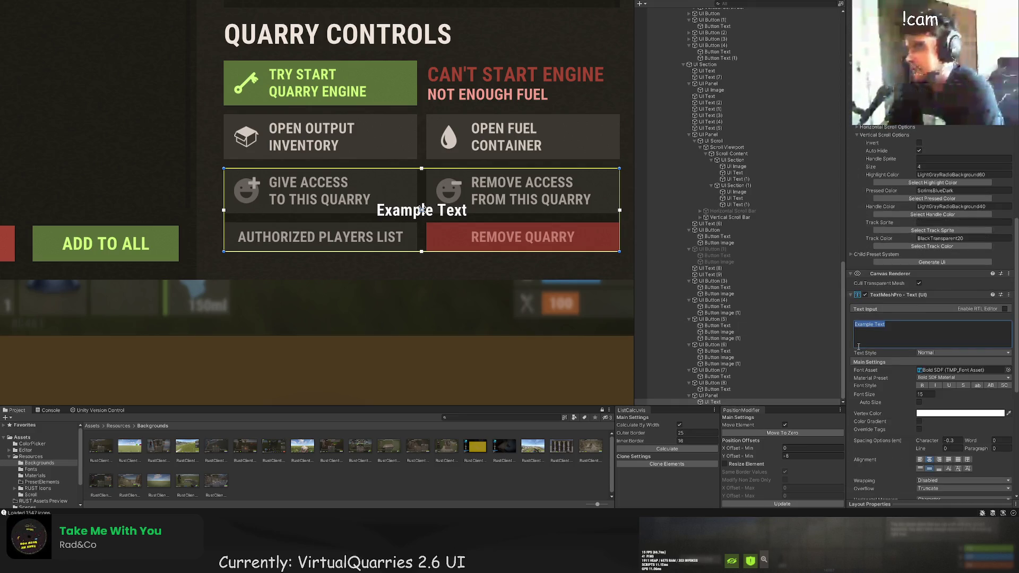
{"action": "type", "text": "Q"}
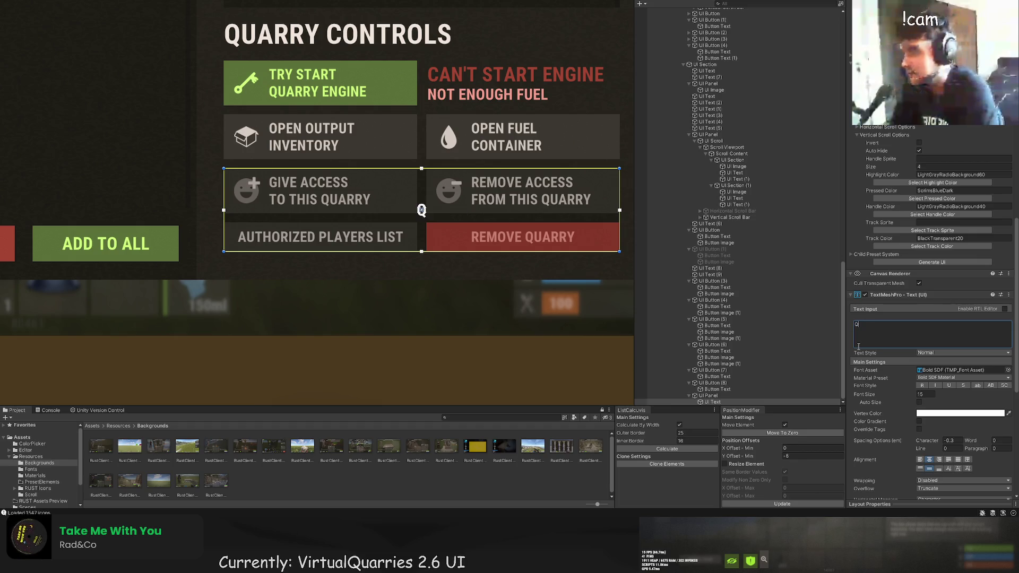
{"action": "type", "text": "UARRY OWNED BY"}
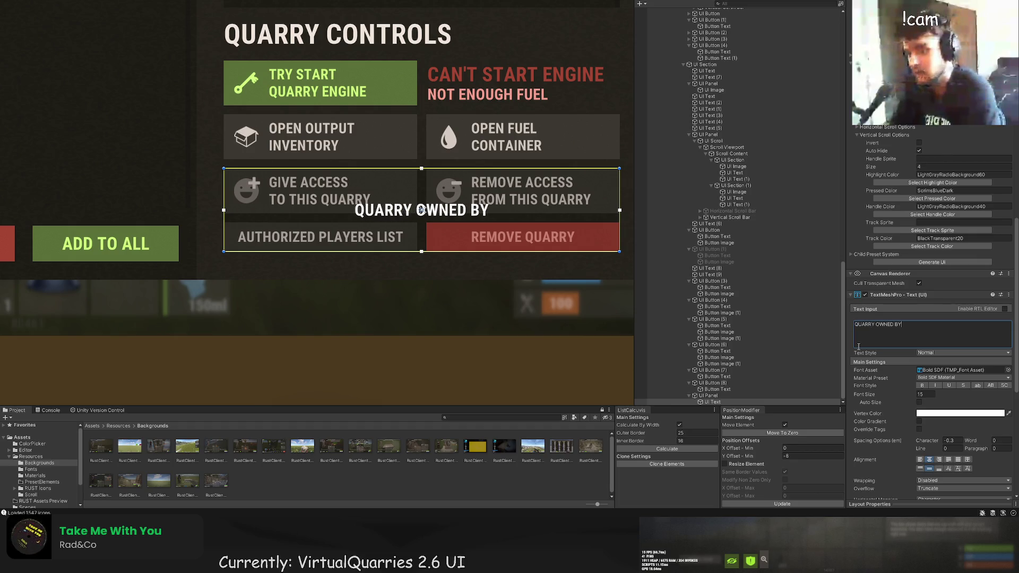
{"action": "left_click", "coordinate": [939, 469]}
{"action": "scroll", "coordinate": [934, 372], "scroll_direction": "up", "scroll_amount": 10}
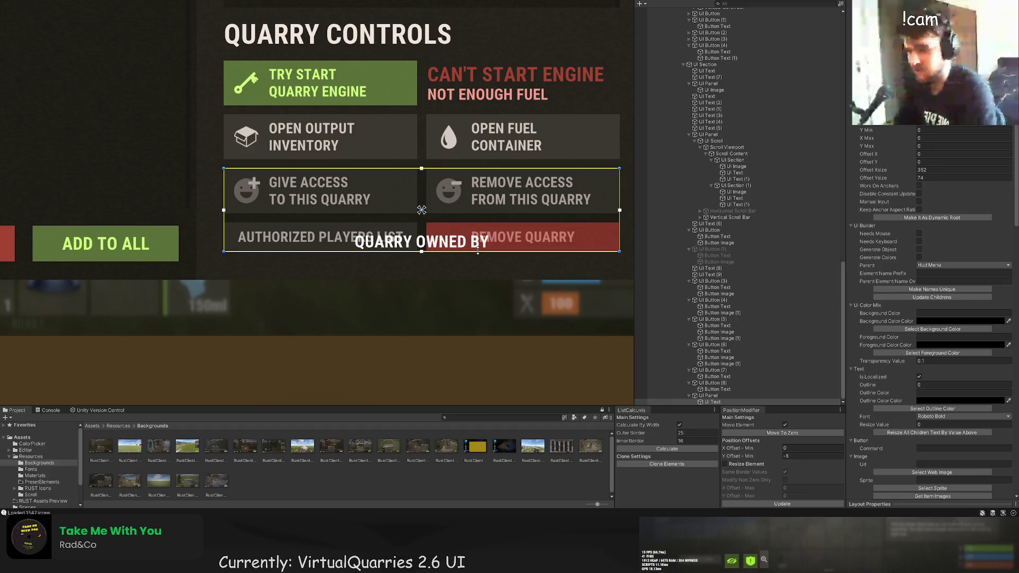
{"action": "left_click_drag", "start_coordinate": [477, 251], "coordinate": [477, 203]}
{"action": "scroll", "coordinate": [951, 181], "scroll_direction": "up", "scroll_amount": 6}
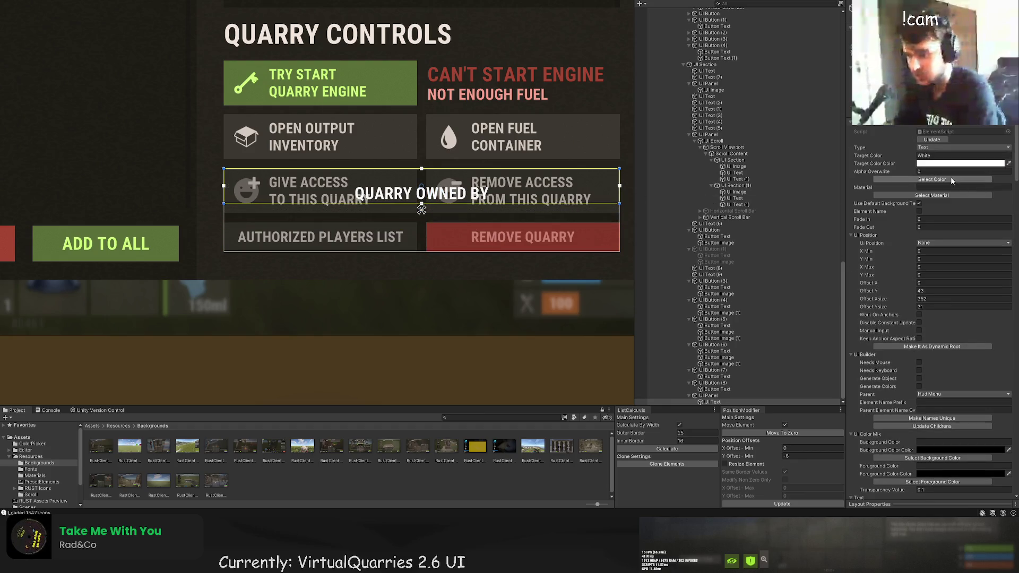
Colour the label grey LTD60, raise its box's bottom edge, and duplicate it.
{"action": "left_click", "coordinate": [952, 181]}
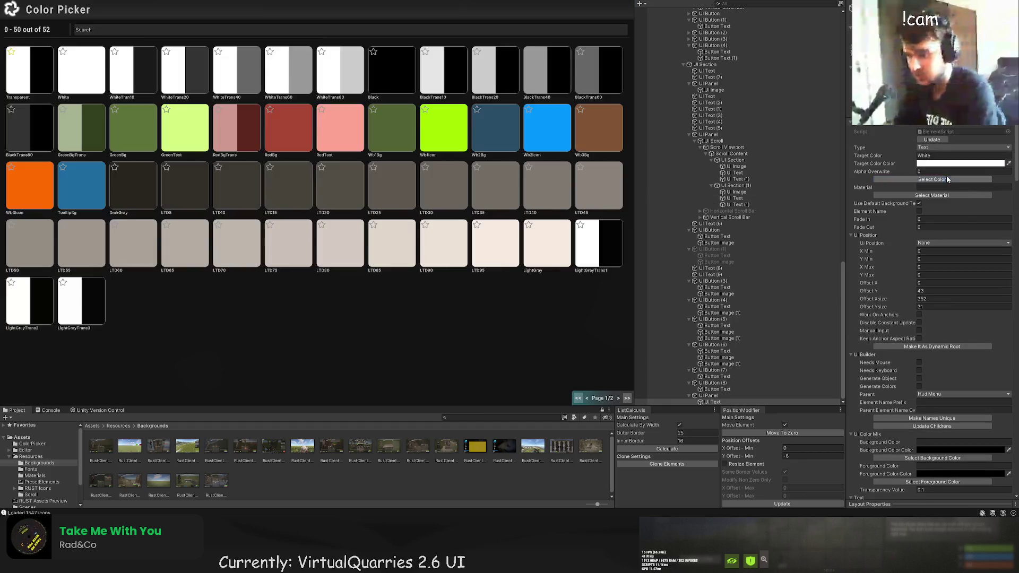
{"action": "left_click", "coordinate": [133, 247]}
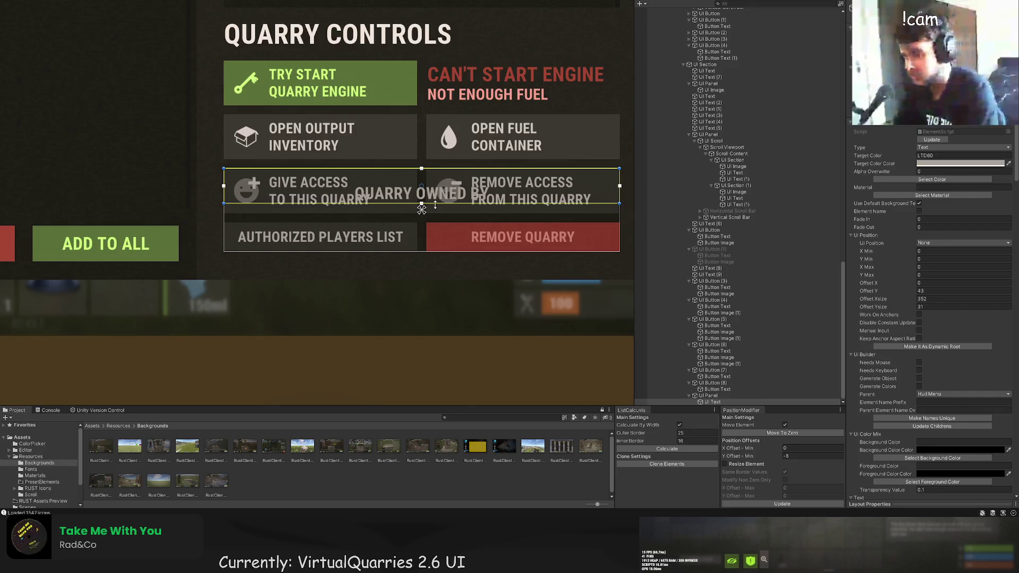
{"action": "left_click_drag", "start_coordinate": [435, 205], "coordinate": [419, 262]}
{"action": "scroll", "coordinate": [432, 186], "scroll_direction": "up", "scroll_amount": 3}
{"action": "key", "text": "ctrl+d"}
{"action": "scroll", "coordinate": [936, 369], "scroll_direction": "down", "scroll_amount": 10}
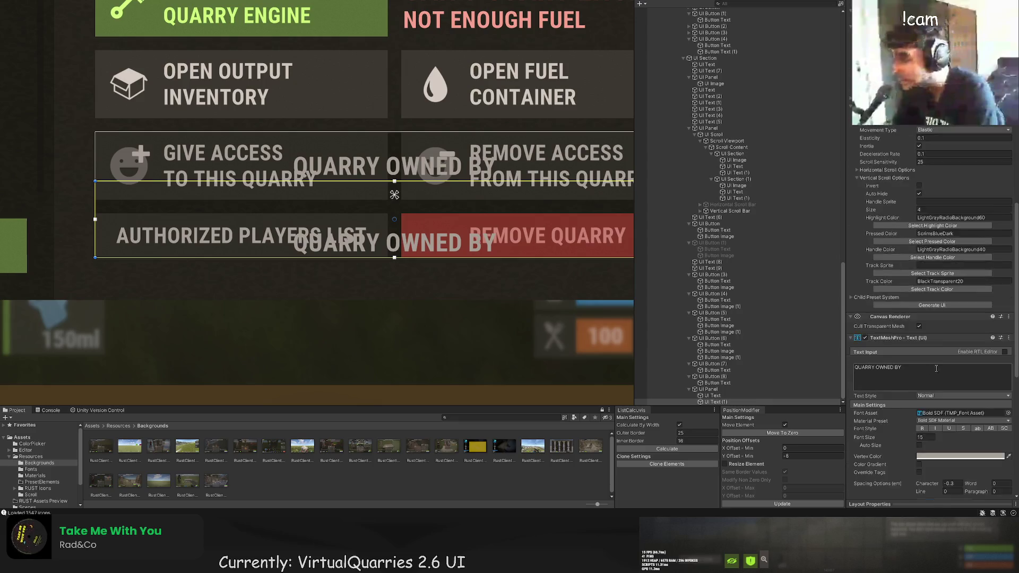
{"action": "scroll", "coordinate": [936, 368], "scroll_direction": "down", "scroll_amount": 8}
Top-align the copied label, replace its text with the owner's name, and set font size 20.
{"action": "left_click", "coordinate": [929, 339]}
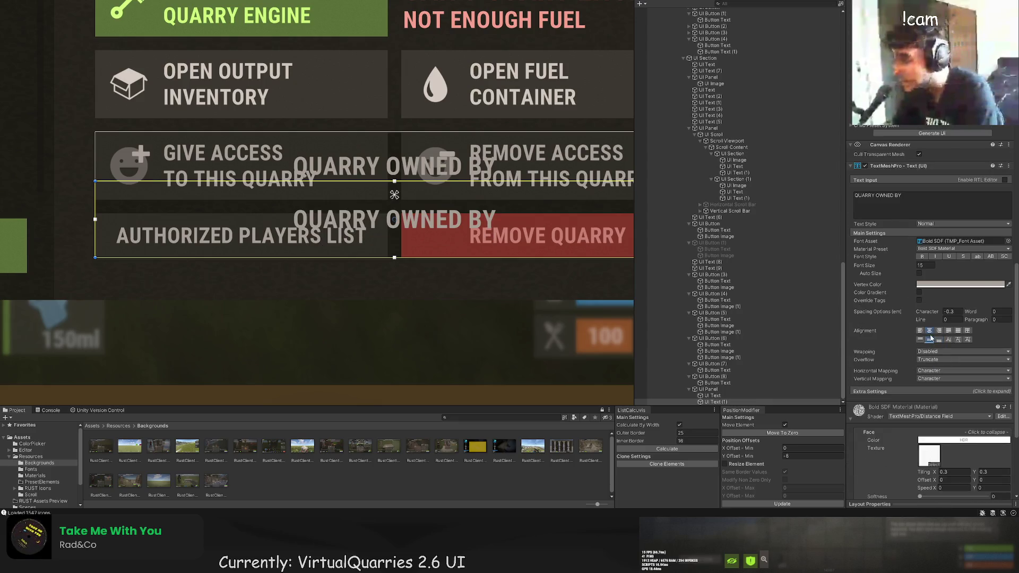
{"action": "left_click", "coordinate": [920, 339]}
{"action": "left_click_drag", "start_coordinate": [905, 195], "coordinate": [854, 197]}
{"action": "type", "text": "Th"}
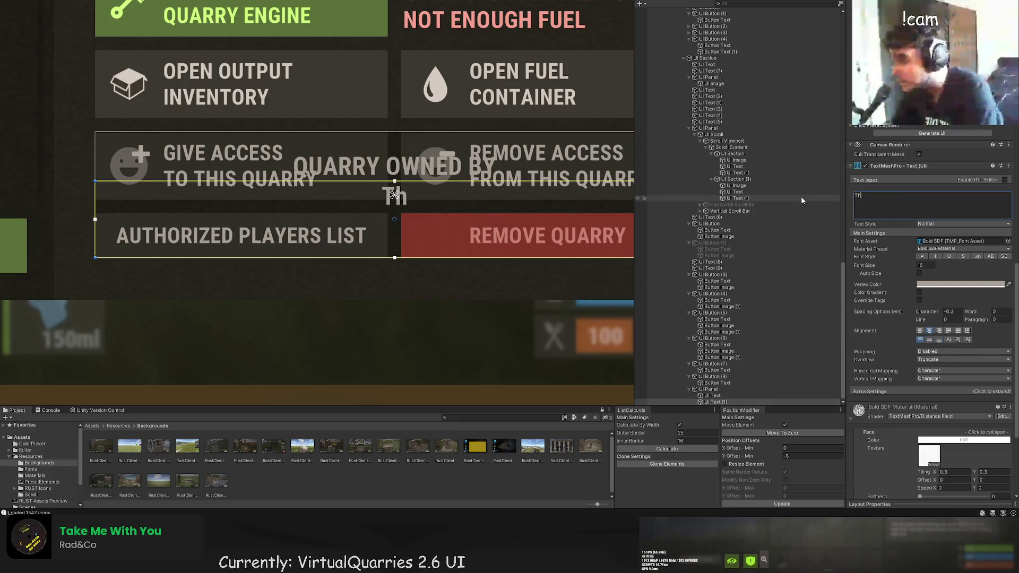
{"action": "type", "text": "ePitereq"}
{"action": "left_click", "coordinate": [920, 266]}
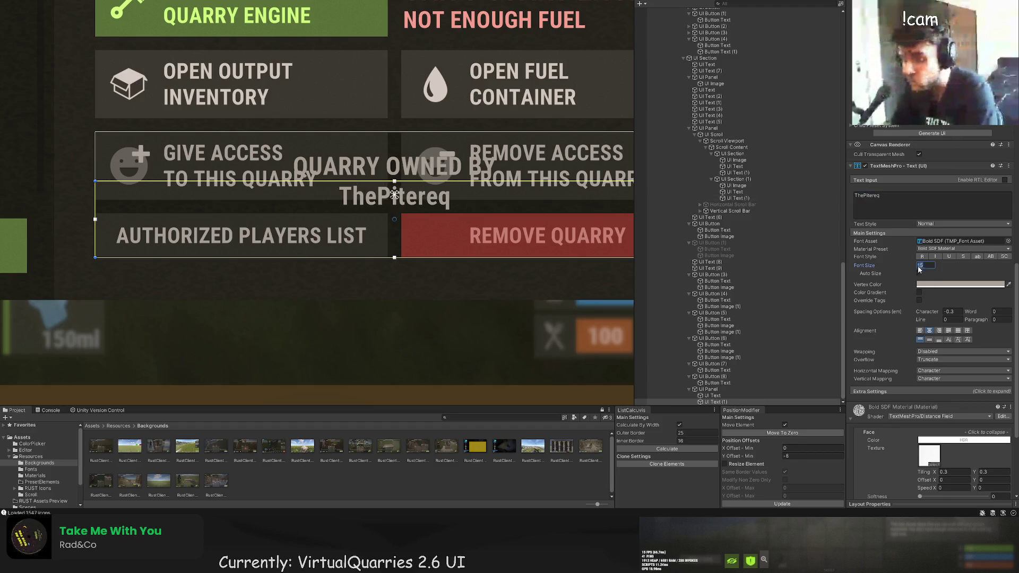
{"action": "type", "text": "20"}
Open and dismiss the material choices for the owner-name text.
{"action": "scroll", "coordinate": [938, 158], "scroll_direction": "down", "scroll_amount": 15}
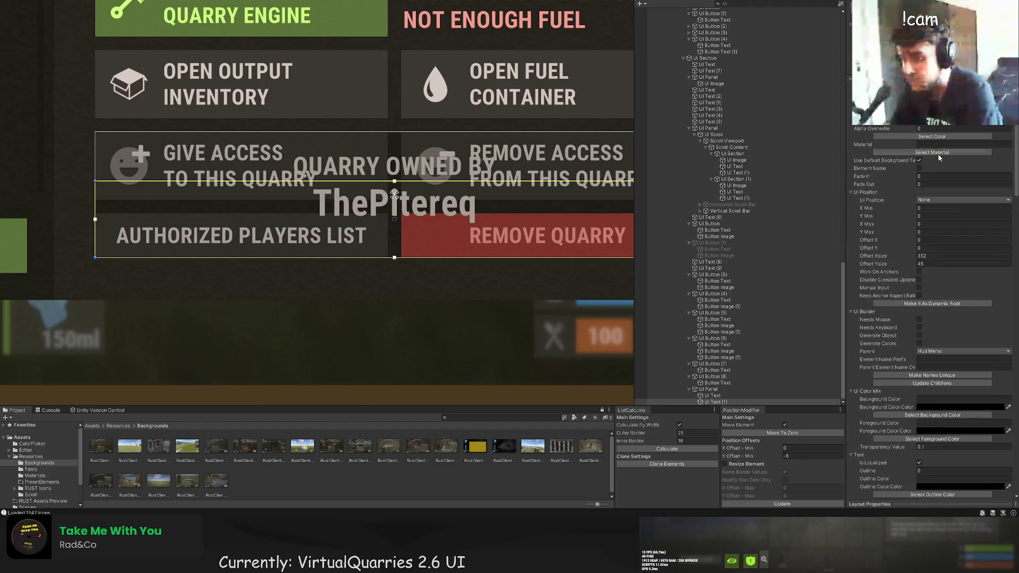
{"action": "left_click", "coordinate": [938, 154]}
{"action": "left_click", "coordinate": [323, 246]}
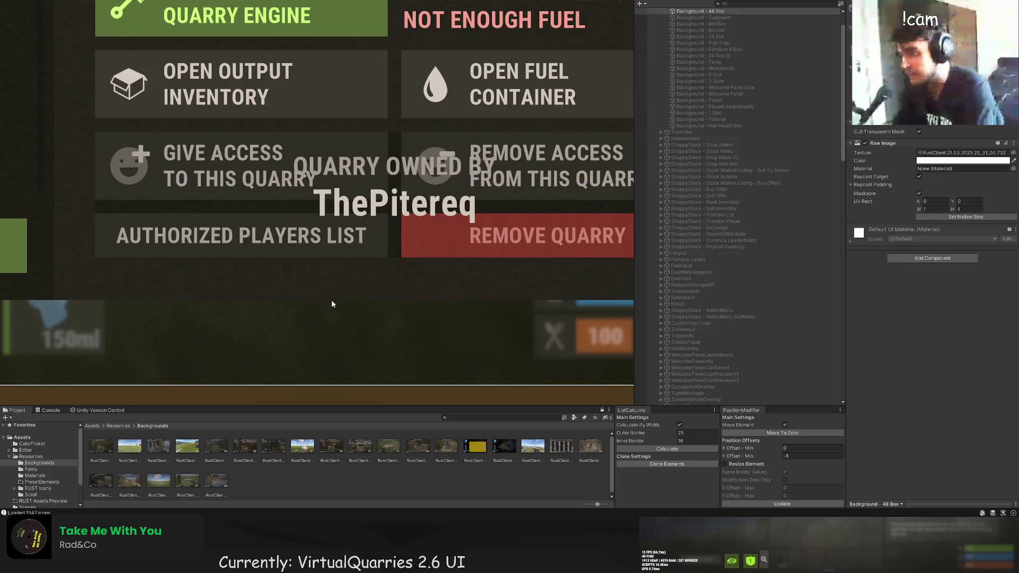
{"action": "scroll", "coordinate": [334, 287], "scroll_direction": "down", "scroll_amount": 5}
{"action": "scroll", "coordinate": [712, 293], "scroll_direction": "down", "scroll_amount": 10}
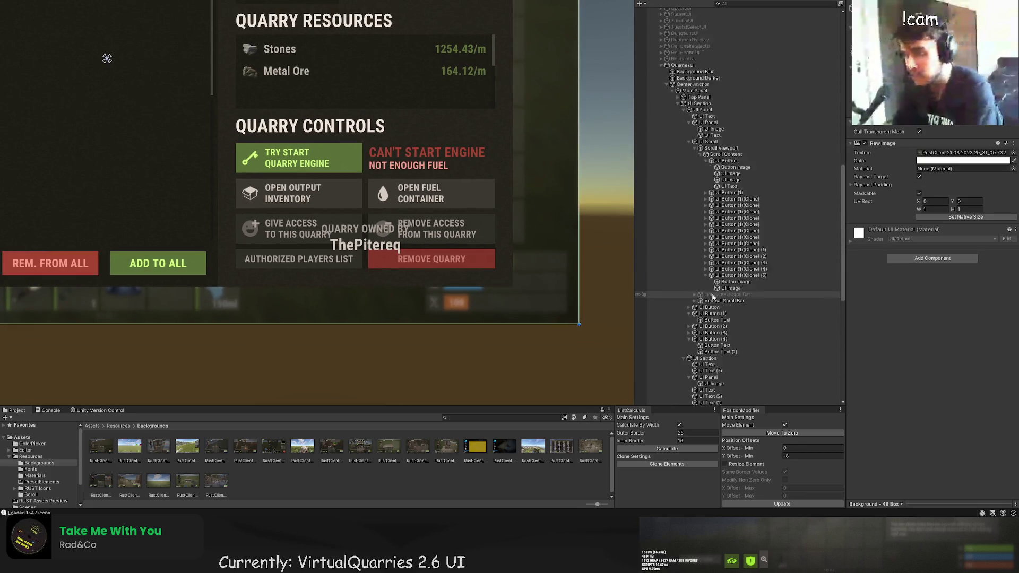
{"action": "scroll", "coordinate": [712, 292], "scroll_direction": "down", "scroll_amount": 10}
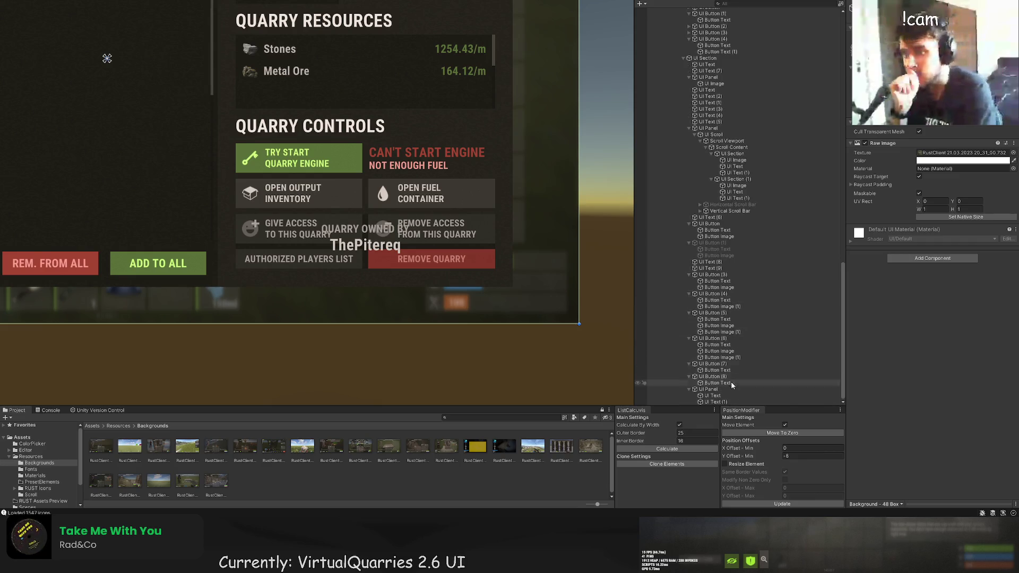
Trim the QUARRY OWNED BY and owner-name boxes to fit, then begin selecting the quarry buttons.
{"action": "left_click", "coordinate": [712, 395]}
{"action": "scroll", "coordinate": [406, 257], "scroll_direction": "up", "scroll_amount": 2}
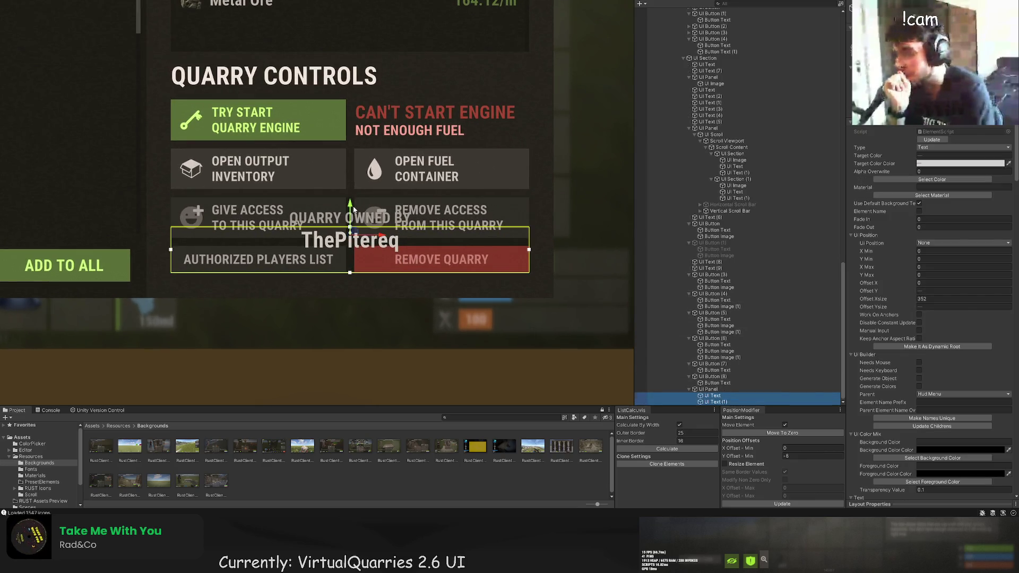
{"action": "left_click_drag", "start_coordinate": [353, 208], "coordinate": [353, 213]}
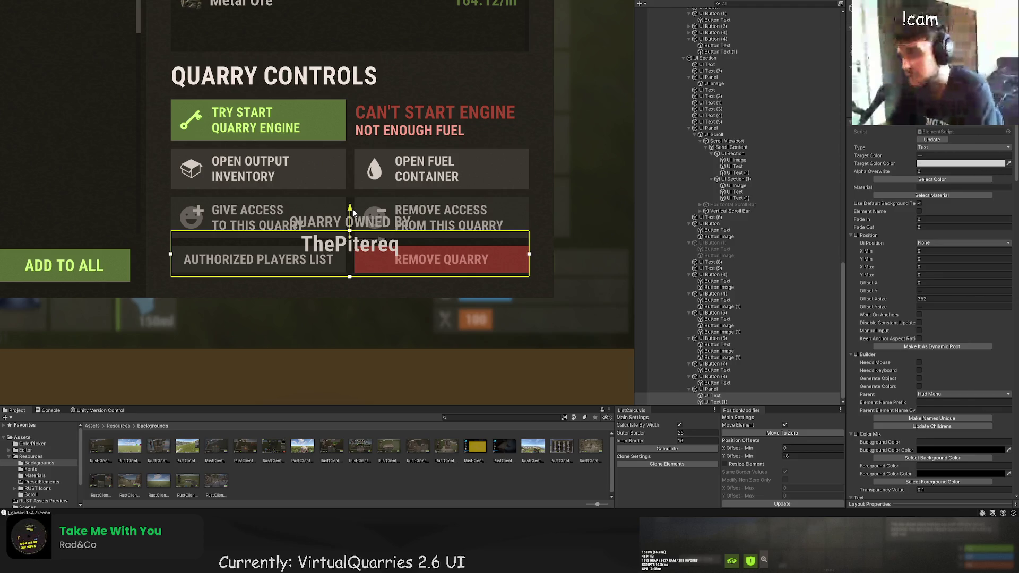
{"action": "left_click", "coordinate": [711, 402]}
{"action": "scroll", "coordinate": [421, 285], "scroll_direction": "up", "scroll_amount": 1}
{"action": "left_click_drag", "start_coordinate": [381, 273], "coordinate": [382, 255]}
{"action": "left_click", "coordinate": [711, 396]}
{"action": "scroll", "coordinate": [361, 233], "scroll_direction": "up", "scroll_amount": 1}
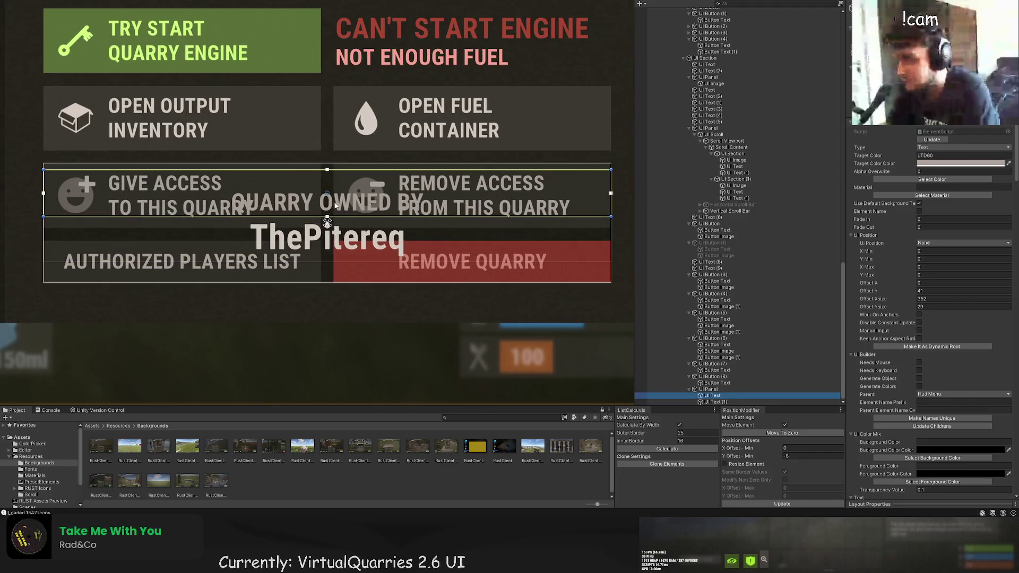
{"action": "left_click_drag", "start_coordinate": [346, 170], "coordinate": [346, 184]}
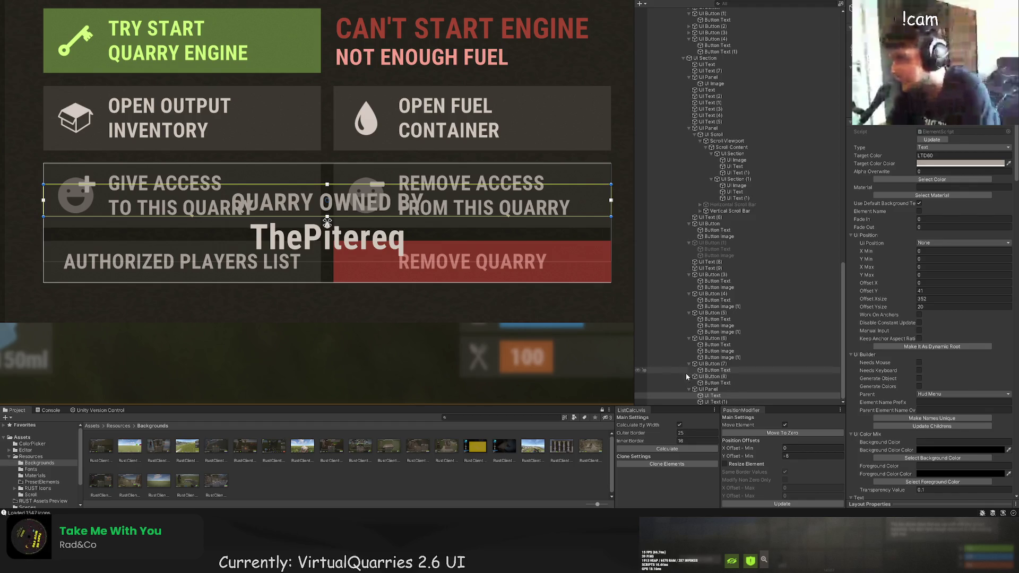
{"action": "left_click", "coordinate": [711, 376]}
{"action": "left_click", "coordinate": [712, 364], "text": "ctrl"}
Hide the four selected access, authorized players and remove-quarry buttons.
{"action": "left_click", "coordinate": [713, 338], "text": "ctrl"}
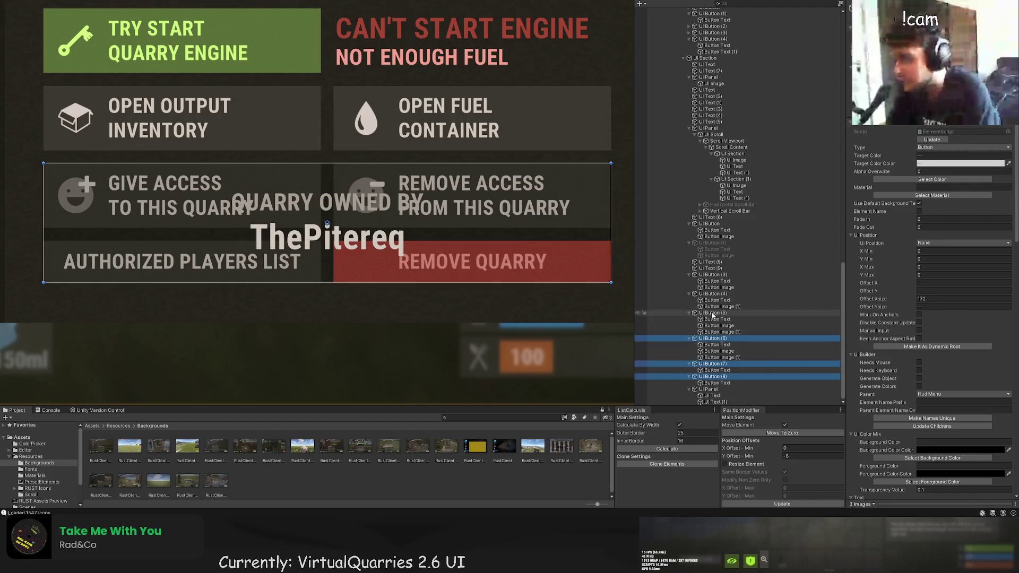
{"action": "left_click", "coordinate": [713, 313], "text": "ctrl"}
{"action": "key", "text": "Delete"}
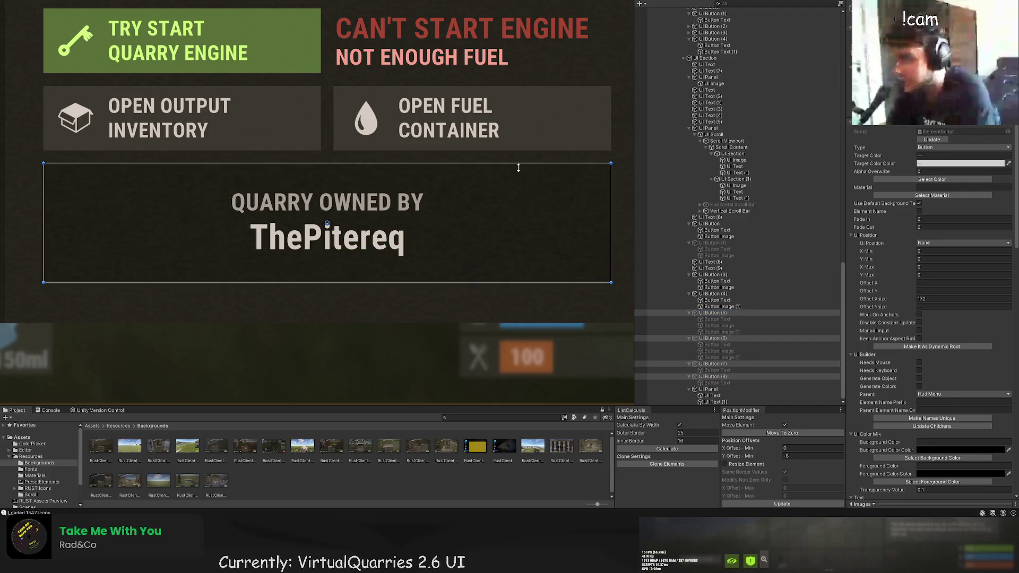
{"action": "scroll", "coordinate": [409, 188], "scroll_direction": "down", "scroll_amount": 2}
{"action": "left_click", "coordinate": [420, 103]}
{"action": "scroll", "coordinate": [421, 104], "scroll_direction": "down", "scroll_amount": 2}
{"action": "scroll", "coordinate": [716, 383], "scroll_direction": "down", "scroll_amount": 10}
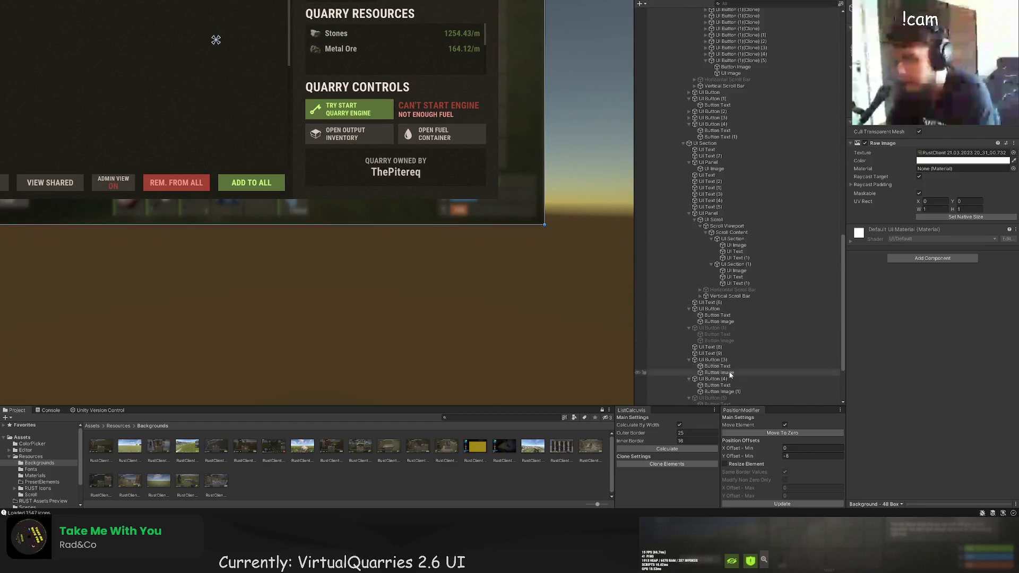
Select the owner text labels and their containing panel, undoing an accidental move.
{"action": "double_click", "coordinate": [712, 395]}
{"action": "left_click", "coordinate": [716, 402], "text": "shift"}
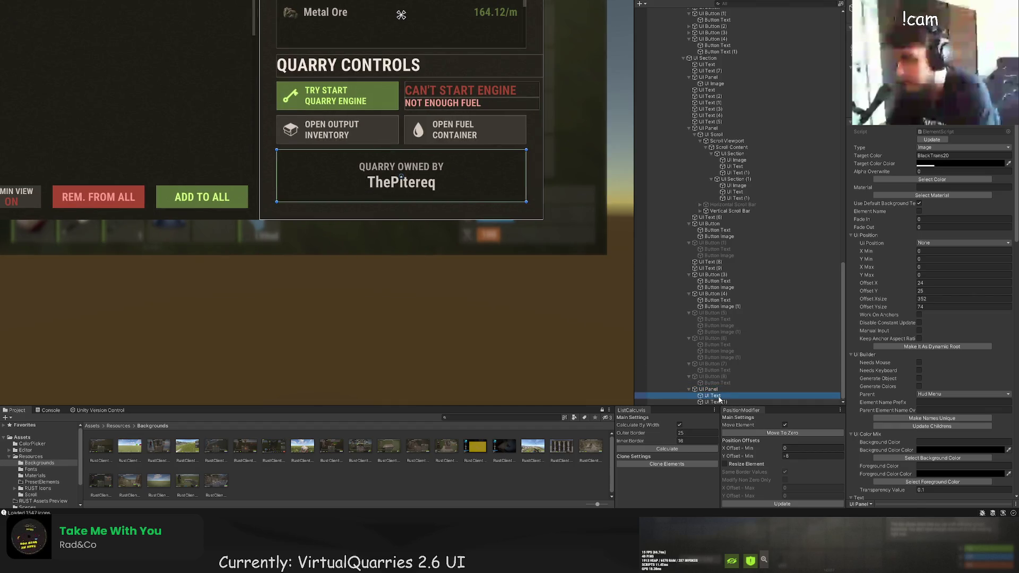
{"action": "scroll", "coordinate": [405, 155], "scroll_direction": "up", "scroll_amount": 1}
{"action": "key", "text": "w"}
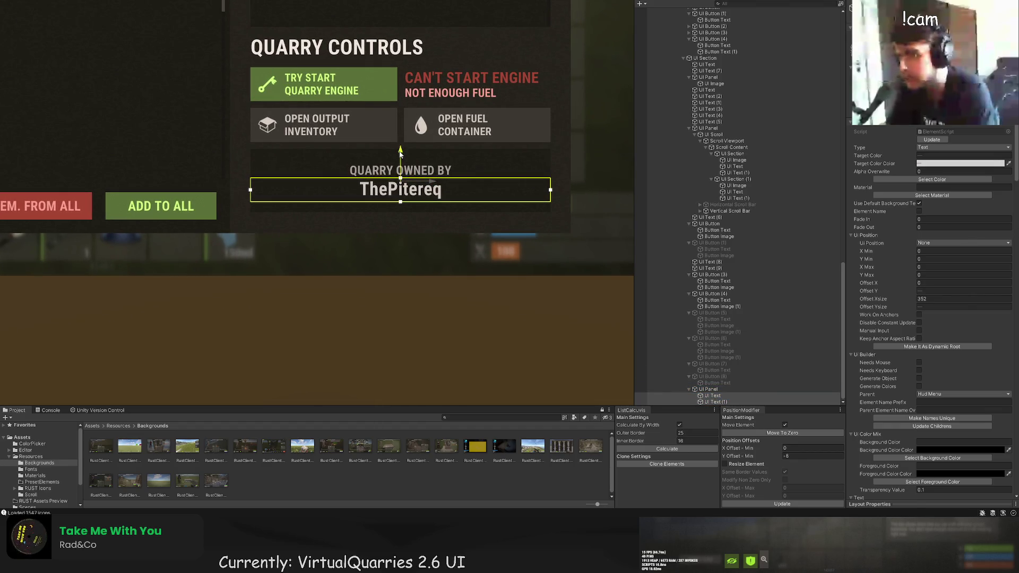
{"action": "scroll", "coordinate": [462, 155], "scroll_direction": "down", "scroll_amount": 5}
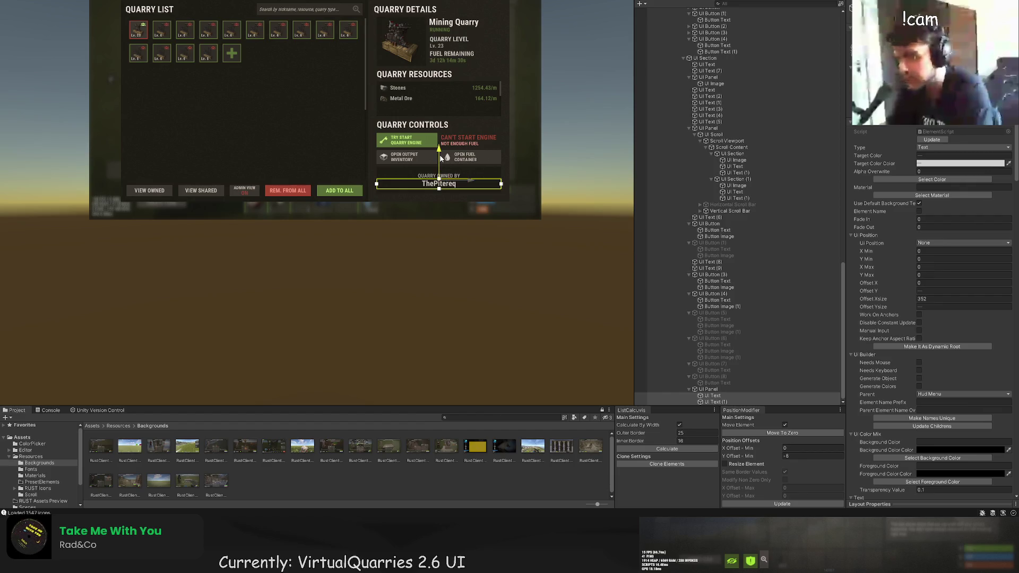
{"action": "left_click", "coordinate": [525, 187]}
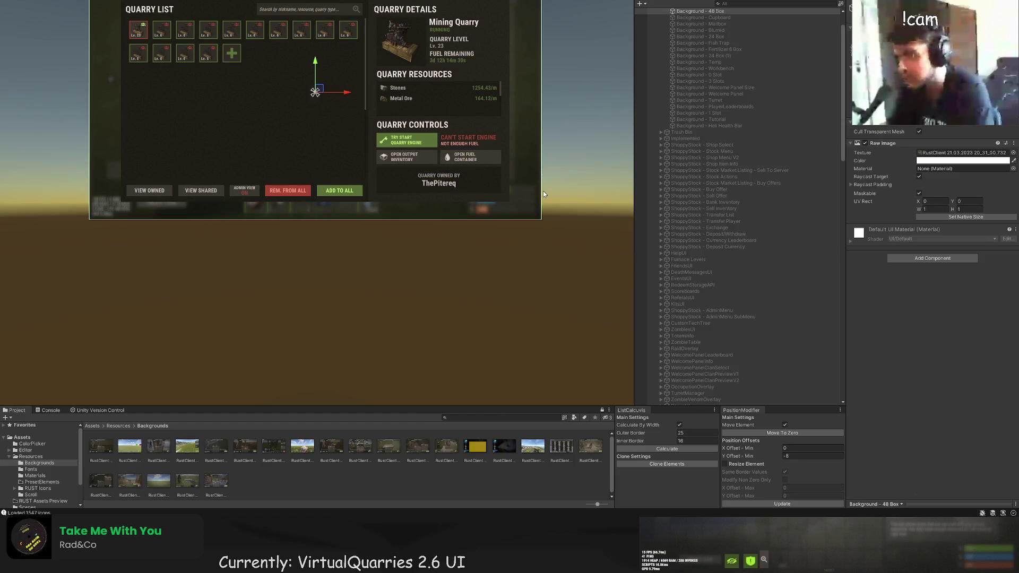
{"action": "key", "text": "ctrl+z"}
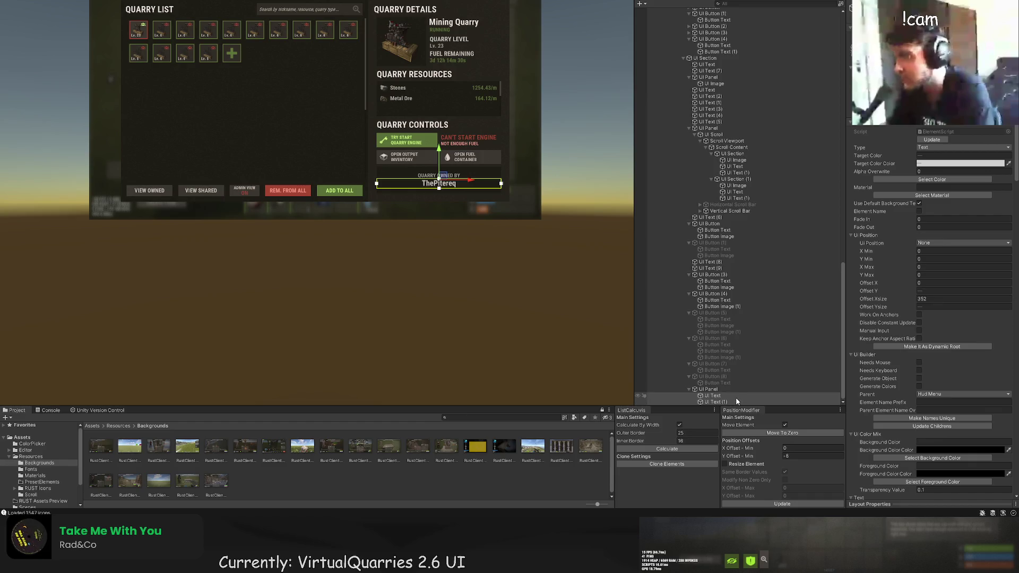
{"action": "left_click", "coordinate": [737, 401]}
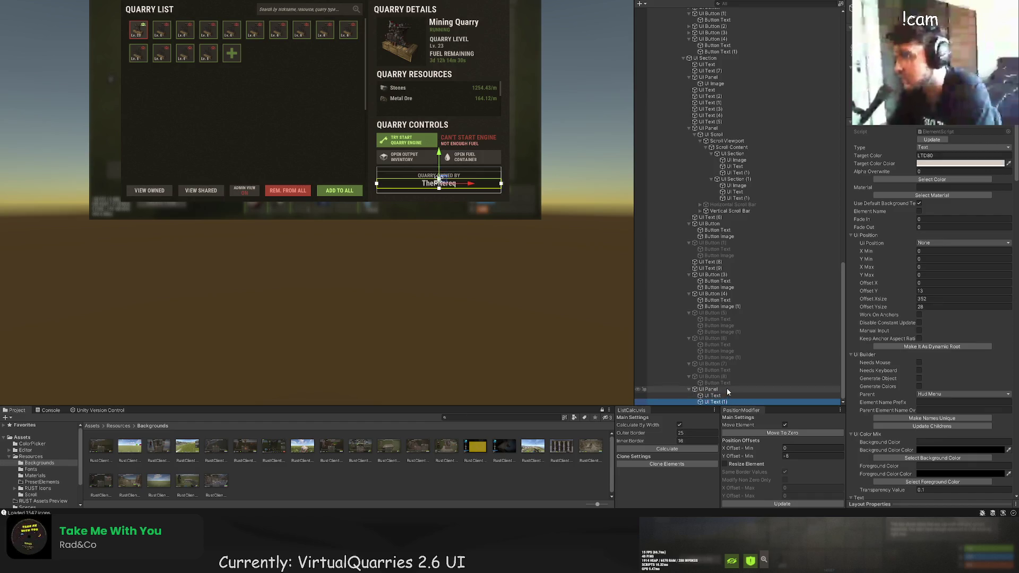
{"action": "left_click", "coordinate": [709, 389]}
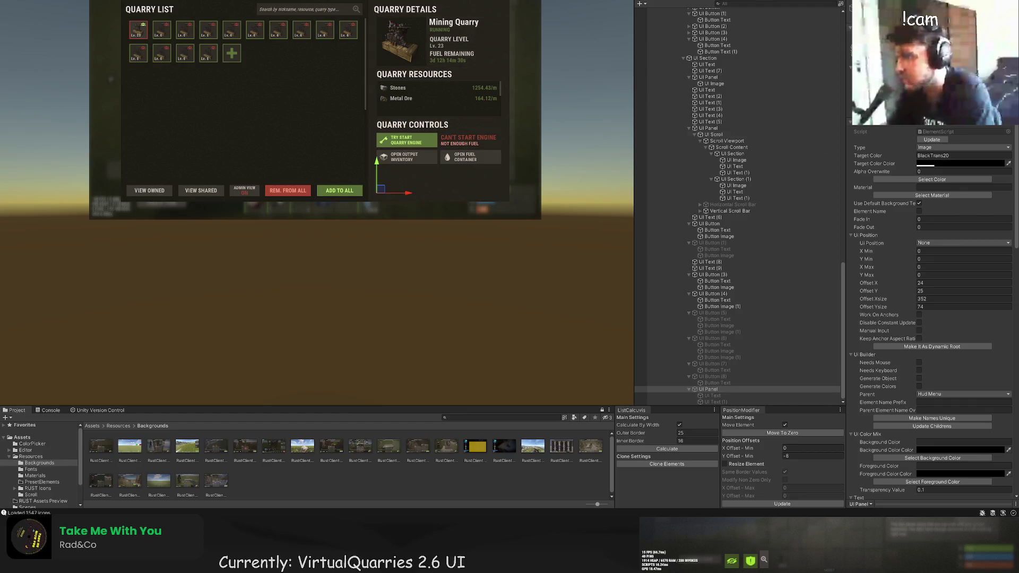
Reactivate the four quarry control buttons and view the whole management panel.
{"action": "left_click", "coordinate": [695, 377]}
{"action": "left_click", "coordinate": [700, 365], "text": "ctrl"}
{"action": "left_click", "coordinate": [702, 338], "text": "ctrl"}
{"action": "left_click", "coordinate": [703, 313], "text": "ctrl"}
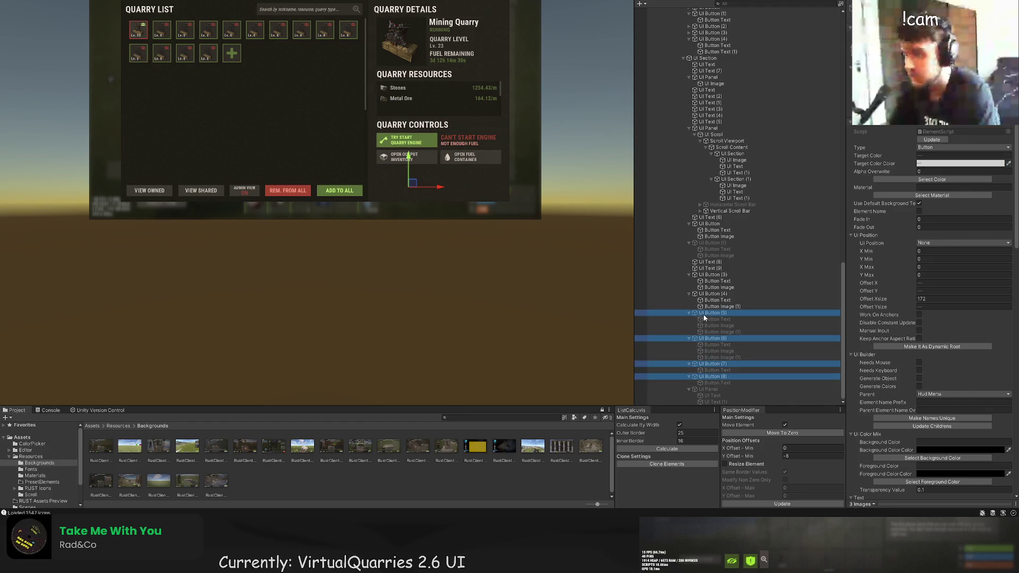
{"action": "key", "text": "shift+alt+a"}
{"action": "left_click", "coordinate": [514, 257]}
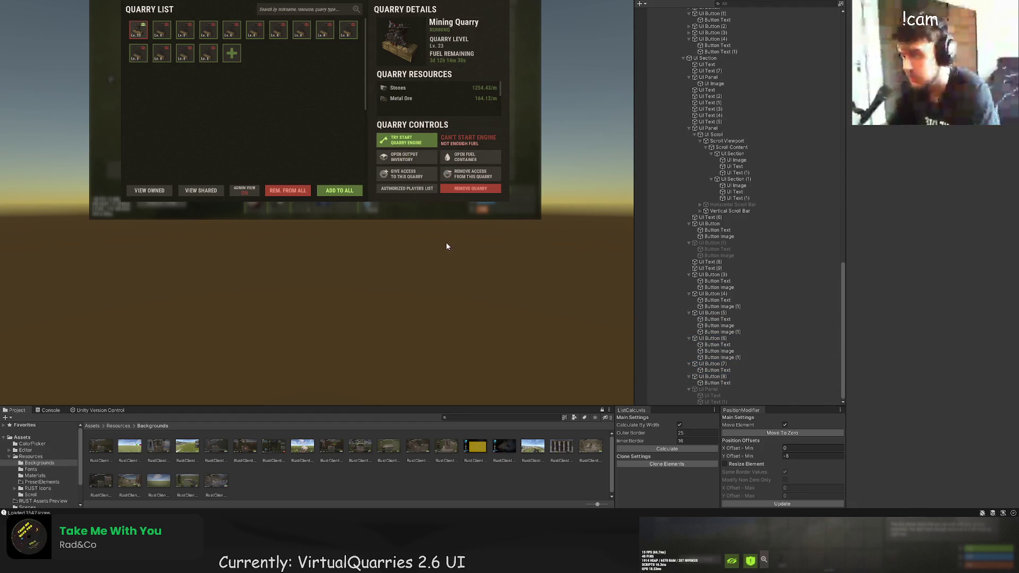
{"action": "left_click_drag", "start_coordinate": [447, 246], "coordinate": [494, 287]}
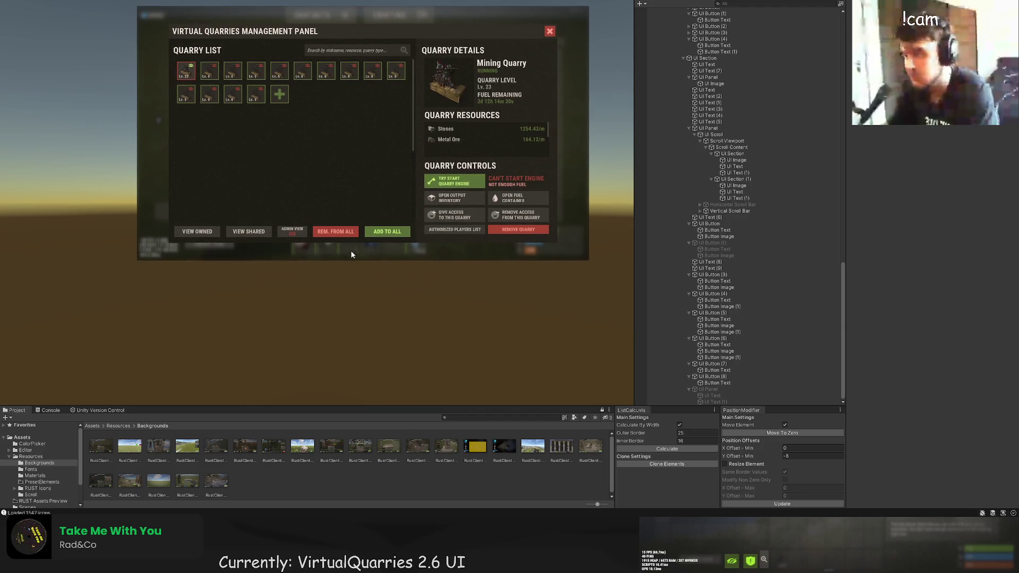
Pan and zoom the Scene view to centre the enlarged management panel.
{"action": "mouse_move", "coordinate": [324, 270]}
{"action": "left_mouse_down"}
{"action": "mouse_move", "coordinate": [340, 276]}
{"action": "mouse_move", "coordinate": [314, 297]}
{"action": "mouse_move", "coordinate": [320, 353]}
{"action": "left_mouse_up"}
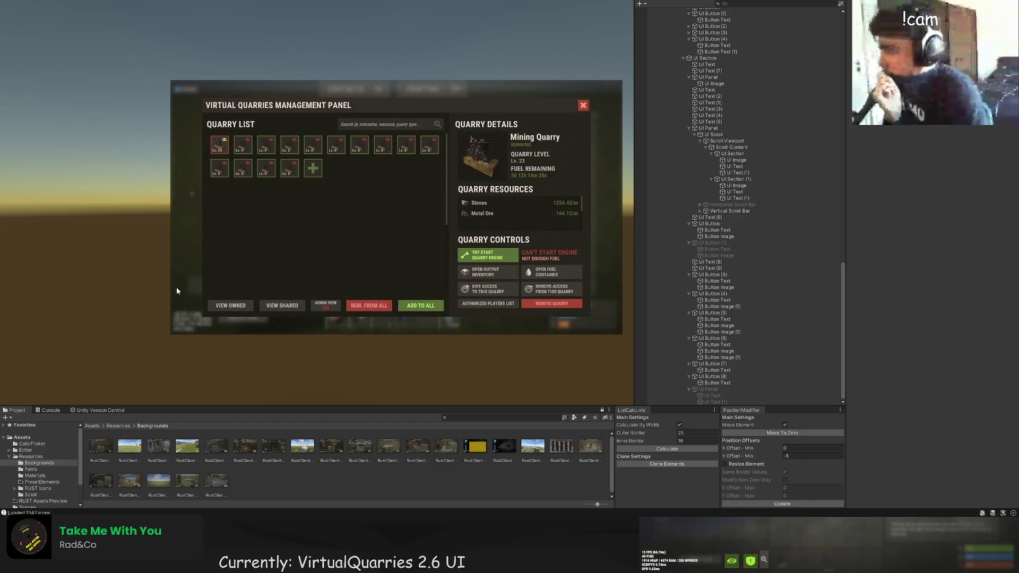
{"action": "left_click_drag", "start_coordinate": [112, 234], "coordinate": [97, 236]}
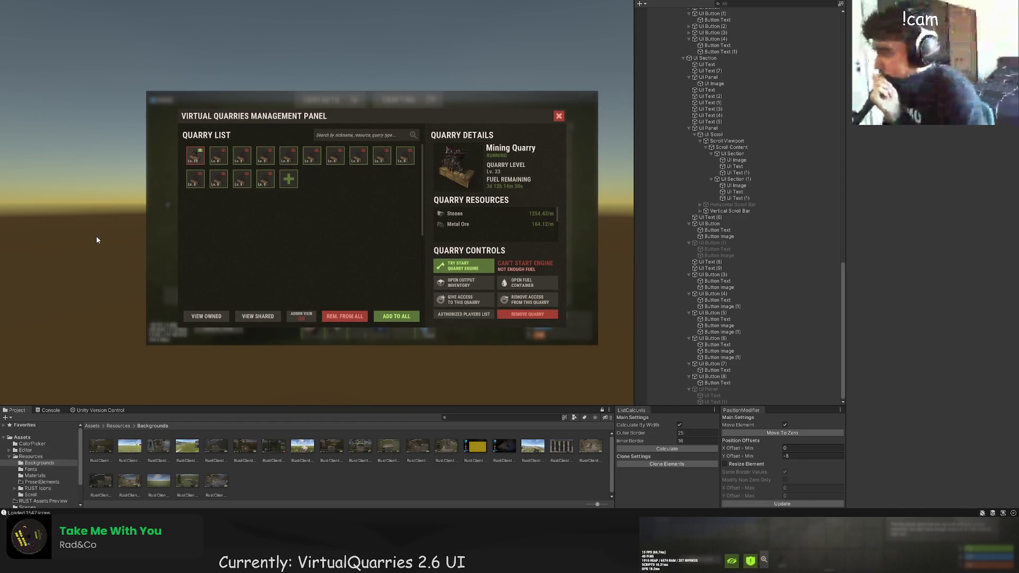
{"action": "scroll", "coordinate": [96, 236], "scroll_direction": "up", "scroll_amount": 2}
{"action": "mouse_move", "coordinate": [164, 240]}
{"action": "left_mouse_down"}
{"action": "mouse_move", "coordinate": [102, 218]}
{"action": "mouse_move", "coordinate": [61, 246]}
{"action": "left_mouse_up"}
{"action": "scroll", "coordinate": [53, 236], "scroll_direction": "up", "scroll_amount": 2}
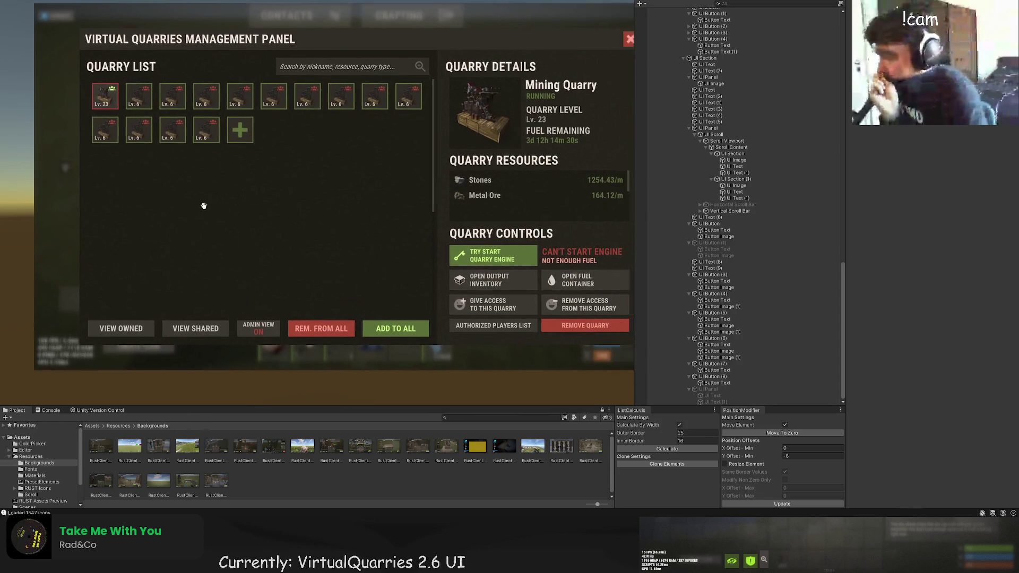
{"action": "left_click_drag", "start_coordinate": [198, 216], "coordinate": [205, 226]}
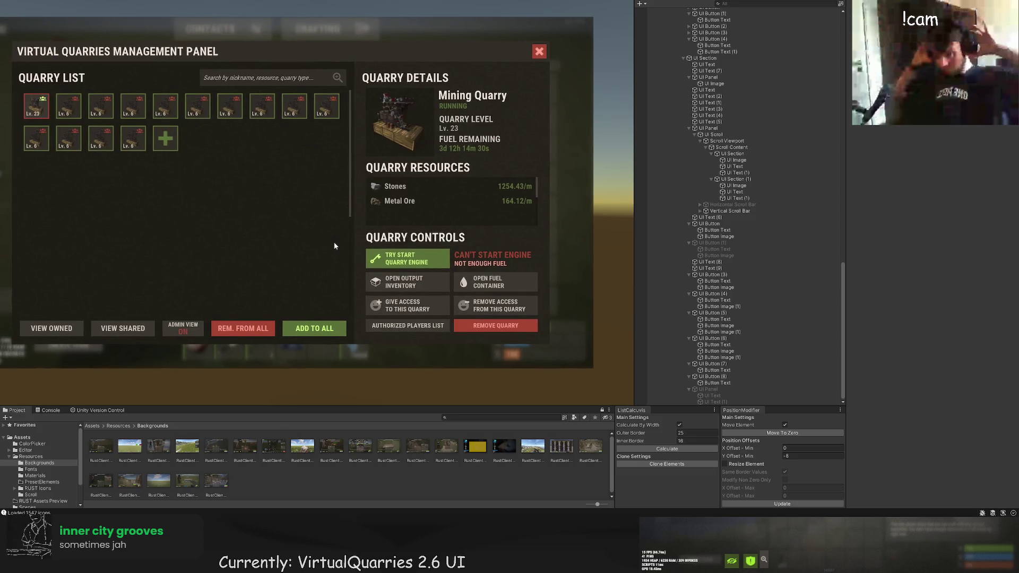
{"action": "left_click_drag", "start_coordinate": [456, 247], "coordinate": [482, 249]}
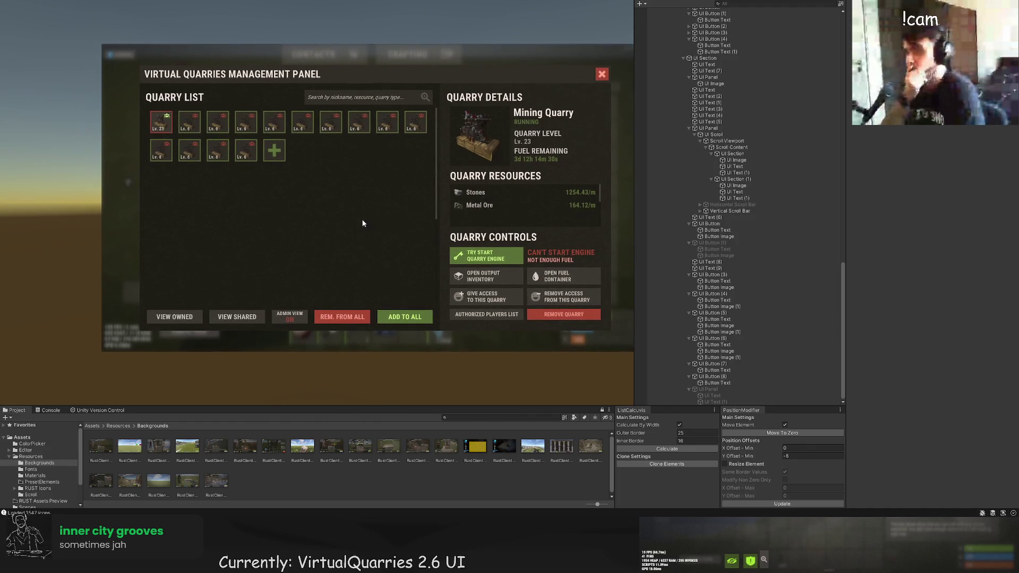
{"action": "mouse_move", "coordinate": [364, 209]}
{"action": "left_mouse_down"}
{"action": "mouse_move", "coordinate": [360, 168]}
{"action": "mouse_move", "coordinate": [268, 190]}
{"action": "left_mouse_up"}
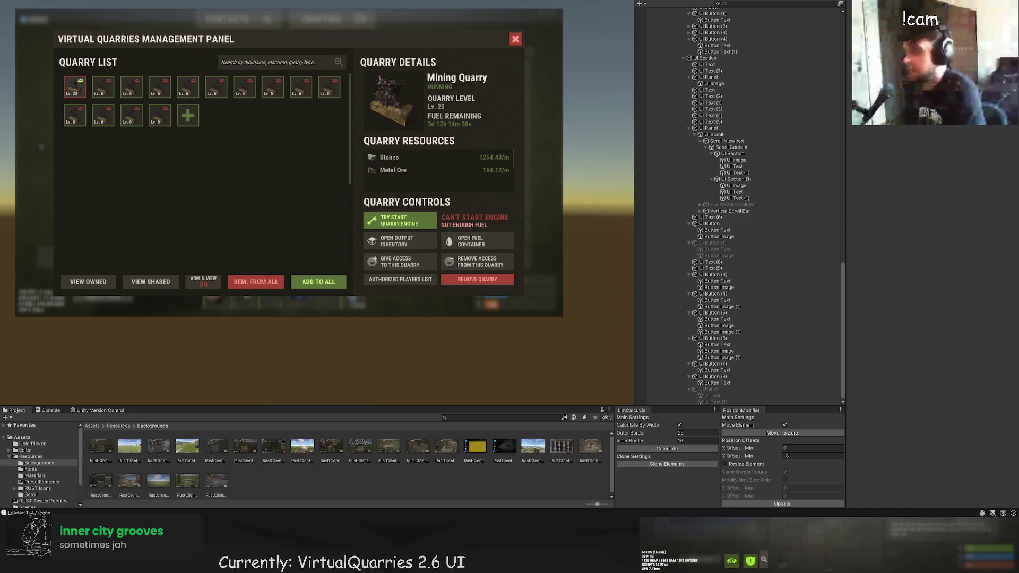
{"action": "left_click_drag", "start_coordinate": [145, 168], "coordinate": [152, 164]}
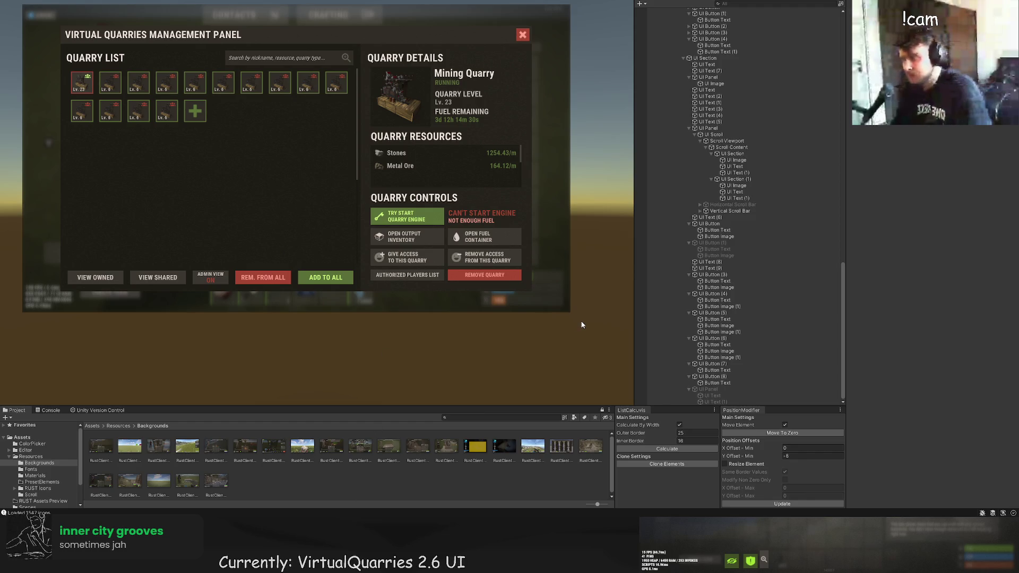
{"action": "scroll", "coordinate": [743, 318], "scroll_direction": "up", "scroll_amount": 10}
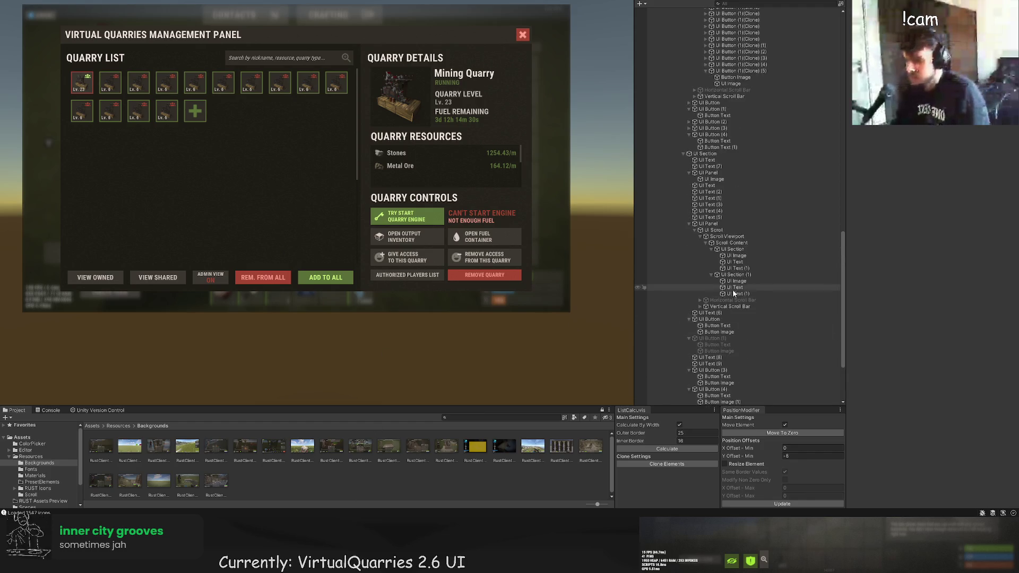
Inspect UI Scroll, UI Panel, UI Section and Top Panel, then frame the QuarriesUI root.
{"action": "scroll", "coordinate": [741, 282], "scroll_direction": "up", "scroll_amount": 2}
{"action": "left_click", "coordinate": [711, 152]}
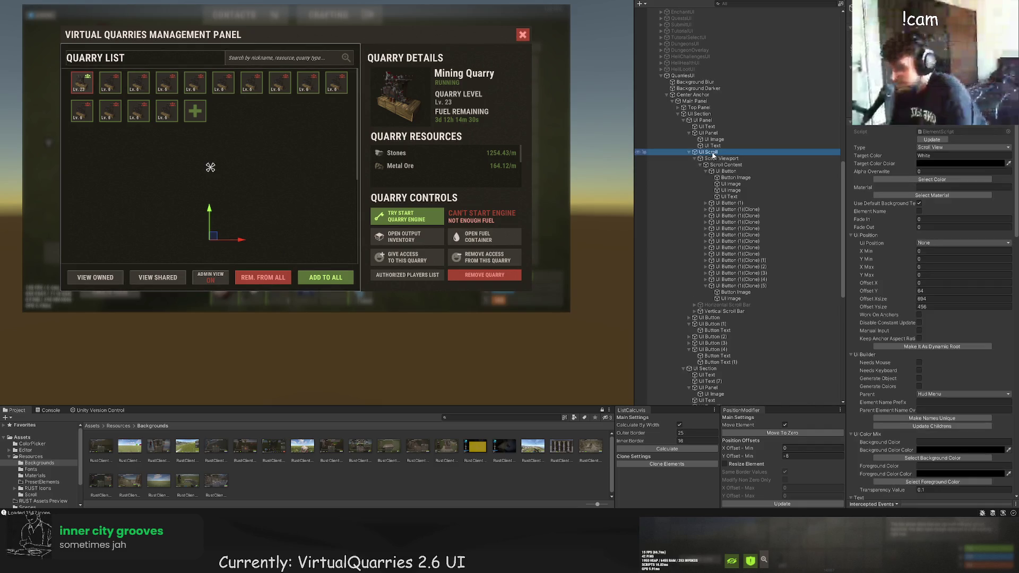
{"action": "left_click", "coordinate": [709, 133]}
{"action": "left_click", "coordinate": [699, 114]}
{"action": "left_click", "coordinate": [699, 107]}
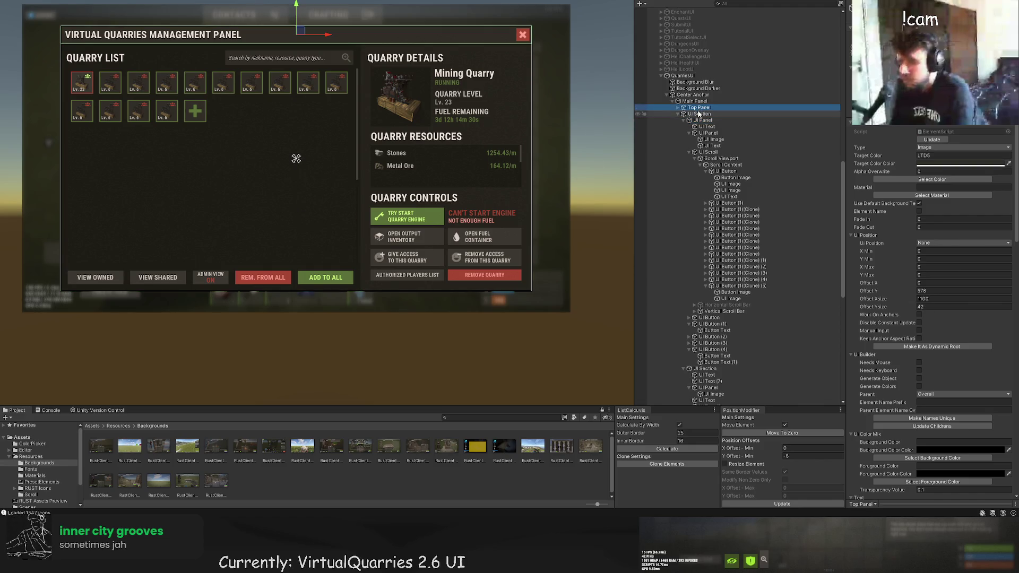
{"action": "left_click", "coordinate": [698, 113]}
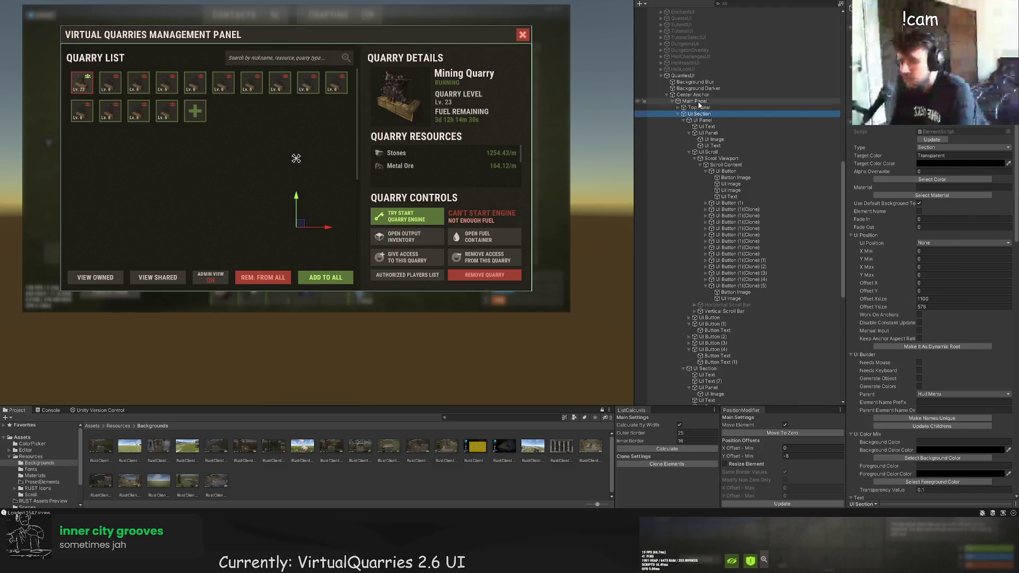
{"action": "left_click", "coordinate": [682, 75]}
{"action": "key", "text": "f"}
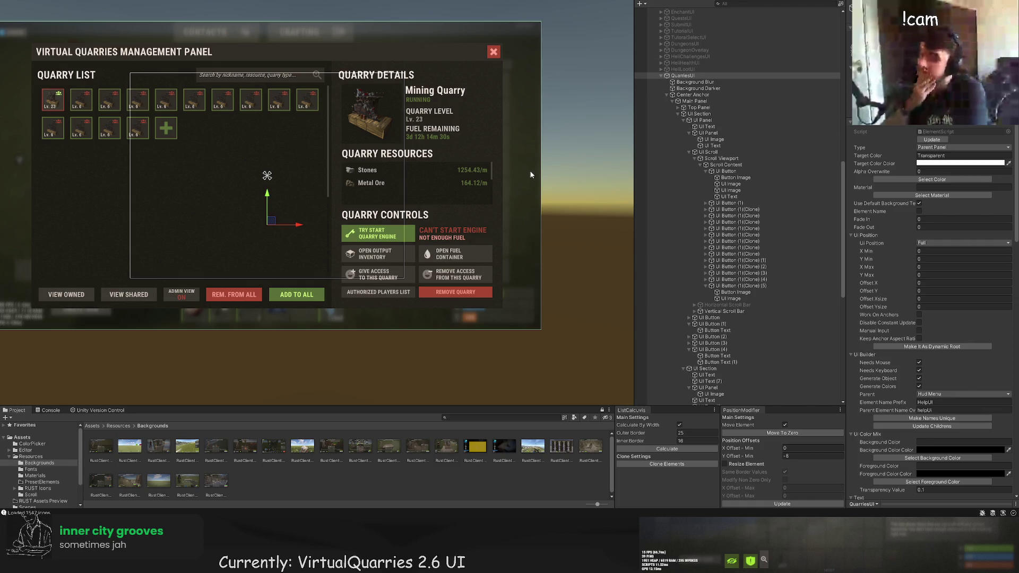
Duplicate the QuarriesUI root object and expand the copy's children.
{"action": "left_click", "coordinate": [691, 78]}
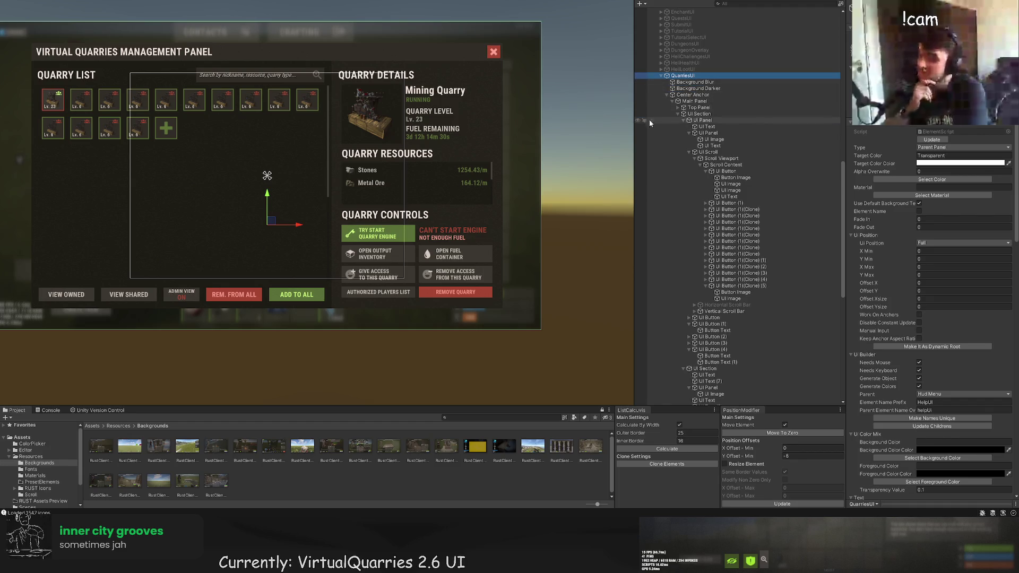
{"action": "left_click_drag", "start_coordinate": [519, 154], "coordinate": [581, 126]}
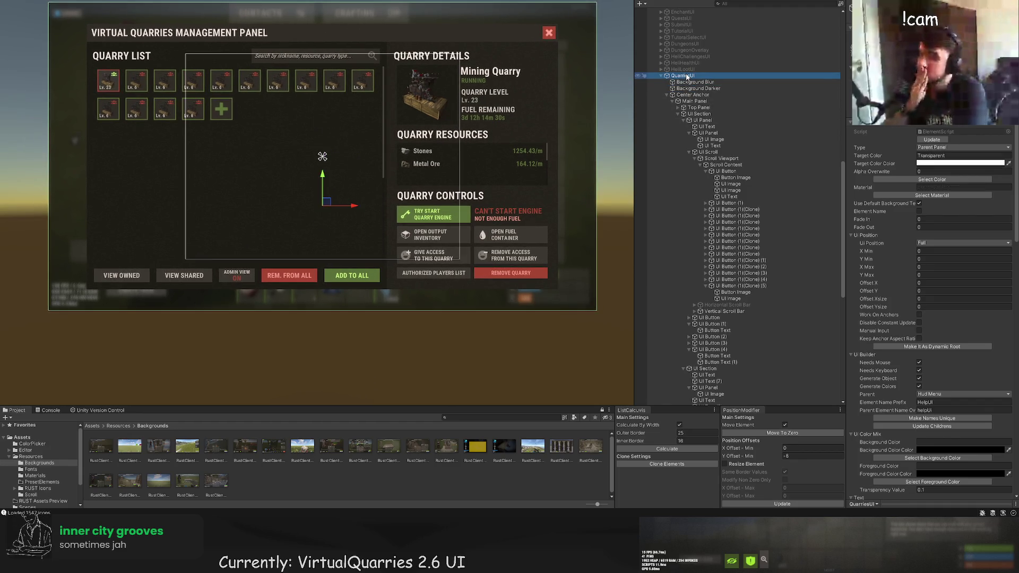
{"action": "key", "text": "ctrl+d"}
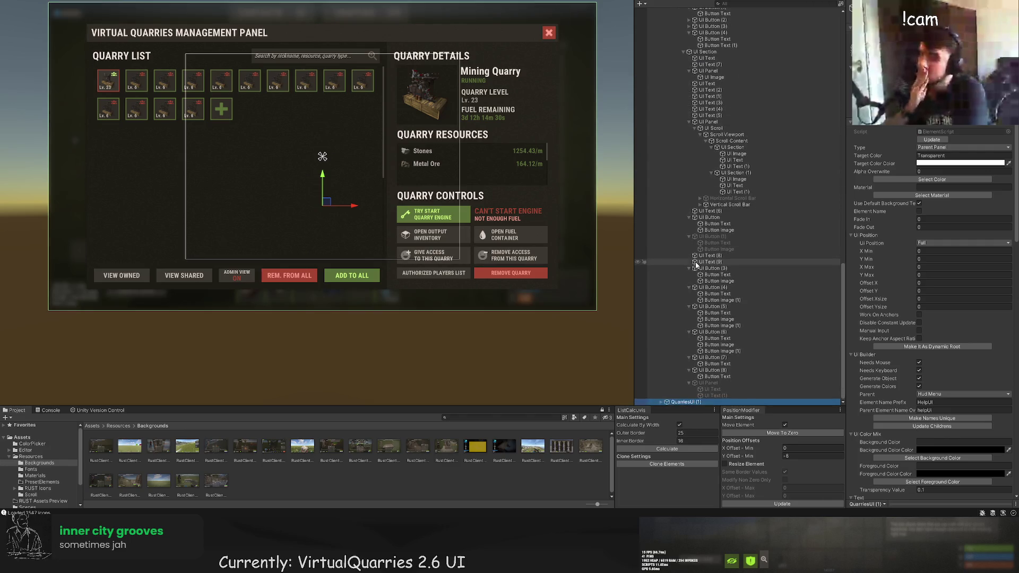
{"action": "left_click", "coordinate": [661, 402]}
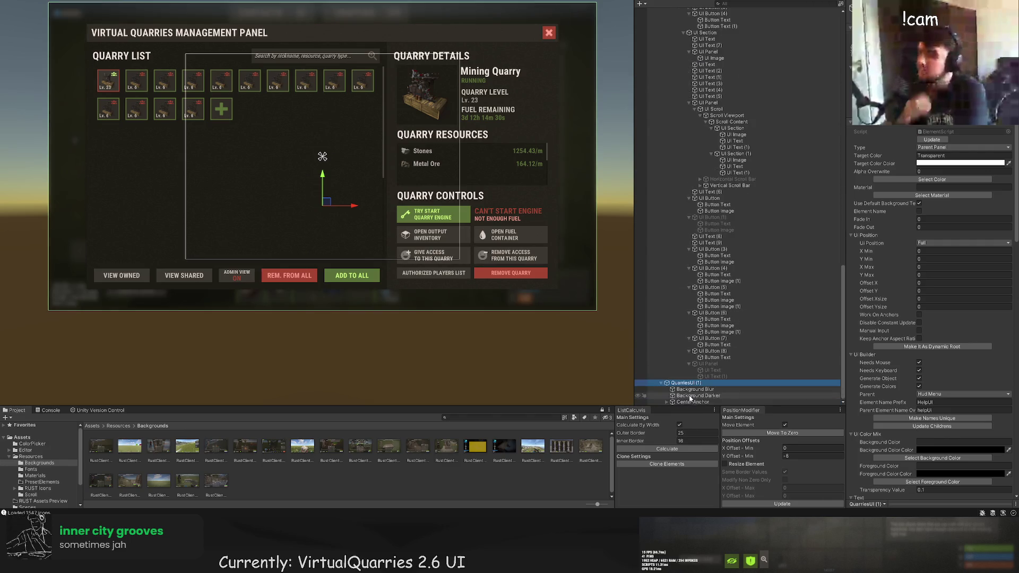
Rename the copy to QuaryUsersUI and inspect its Background Blur and Center Anchor children.
{"action": "left_click", "coordinate": [689, 382]}
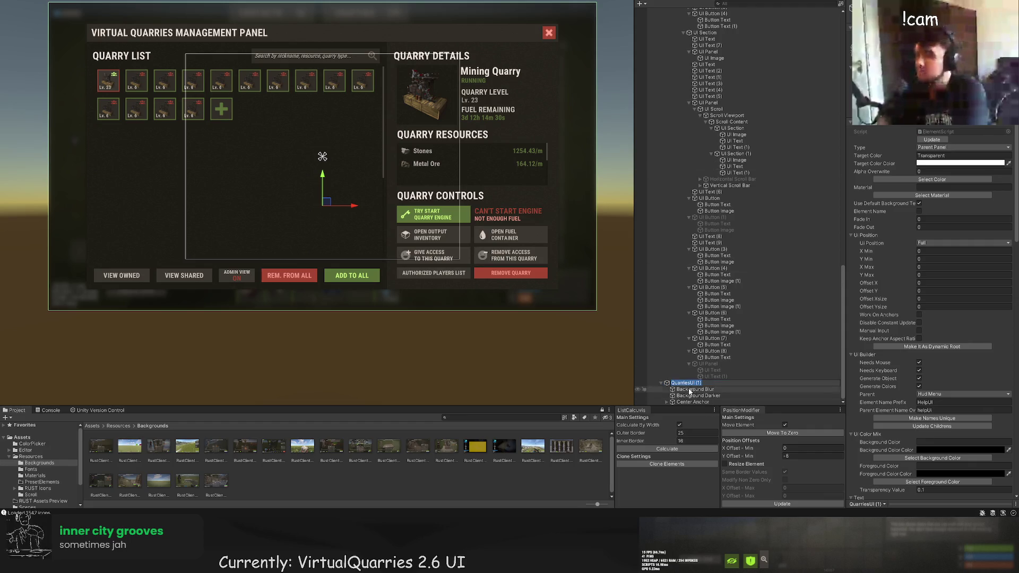
{"action": "key", "text": "End"}
{"action": "key", "text": "shift+Left"}
{"action": "key", "text": "shift+Left"}
{"action": "key", "text": "shift+Left"}
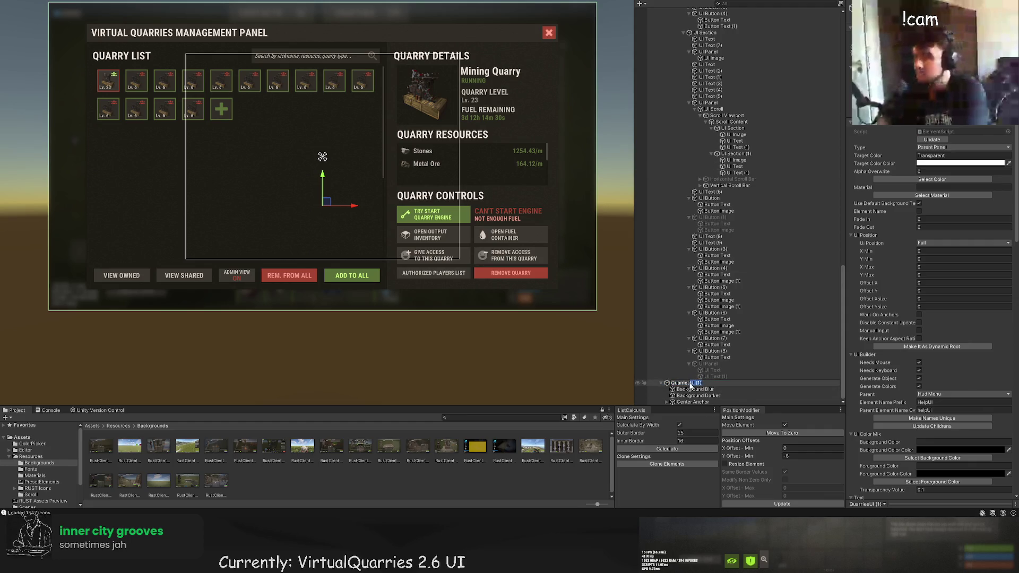
{"action": "key", "text": "Left"}
{"action": "key", "text": "shift+Left"}
{"action": "key", "text": "shift+Left"}
{"action": "key", "text": "shift+Left"}
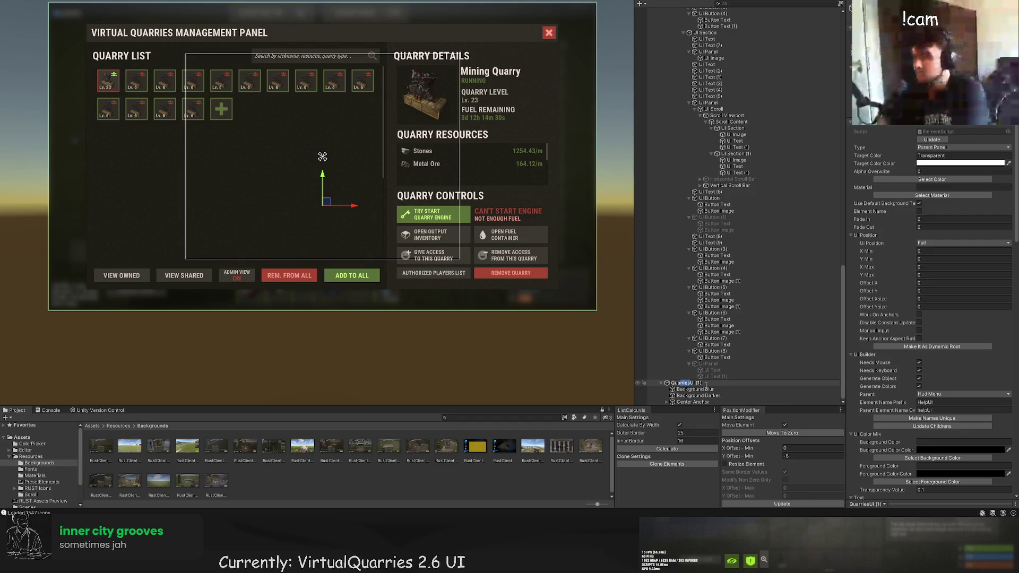
{"action": "type", "text": "QuaryUsers"}
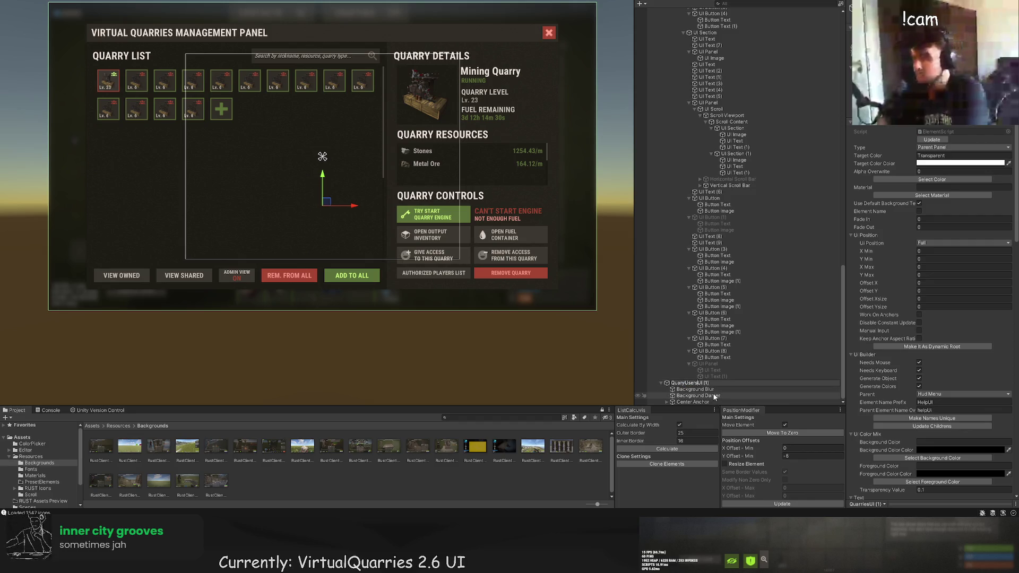
{"action": "key", "text": "BackSpace"}
{"action": "key", "text": "BackSpace"}
{"action": "key", "text": "BackSpace"}
{"action": "key", "text": "Return"}
{"action": "left_click", "coordinate": [705, 390]}
{"action": "left_click", "coordinate": [699, 402]}
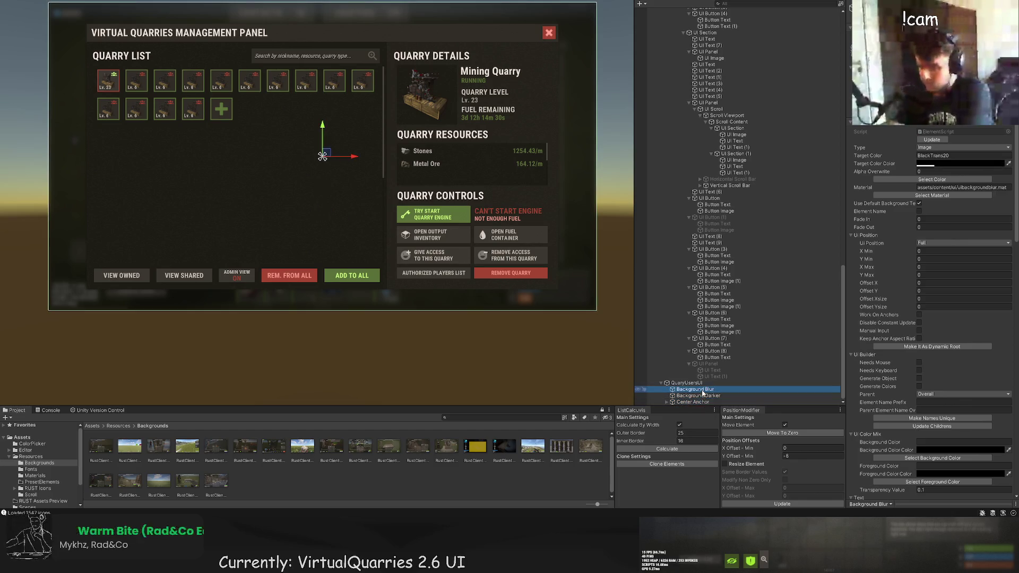
Delete the inner UI Panel and UI Section from the copied panel's Main Panel.
{"action": "key", "text": "Right"}
{"action": "key", "text": "Down"}
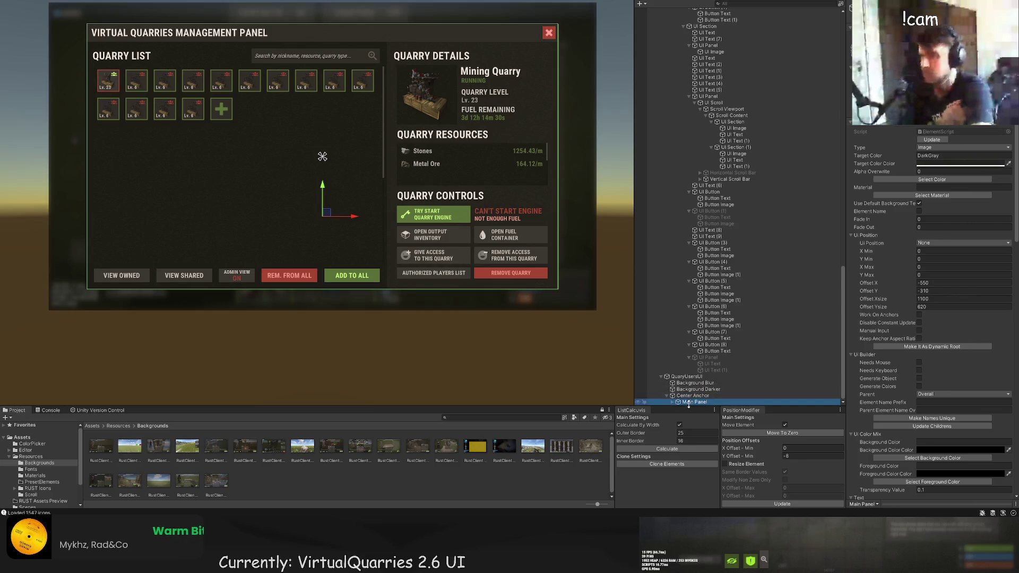
{"action": "left_click", "coordinate": [672, 402]}
{"action": "left_click", "coordinate": [683, 402]}
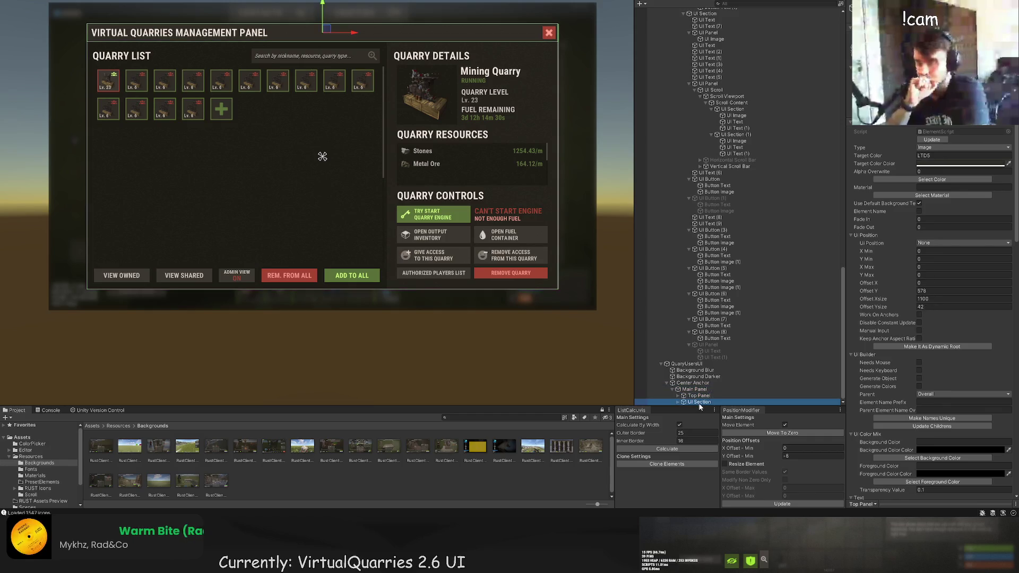
{"action": "key", "text": "Right"}
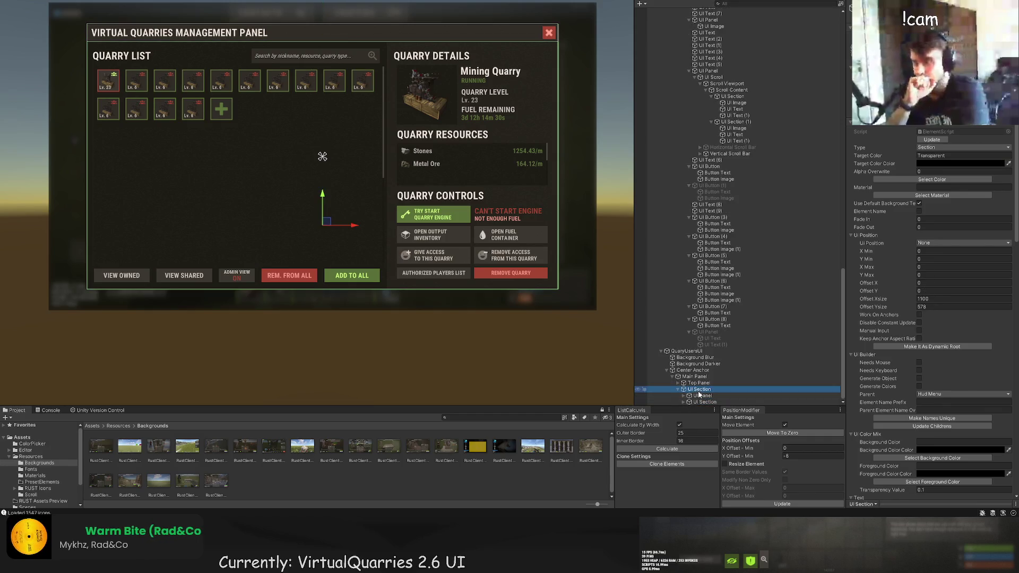
{"action": "left_click", "coordinate": [706, 396]}
{"action": "left_click", "coordinate": [710, 402], "text": "ctrl"}
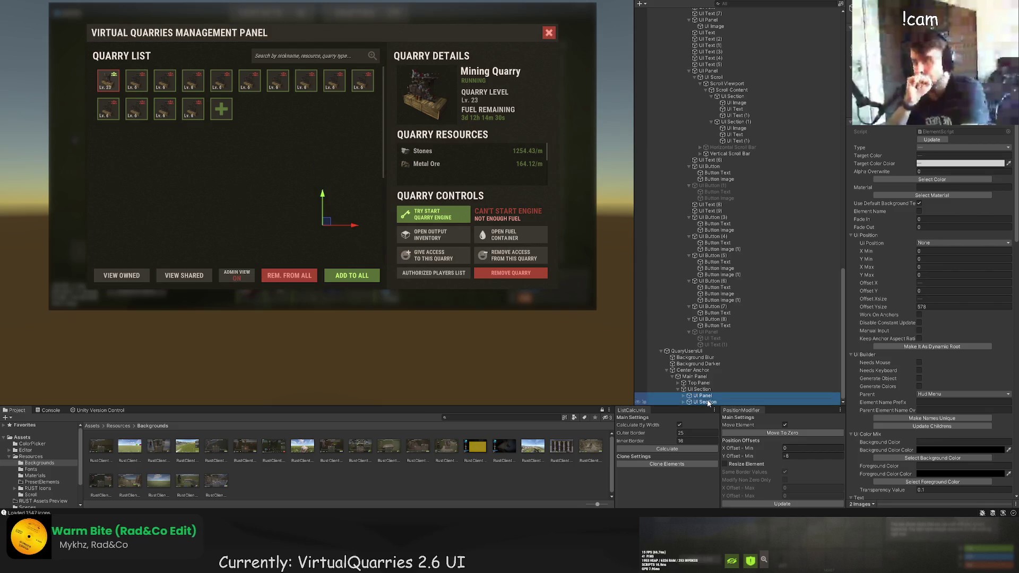
{"action": "left_click", "coordinate": [698, 389]}
{"action": "key", "text": "Left"}
Shrink the copy's Main Panel from its top-left corner to 863×536.
{"action": "left_click", "coordinate": [695, 389]}
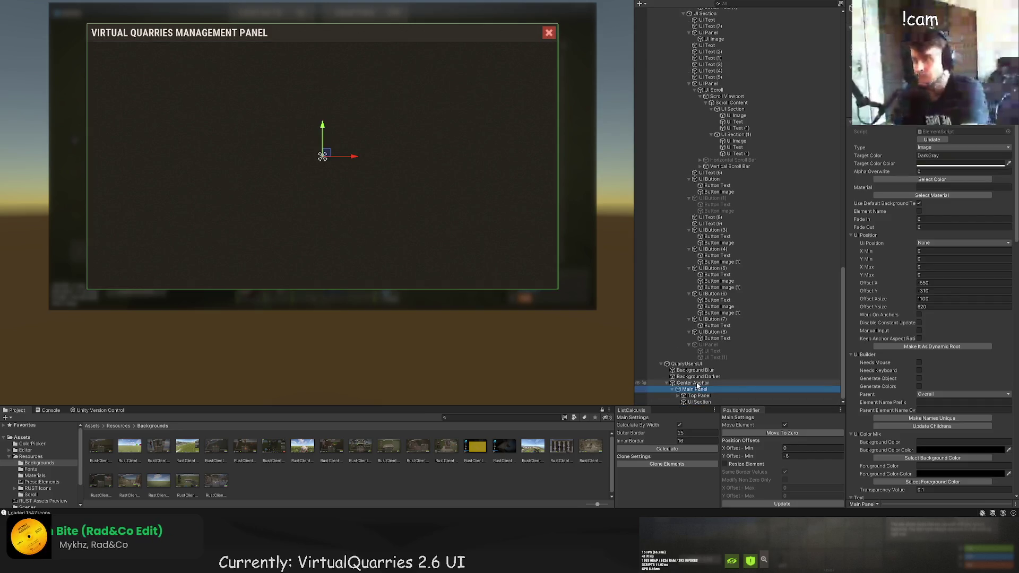
{"action": "key", "text": "t"}
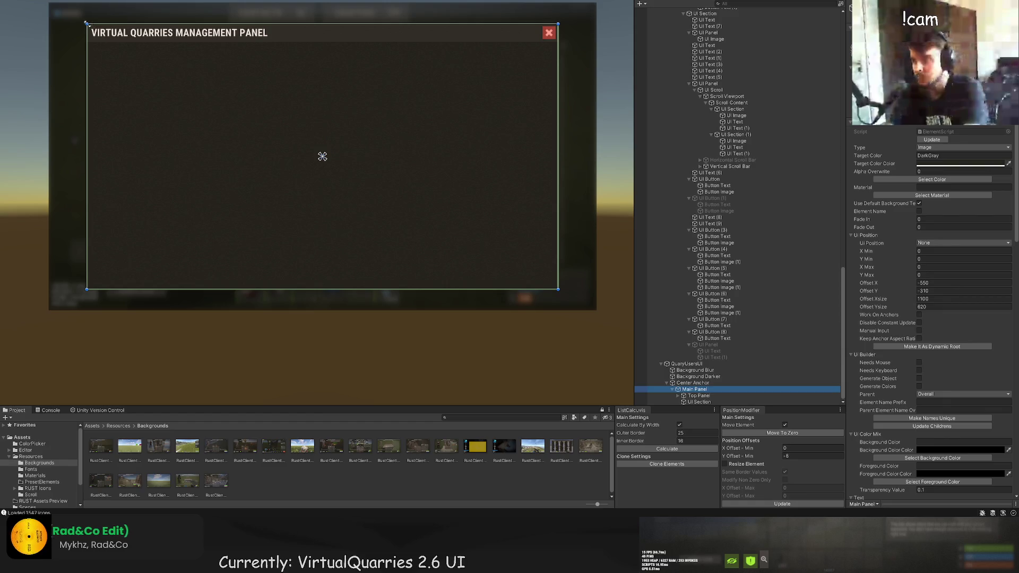
{"action": "left_click_drag", "start_coordinate": [87, 25], "coordinate": [189, 60]}
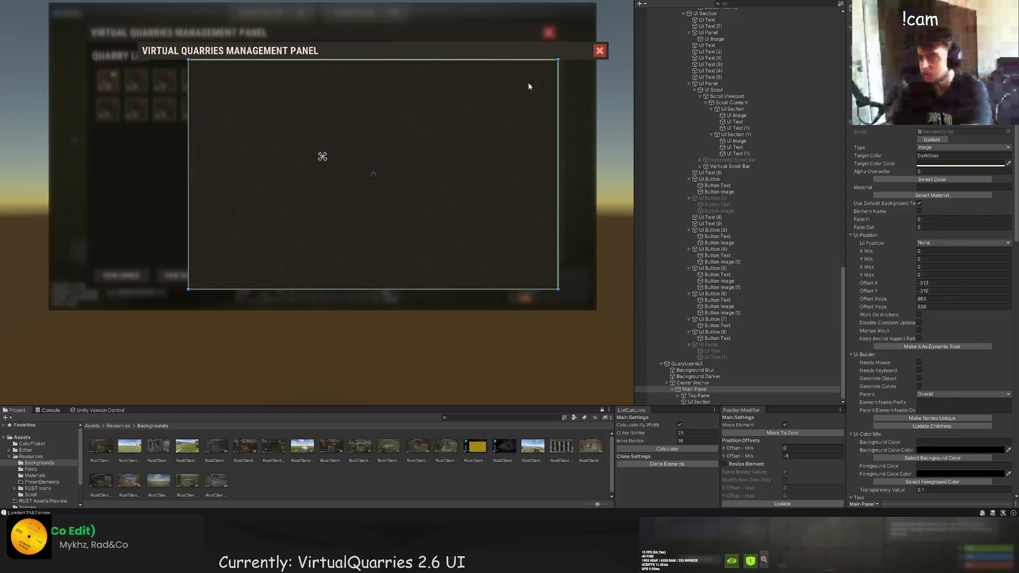
Narrow the Main Panel from its right edge and raise its bottom edge to about 380×500.
{"action": "left_click_drag", "start_coordinate": [556, 83], "coordinate": [341, 103]}
{"action": "scroll", "coordinate": [453, 178], "scroll_direction": "up", "scroll_amount": 2}
{"action": "mouse_move", "coordinate": [342, 305]}
{"action": "left_mouse_down"}
{"action": "mouse_move", "coordinate": [344, 276]}
{"action": "mouse_move", "coordinate": [362, 315]}
{"action": "left_mouse_up"}
Move the narrow panel back to Offset X -180, Y -250.
{"action": "key", "text": "w"}
{"action": "left_click_drag", "start_coordinate": [343, 196], "coordinate": [405, 204]}
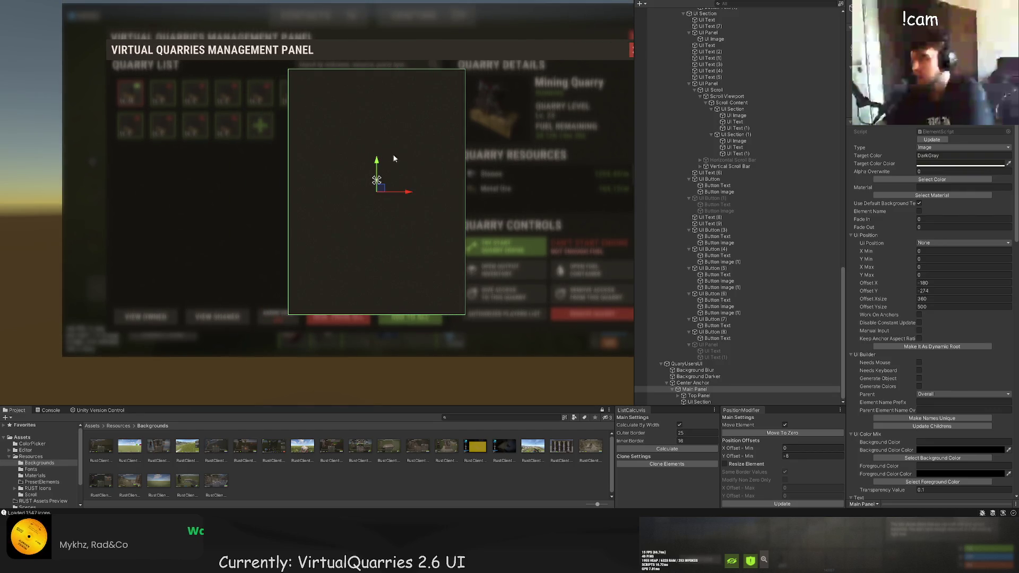
{"action": "scroll", "coordinate": [404, 162], "scroll_direction": "up", "scroll_amount": 5}
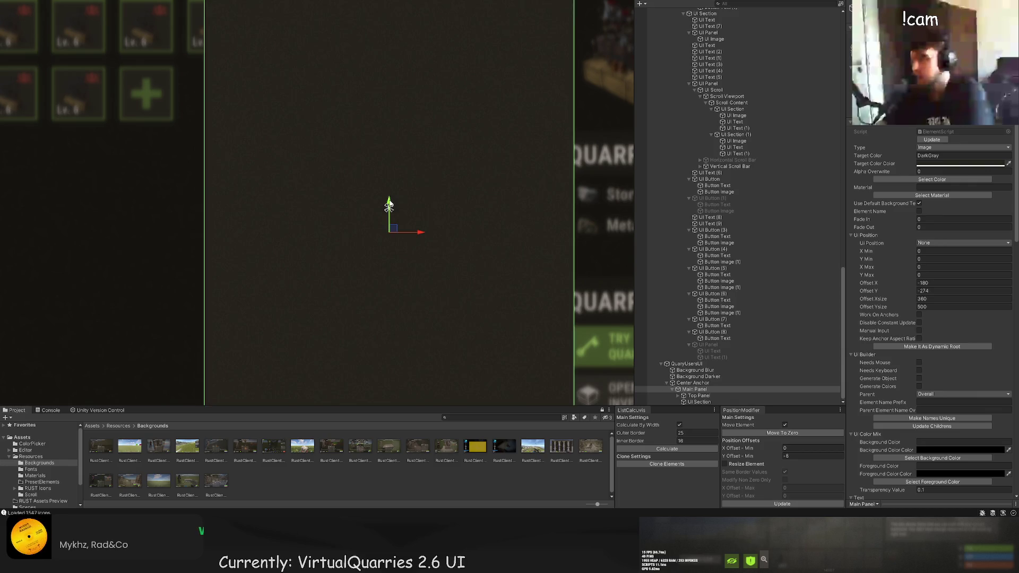
{"action": "scroll", "coordinate": [396, 178], "scroll_direction": "up", "scroll_amount": 2}
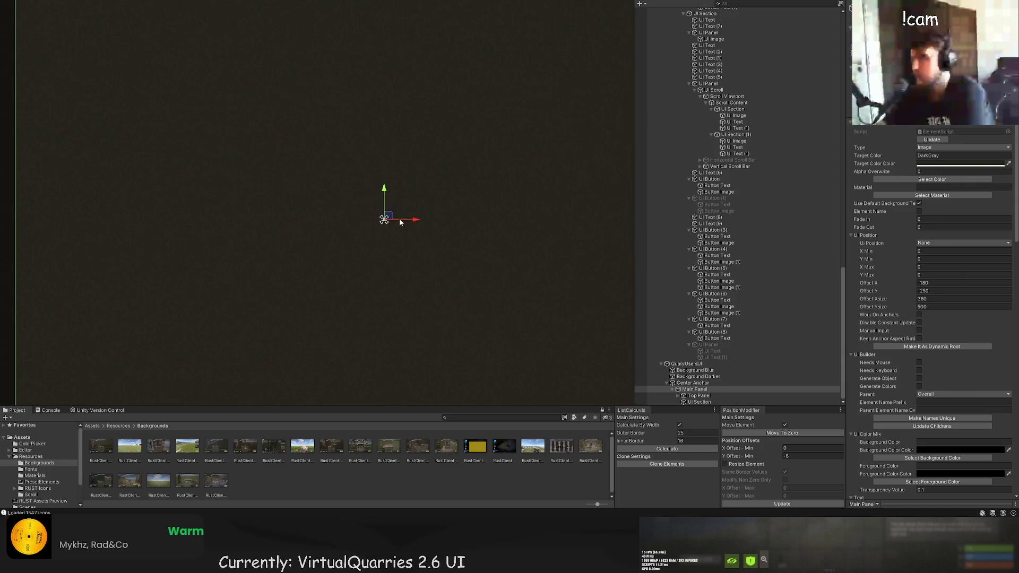
{"action": "left_click_drag", "start_coordinate": [416, 222], "coordinate": [412, 222]}
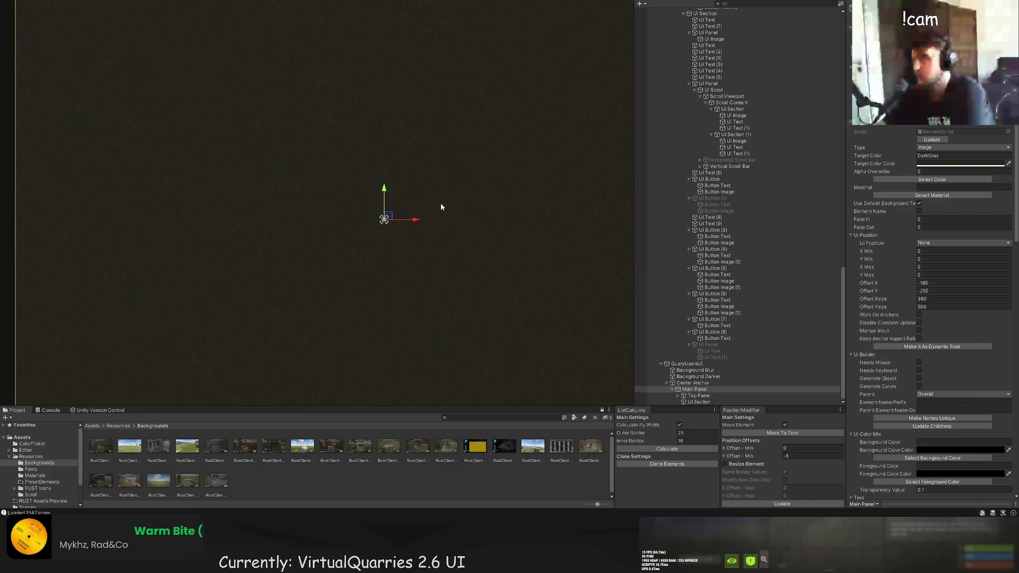
{"action": "scroll", "coordinate": [439, 211], "scroll_direction": "down", "scroll_amount": 5}
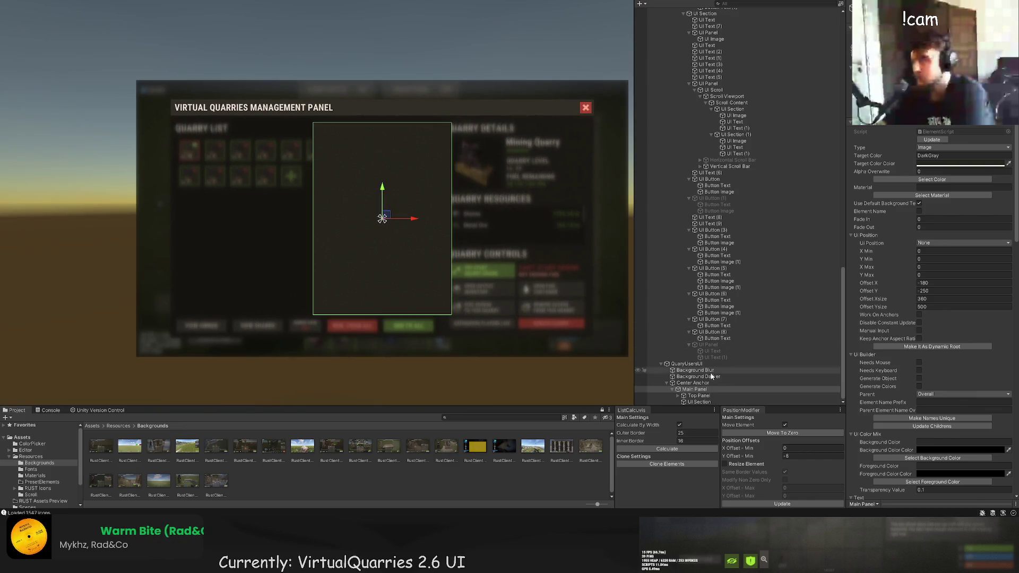
{"action": "left_click", "coordinate": [703, 396]}
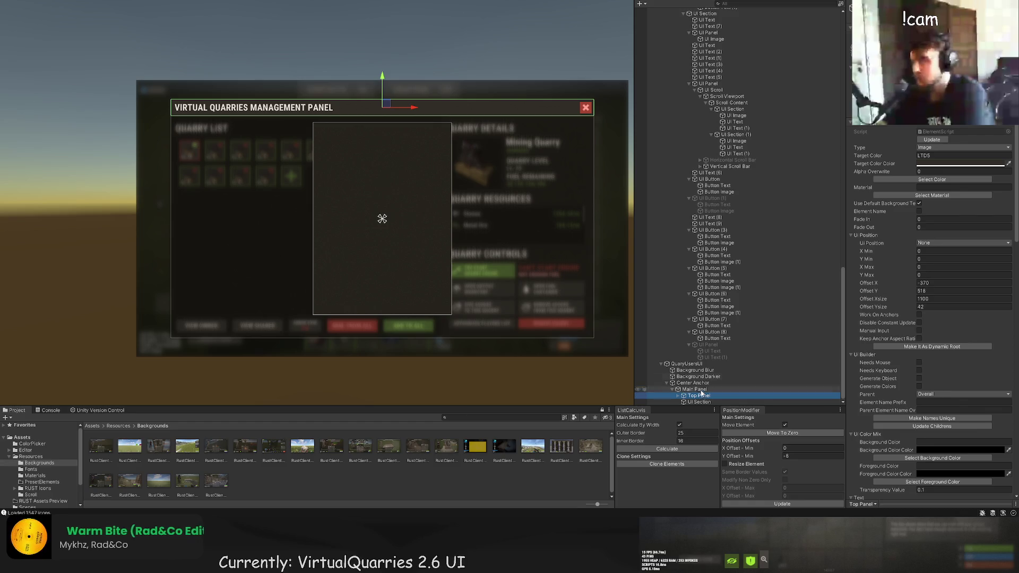
Move the Top Panel header bar onto the narrow panel and make it slightly shorter.
{"action": "scroll", "coordinate": [402, 201], "scroll_direction": "up", "scroll_amount": 3}
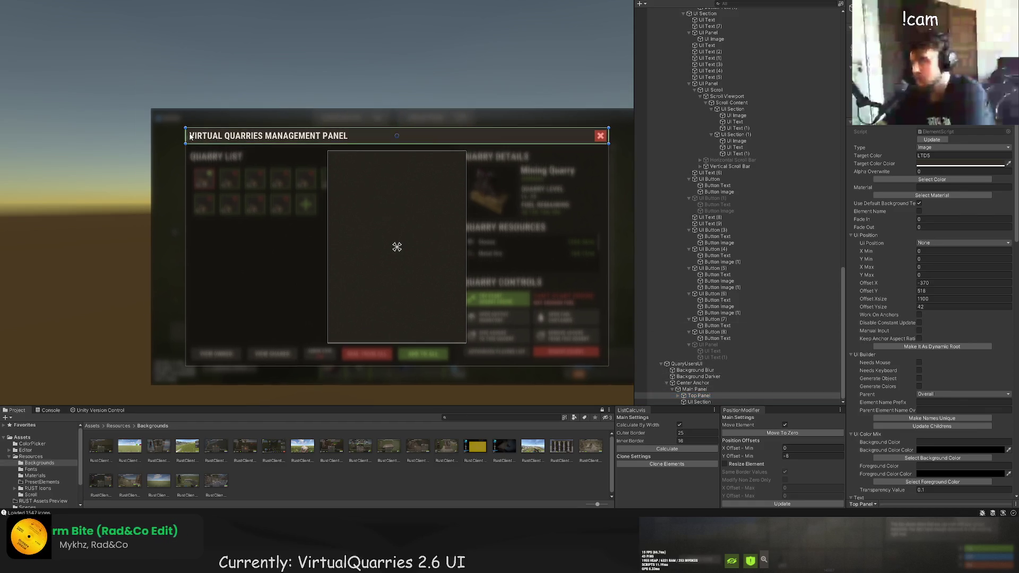
{"action": "mouse_move", "coordinate": [186, 147]}
{"action": "left_mouse_down"}
{"action": "mouse_move", "coordinate": [360, 159]}
{"action": "mouse_move", "coordinate": [353, 151]}
{"action": "left_mouse_up"}
{"action": "key", "text": "ctrl+z"}
{"action": "scroll", "coordinate": [350, 160], "scroll_direction": "down", "scroll_amount": 2}
{"action": "left_click_drag", "start_coordinate": [387, 189], "coordinate": [552, 190]}
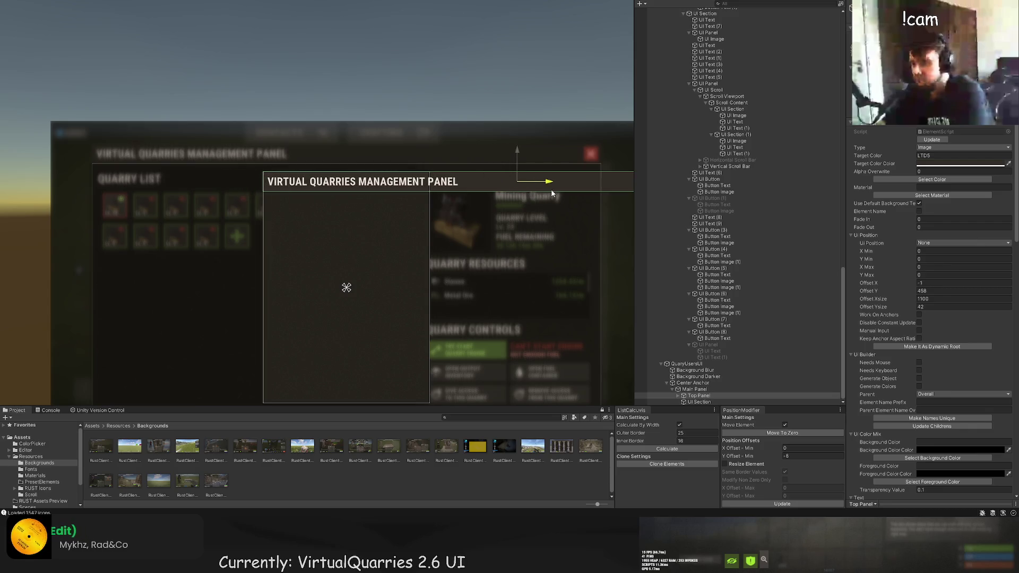
{"action": "scroll", "coordinate": [355, 207], "scroll_direction": "up", "scroll_amount": 6}
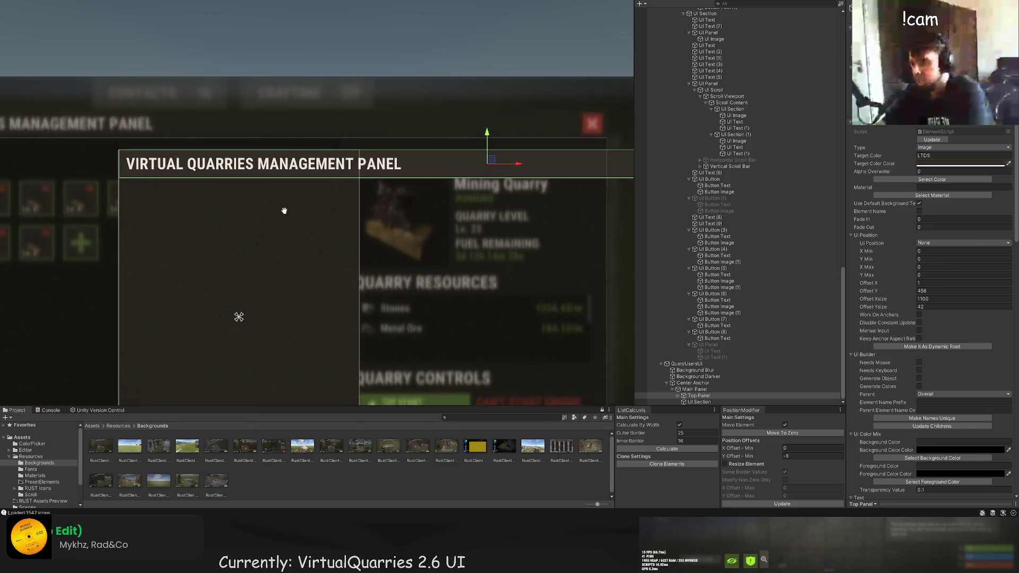
{"action": "scroll", "coordinate": [314, 234], "scroll_direction": "down", "scroll_amount": 2}
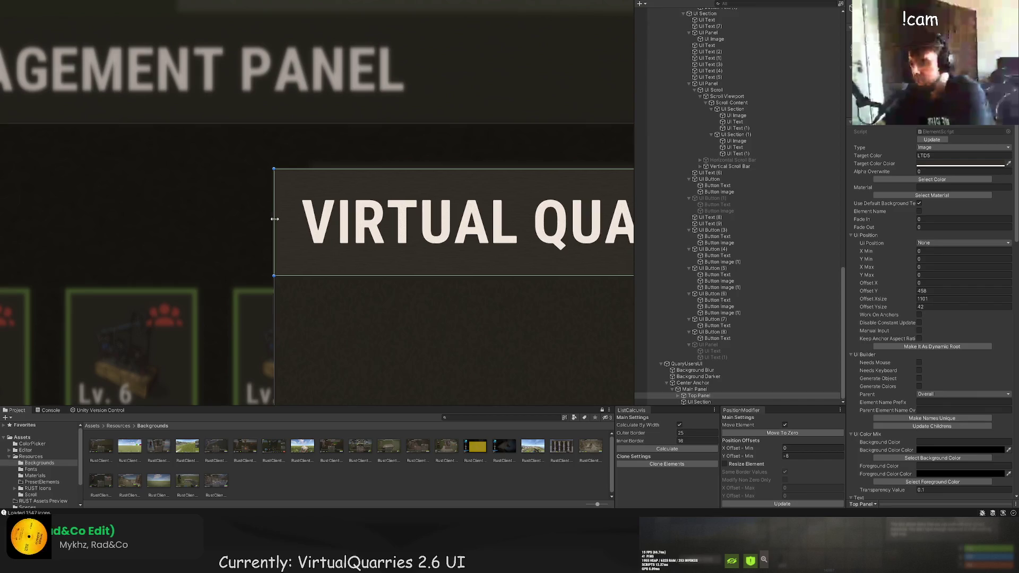
{"action": "scroll", "coordinate": [364, 264], "scroll_direction": "down", "scroll_amount": 4}
{"action": "mouse_move", "coordinate": [364, 264]}
{"action": "left_mouse_down"}
{"action": "mouse_move", "coordinate": [428, 218]}
{"action": "mouse_move", "coordinate": [503, 211]}
{"action": "mouse_move", "coordinate": [89, 203]}
{"action": "left_mouse_up"}
{"action": "scroll", "coordinate": [233, 229], "scroll_direction": "up", "scroll_amount": 5}
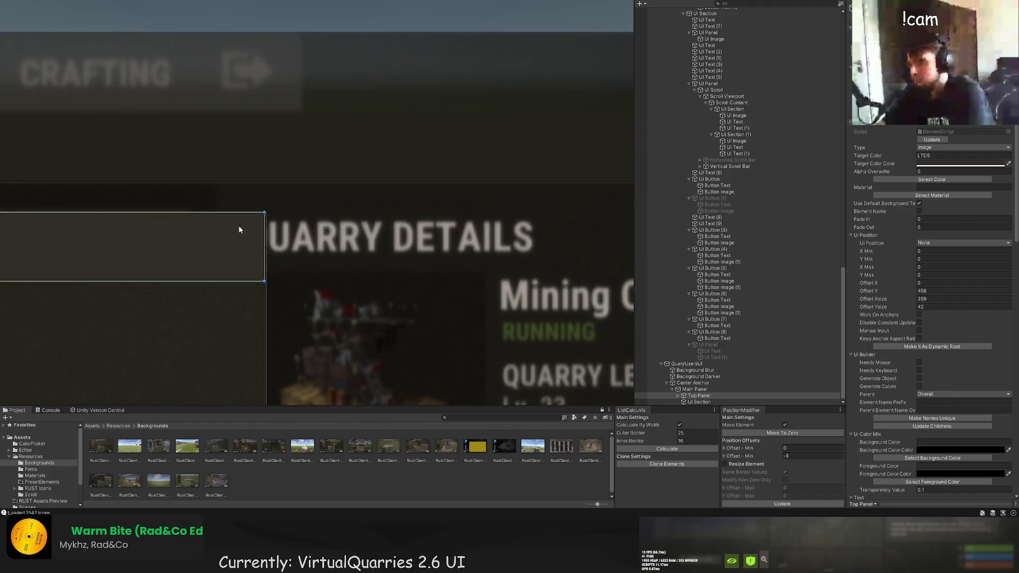
{"action": "scroll", "coordinate": [319, 260], "scroll_direction": "up", "scroll_amount": 2}
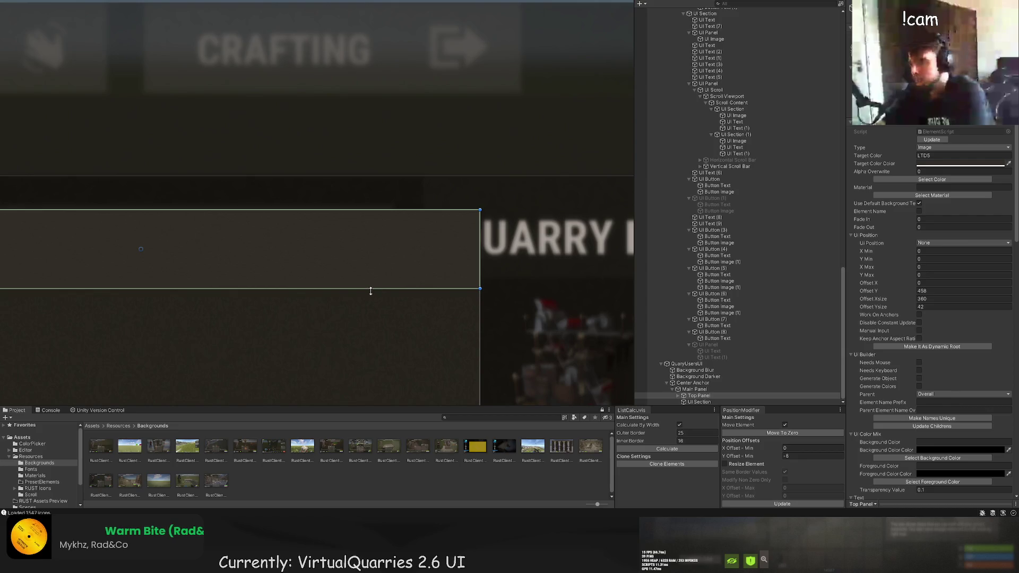
{"action": "left_click_drag", "start_coordinate": [372, 291], "coordinate": [373, 278]}
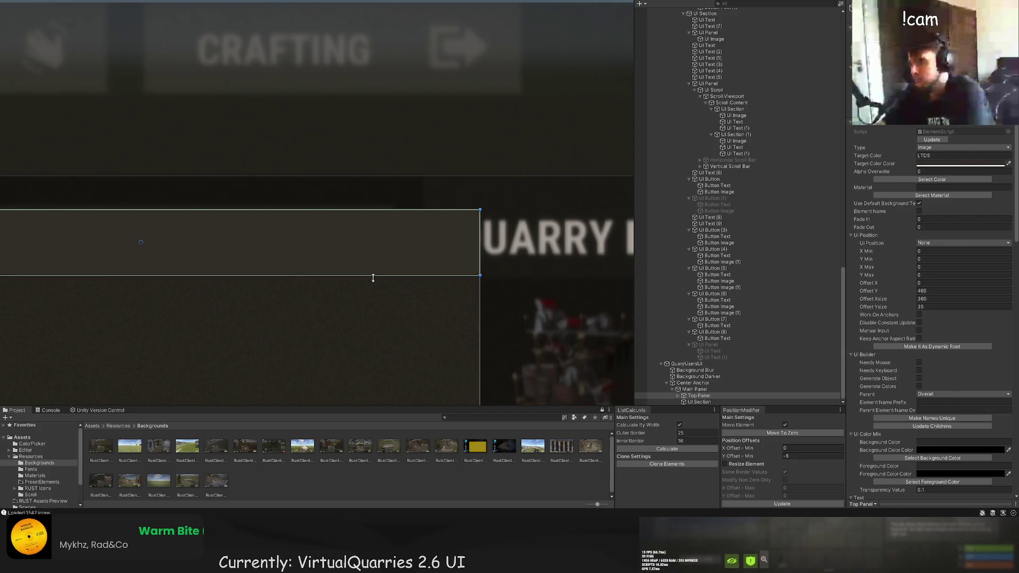
{"action": "left_click", "coordinate": [366, 266]}
{"action": "scroll", "coordinate": [363, 255], "scroll_direction": "down", "scroll_amount": 3}
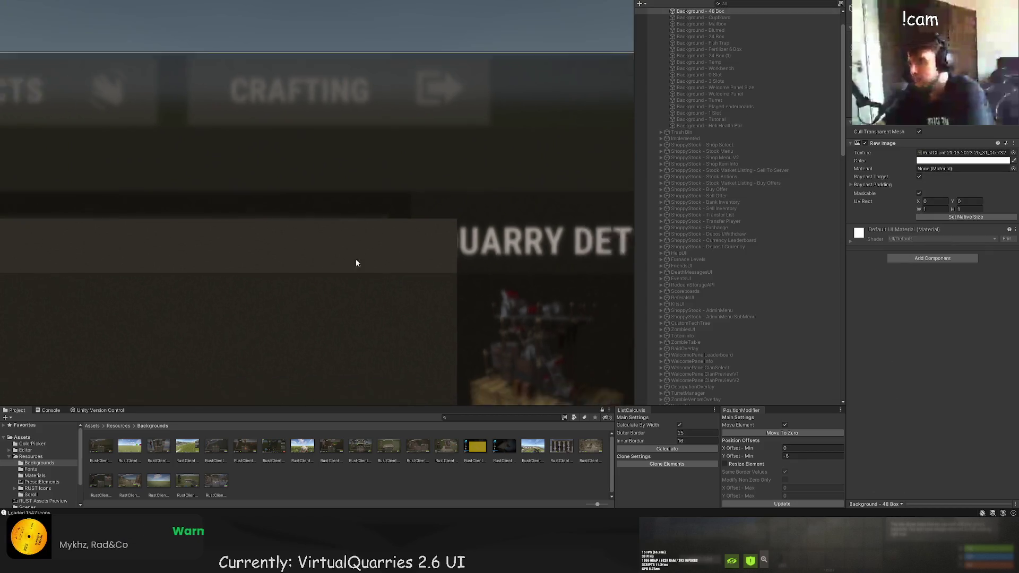
{"action": "scroll", "coordinate": [372, 223], "scroll_direction": "down", "scroll_amount": 3}
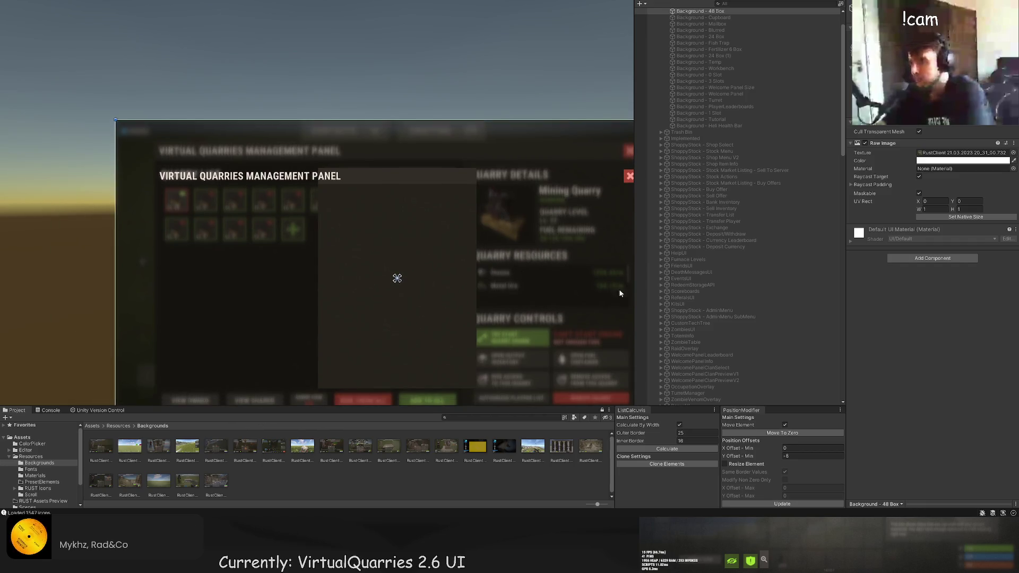
Make the header's Title Text box slightly shorter.
{"action": "left_click", "coordinate": [397, 278]}
{"action": "left_click", "coordinate": [674, 395]}
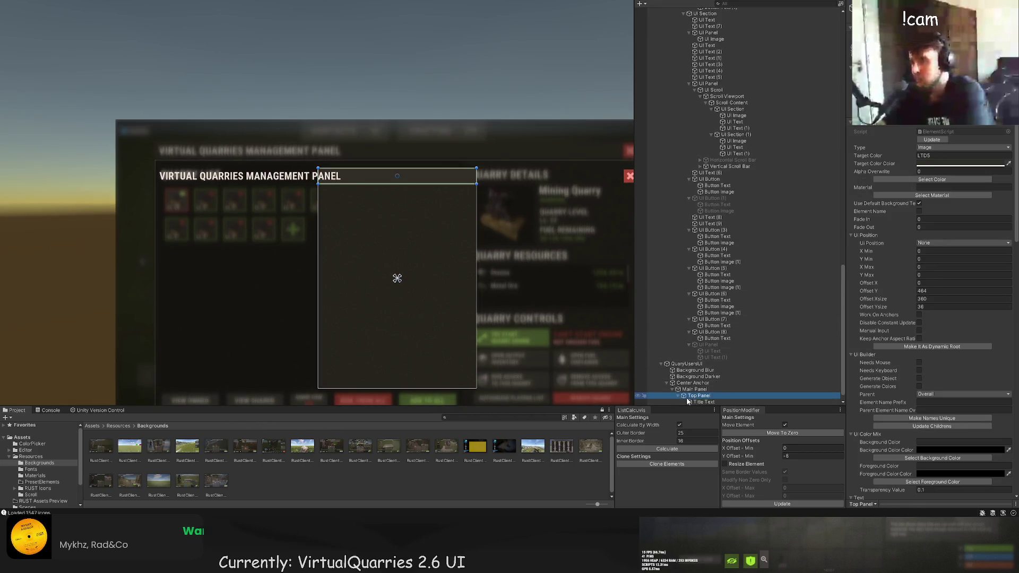
{"action": "left_click", "coordinate": [687, 402]}
{"action": "scroll", "coordinate": [405, 182], "scroll_direction": "up", "scroll_amount": 5}
{"action": "left_click_drag", "start_coordinate": [425, 161], "coordinate": [419, 194]}
{"action": "scroll", "coordinate": [955, 303], "scroll_direction": "down", "scroll_amount": 10}
Set the title's font size to 20 and draft replacement title text.
{"action": "left_click", "coordinate": [908, 373]}
{"action": "type", "text": "20"}
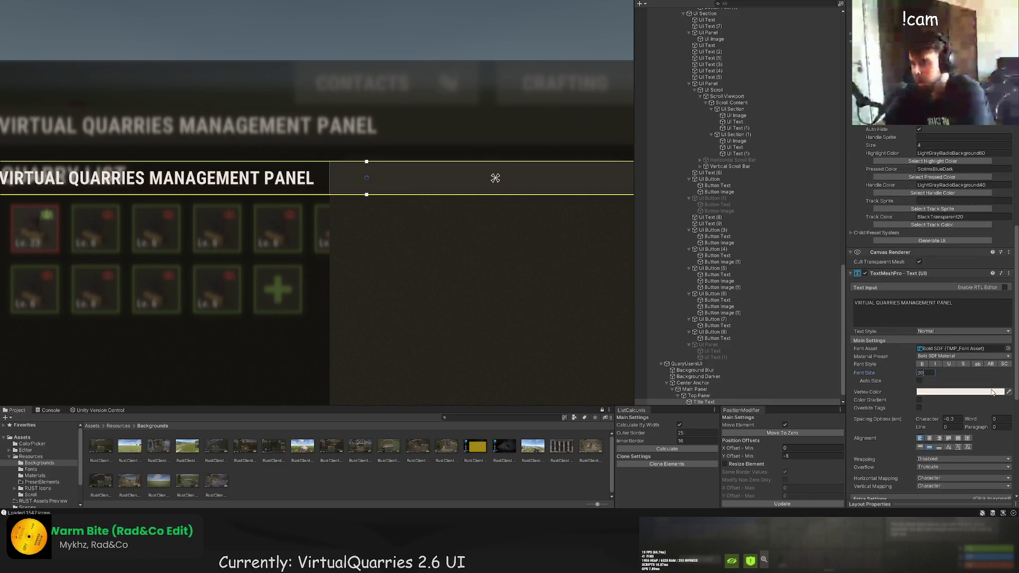
{"action": "scroll", "coordinate": [394, 289], "scroll_direction": "down", "scroll_amount": 3}
{"action": "left_click", "coordinate": [932, 313]}
{"action": "key", "text": "ctrl+a"}
{"action": "key", "text": "BackSpace"}
{"action": "type", "text": "ADD P"}
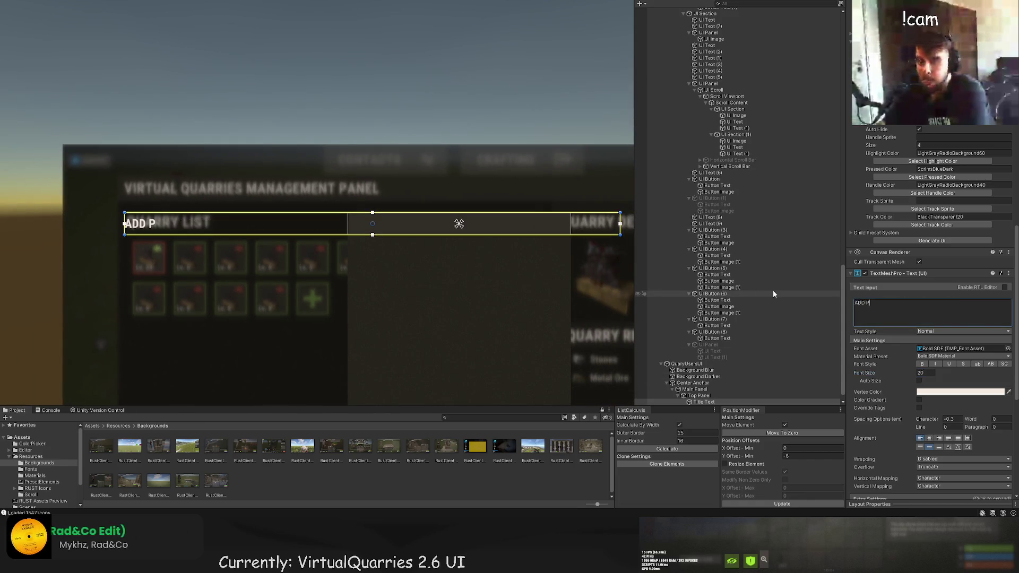
{"action": "type", "text": "LAYER TO ALL QUA"}
{"action": "key", "text": "ctrl+a"}
{"action": "key", "text": "BackSpace"}
{"action": "type", "text": "REMOVE "}
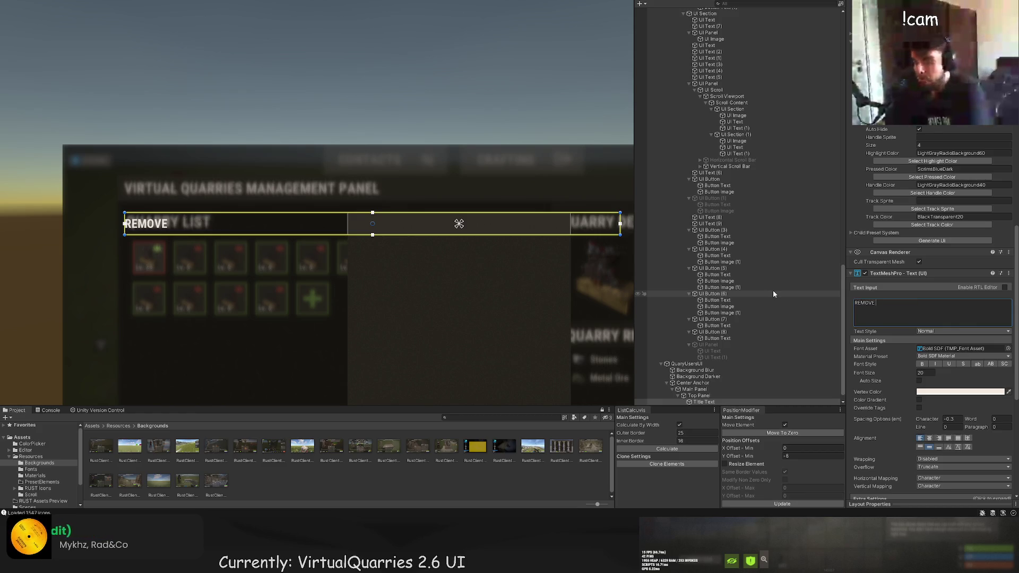
{"action": "type", "text": "PLAYER FROM ALL QUARRIES"}
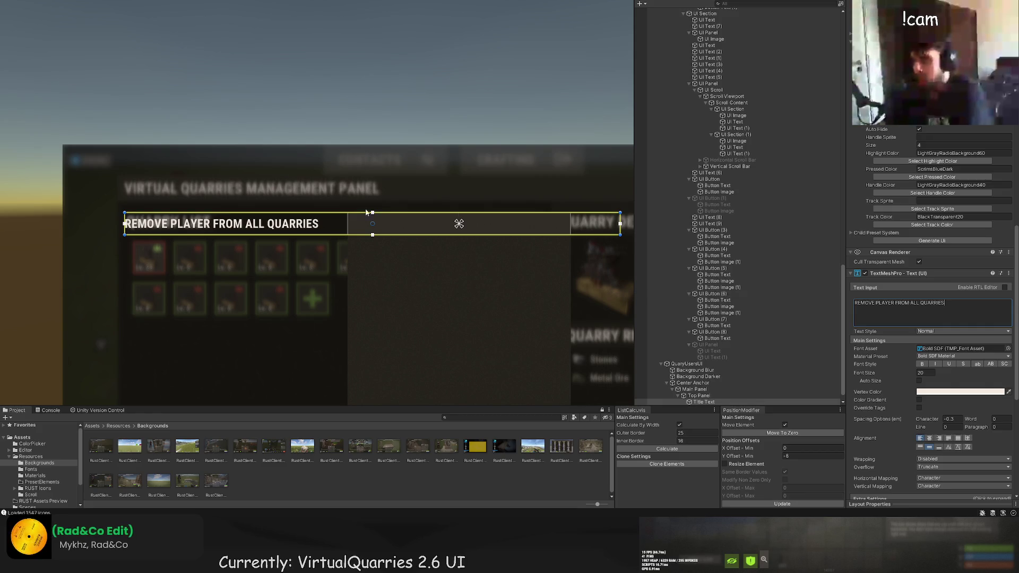
Narrow the title box from its left and retitle it 'PLAYER MANAGEMENT'.
{"action": "left_click_drag", "start_coordinate": [376, 207], "coordinate": [356, 211]}
{"action": "left_click_drag", "start_coordinate": [105, 219], "coordinate": [327, 213]}
{"action": "scroll", "coordinate": [324, 247], "scroll_direction": "up", "scroll_amount": 5}
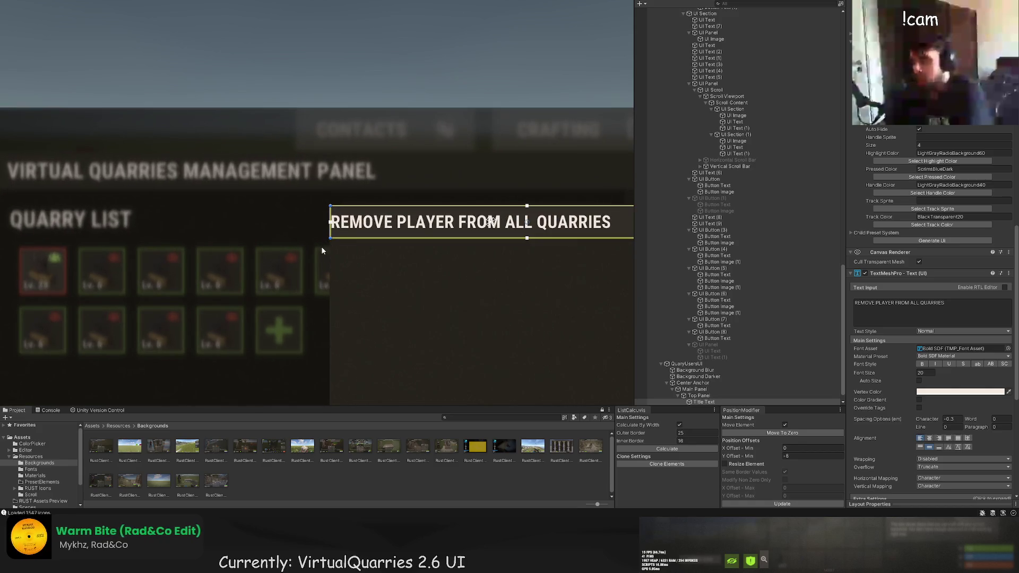
{"action": "left_click_drag", "start_coordinate": [950, 303], "coordinate": [821, 298]}
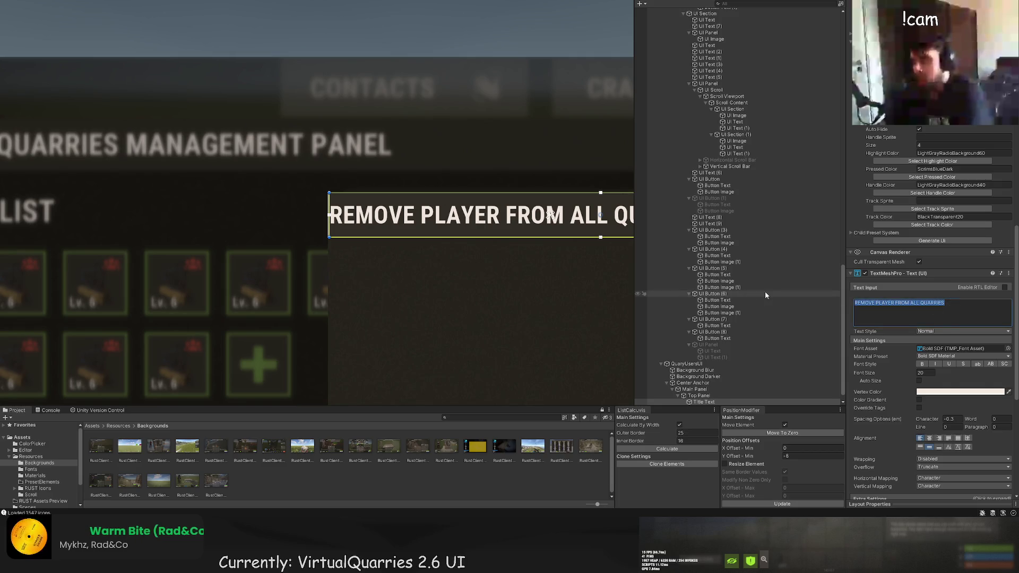
{"action": "type", "text": "PLAYER MANAGEMENT"}
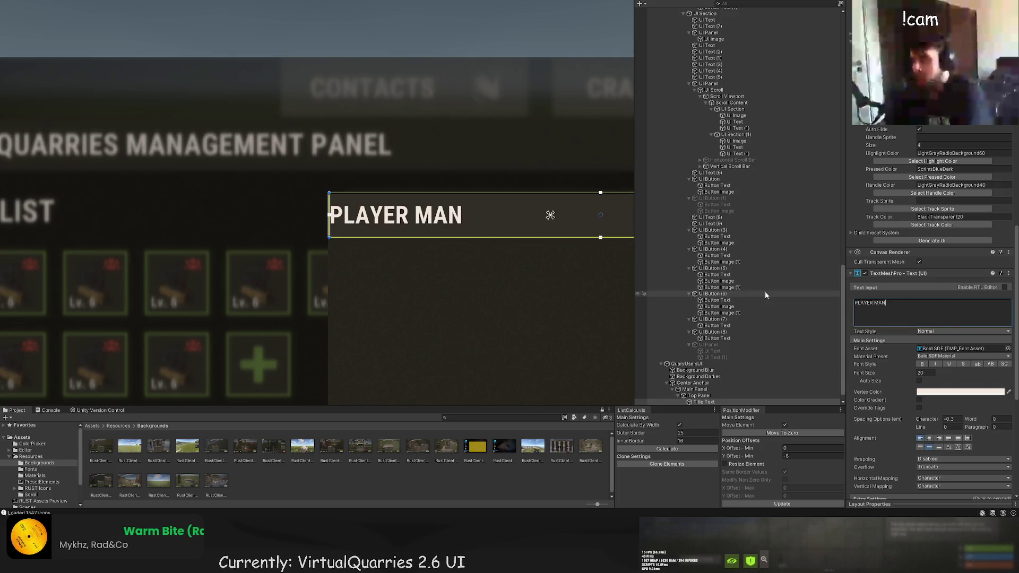
Pull the title box's edges inward to 300 wide with offset 10.
{"action": "scroll", "coordinate": [370, 207], "scroll_direction": "up", "scroll_amount": 4}
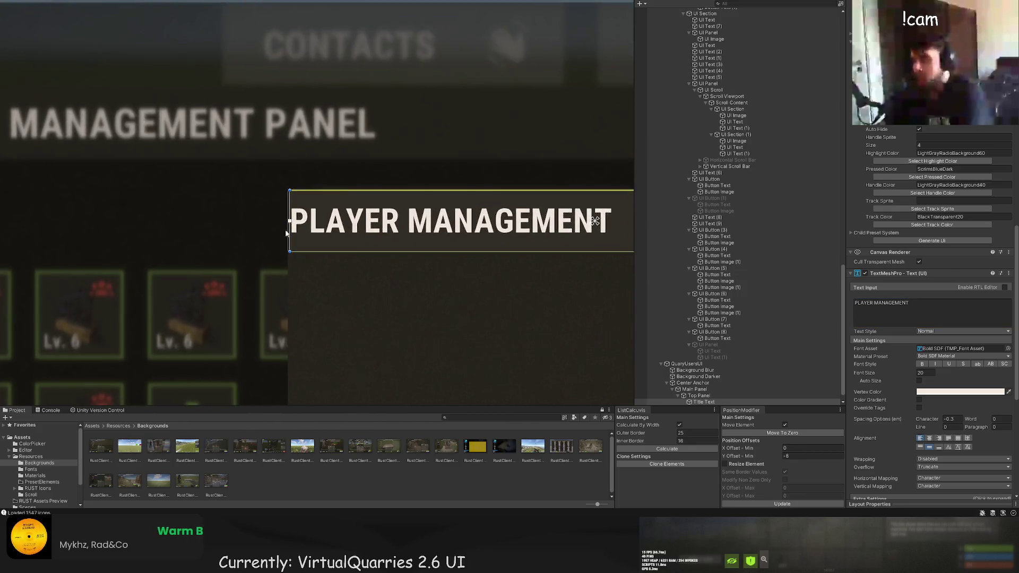
{"action": "left_click_drag", "start_coordinate": [290, 196], "coordinate": [304, 195]}
{"action": "left_click", "coordinate": [327, 183]}
{"action": "scroll", "coordinate": [327, 184], "scroll_direction": "down", "scroll_amount": 3}
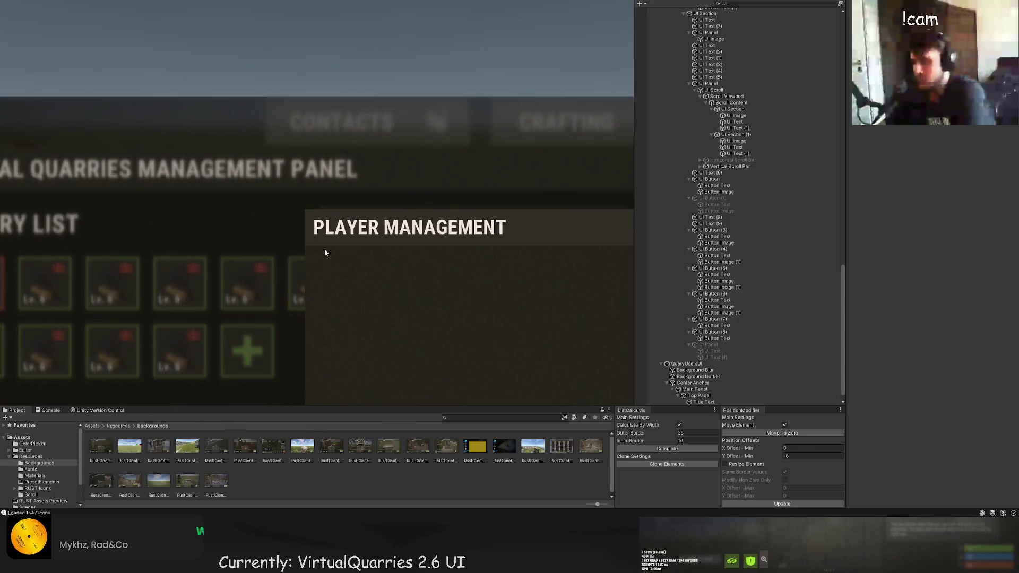
{"action": "left_click_drag", "start_coordinate": [319, 233], "coordinate": [300, 234]}
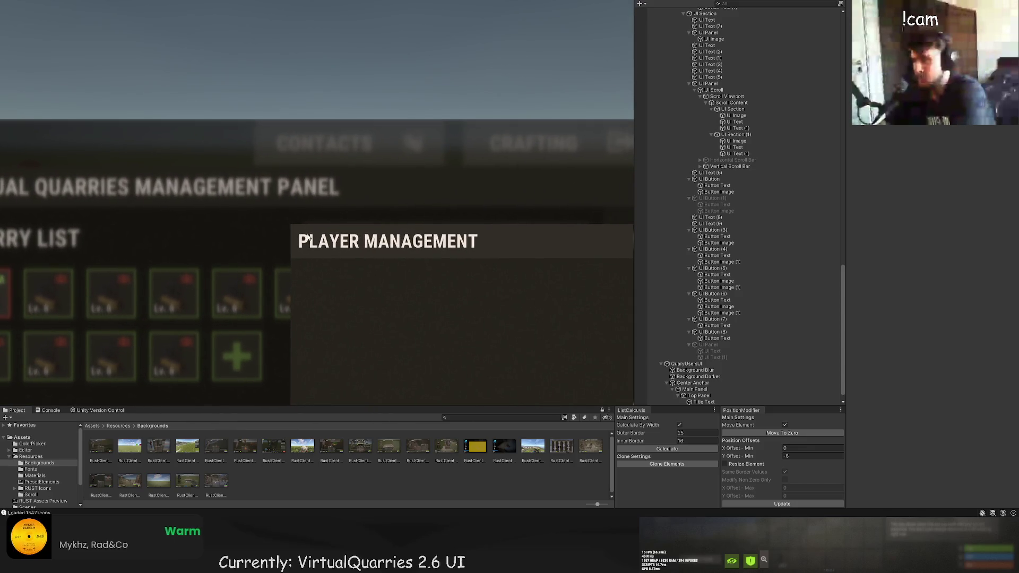
{"action": "left_click", "coordinate": [300, 233]}
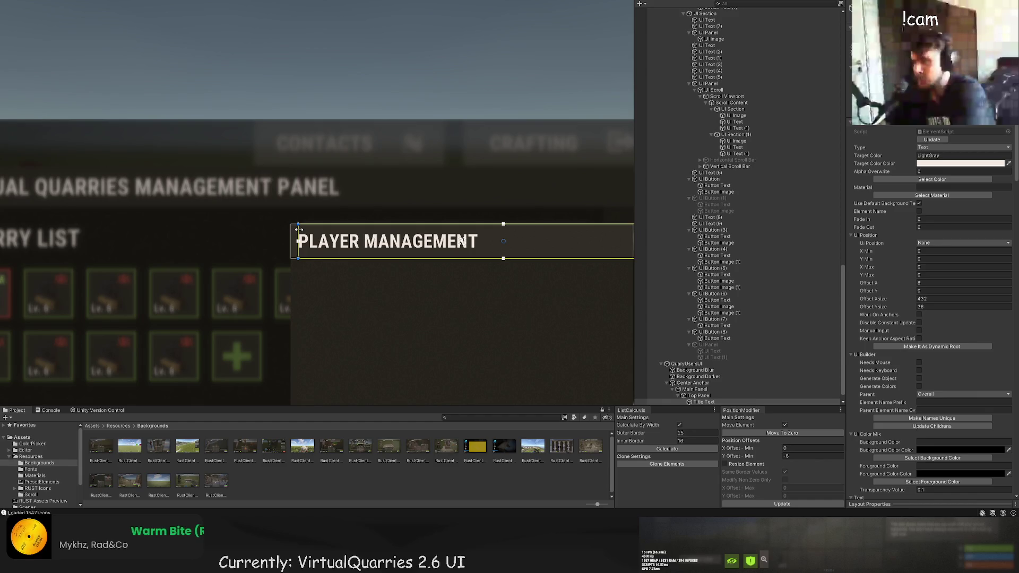
{"action": "left_click", "coordinate": [325, 215]}
{"action": "scroll", "coordinate": [382, 277], "scroll_direction": "down", "scroll_amount": 3}
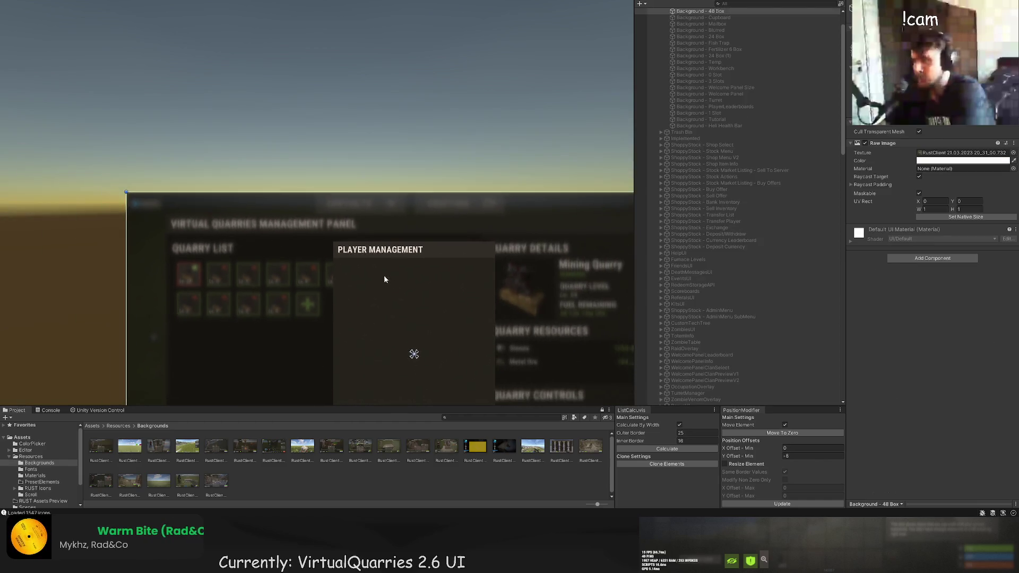
{"action": "scroll", "coordinate": [382, 276], "scroll_direction": "down", "scroll_amount": 2}
{"action": "left_click", "coordinate": [372, 200]}
{"action": "scroll", "coordinate": [411, 211], "scroll_direction": "up", "scroll_amount": 3}
{"action": "left_click_drag", "start_coordinate": [509, 182], "coordinate": [416, 187]}
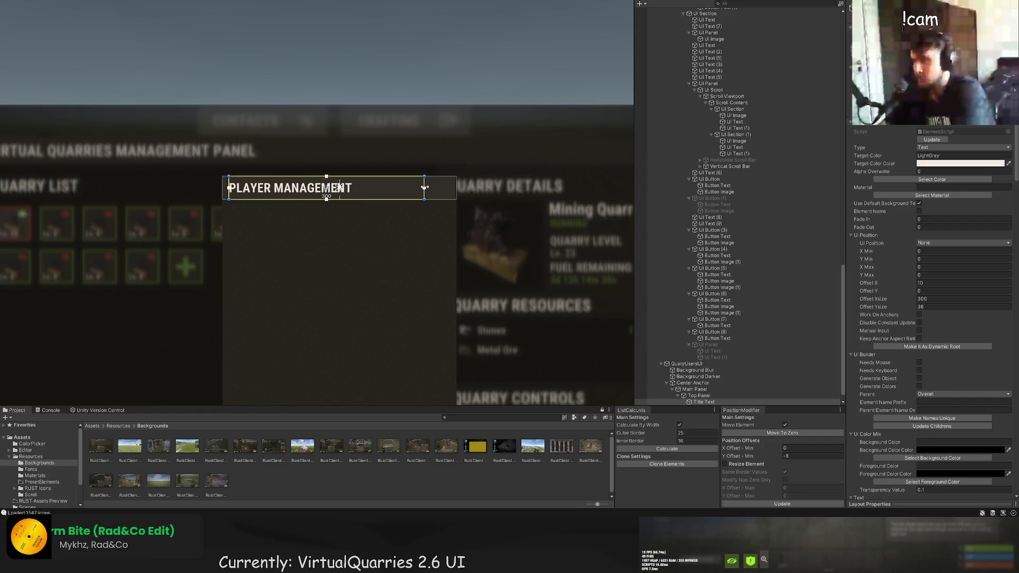
{"action": "scroll", "coordinate": [690, 363], "scroll_direction": "down", "scroll_amount": 1}
{"action": "double_click", "coordinate": [708, 395]}
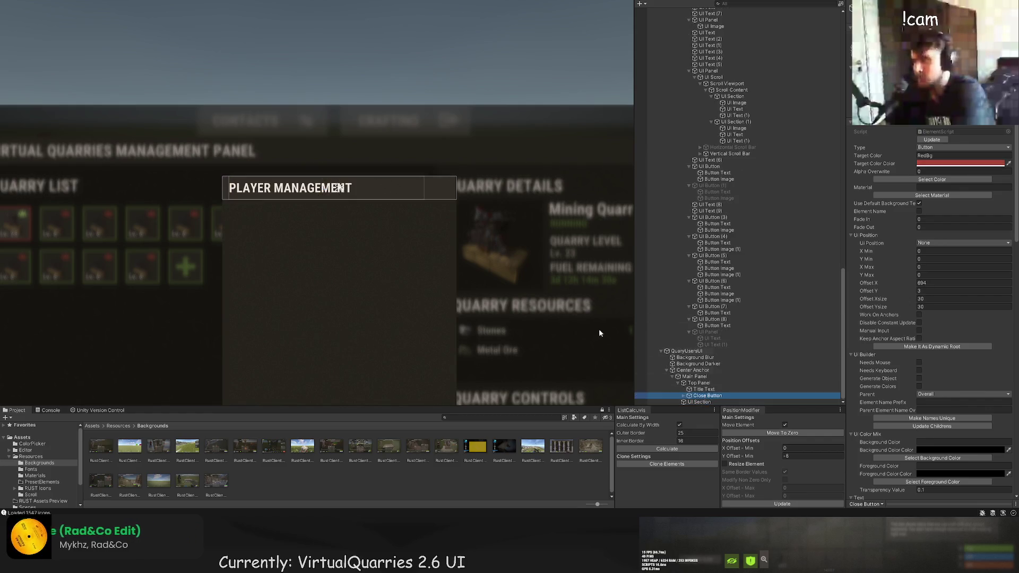
Shrink the red close button to 26×26 and shift it right to X 329.
{"action": "left_click_drag", "start_coordinate": [473, 154], "coordinate": [234, 154]}
{"action": "scroll", "coordinate": [201, 146], "scroll_direction": "up", "scroll_amount": 5}
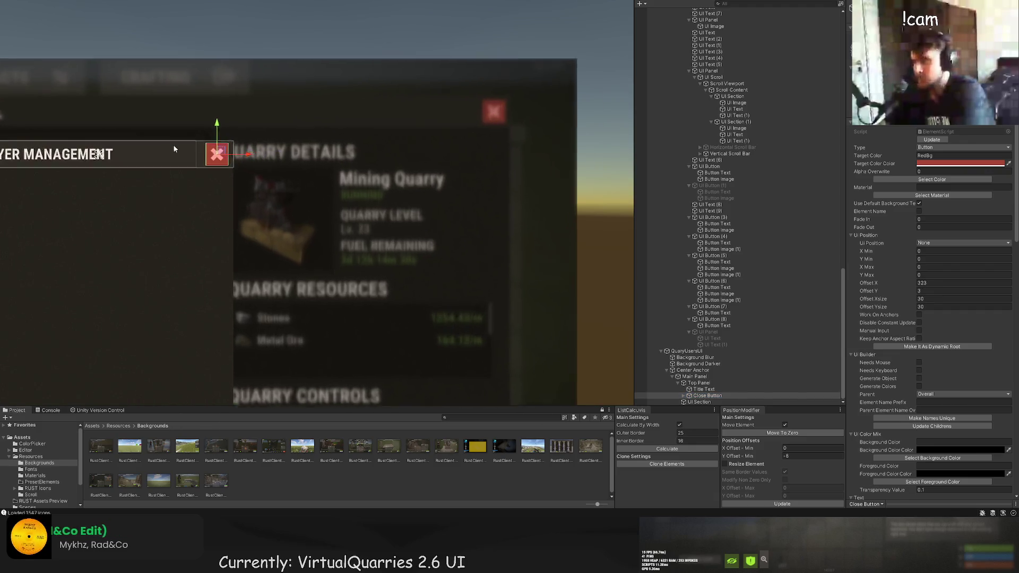
{"action": "left_click_drag", "start_coordinate": [273, 182], "coordinate": [283, 183]}
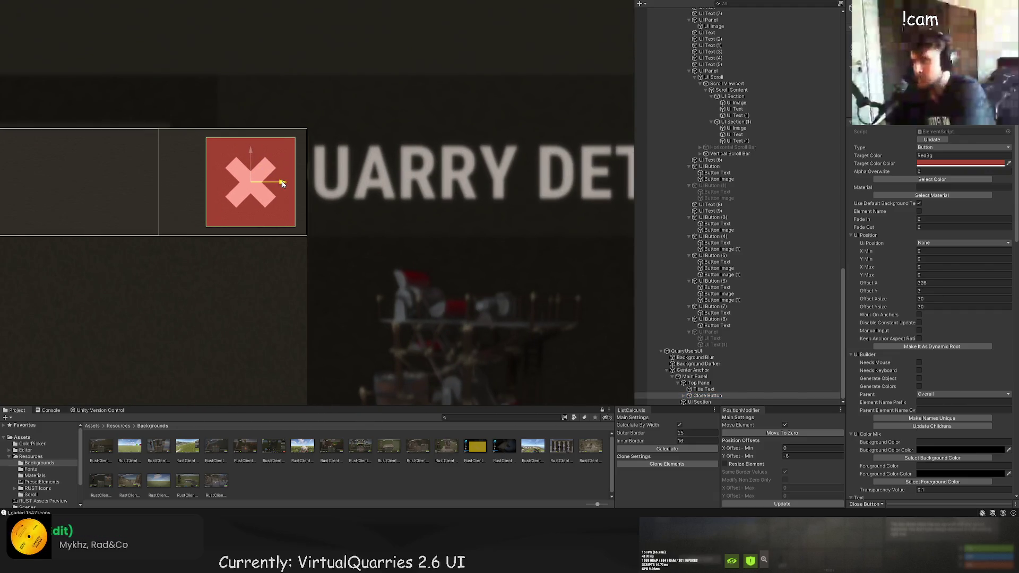
{"action": "key", "text": "t"}
{"action": "scroll", "coordinate": [293, 144], "scroll_direction": "up", "scroll_amount": 2}
{"action": "left_click_drag", "start_coordinate": [293, 141], "coordinate": [291, 143]}
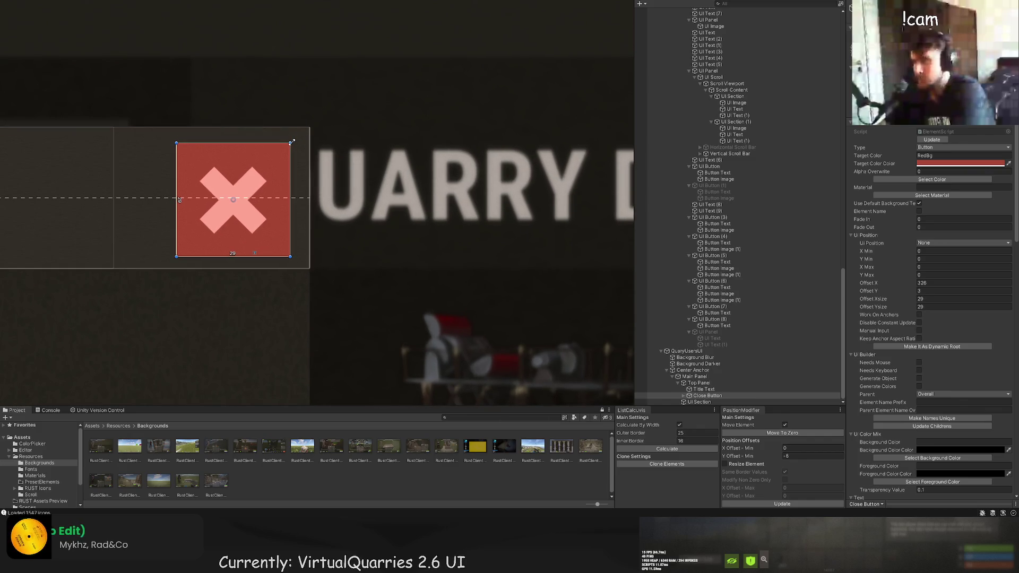
{"action": "left_click_drag", "start_coordinate": [290, 257], "coordinate": [286, 255]}
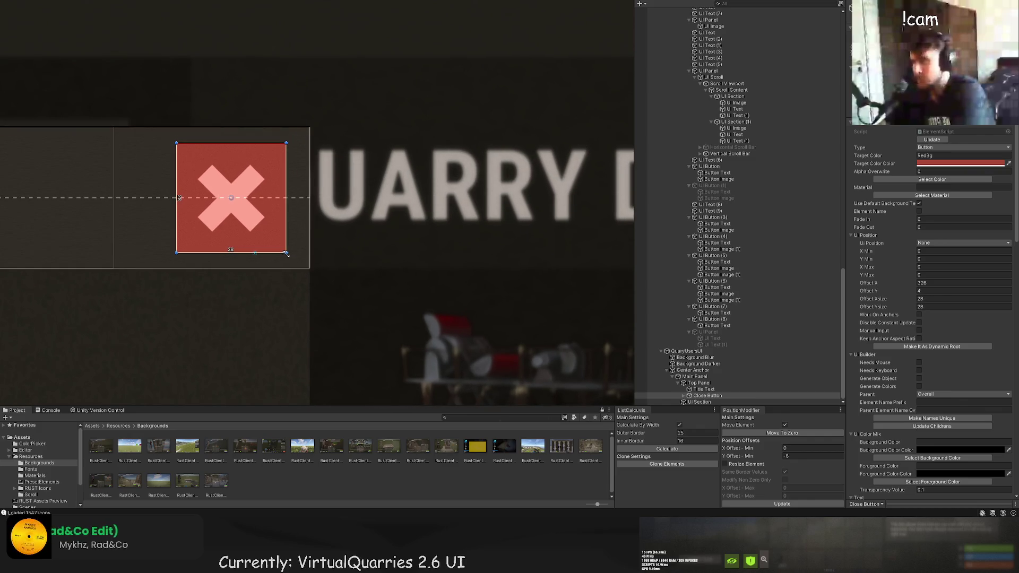
{"action": "key", "text": "w"}
{"action": "key", "text": "t"}
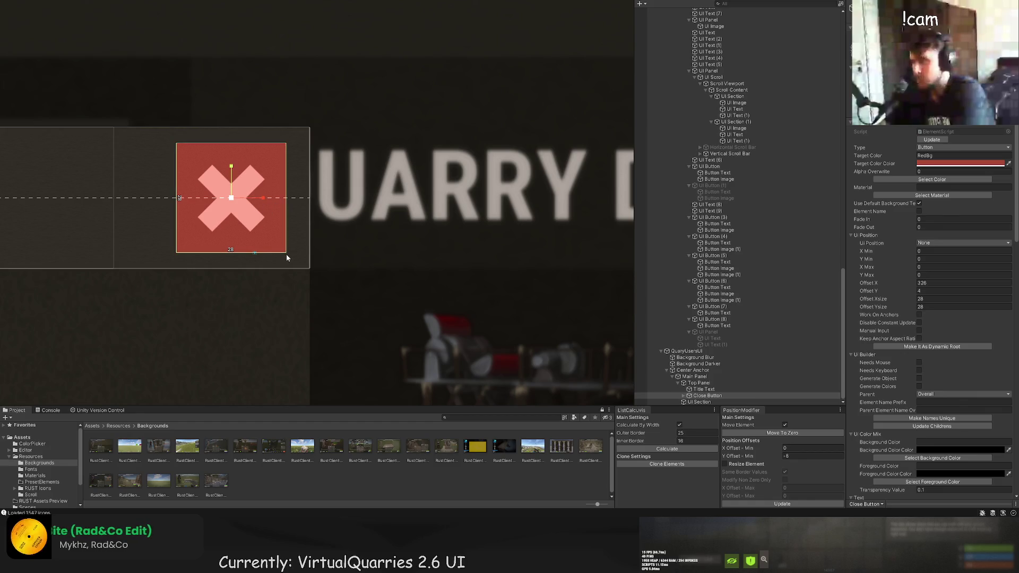
{"action": "left_click_drag", "start_coordinate": [286, 253], "coordinate": [282, 249]}
{"action": "left_click_drag", "start_coordinate": [280, 148], "coordinate": [277, 148]}
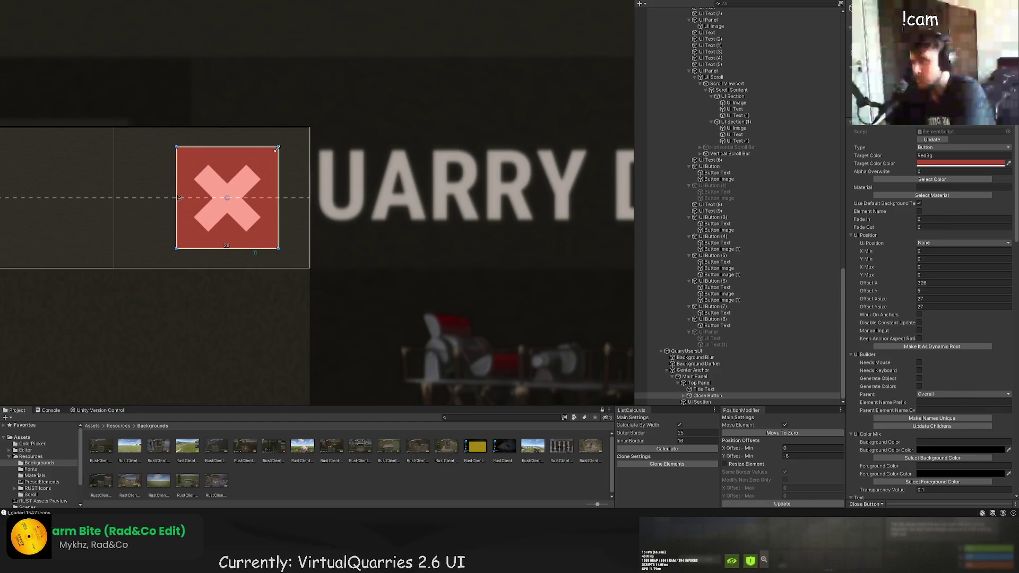
{"action": "key", "text": "w"}
{"action": "left_click_drag", "start_coordinate": [249, 197], "coordinate": [263, 199]}
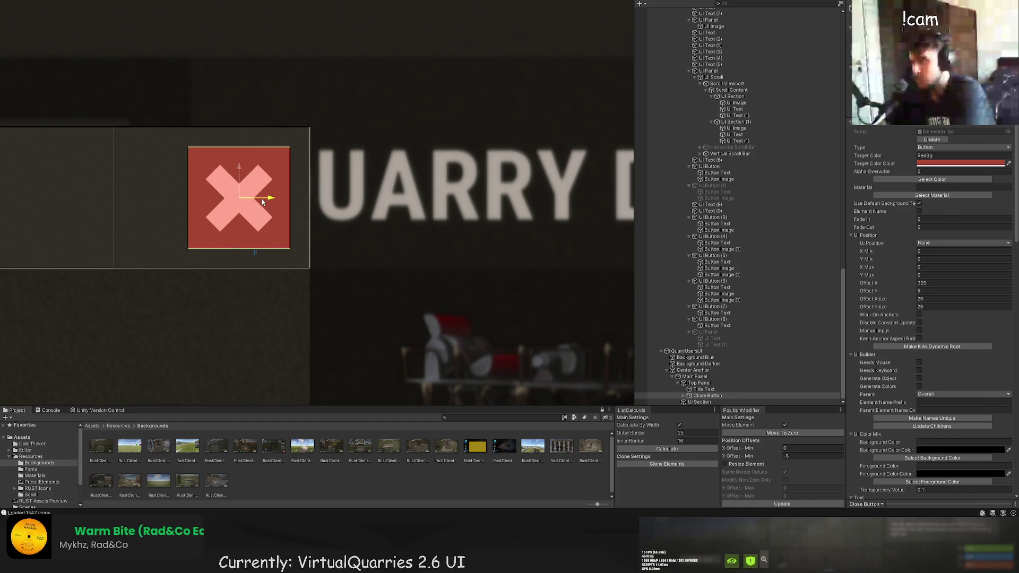
Shrink the close button's X icon to 16×16.
{"action": "left_click", "coordinate": [683, 396]}
{"action": "double_click", "coordinate": [718, 402]}
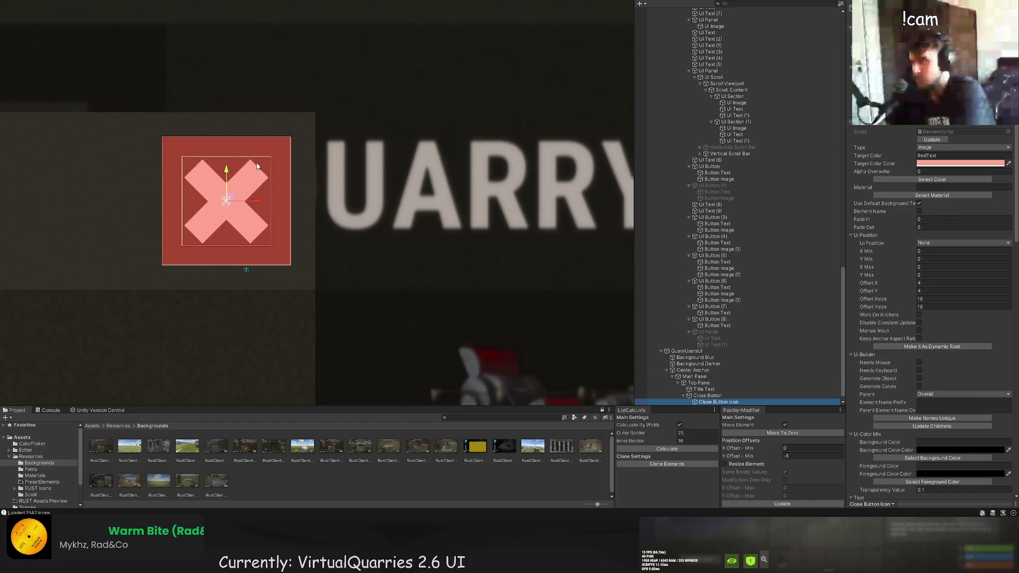
{"action": "left_click_drag", "start_coordinate": [271, 158], "coordinate": [267, 159]}
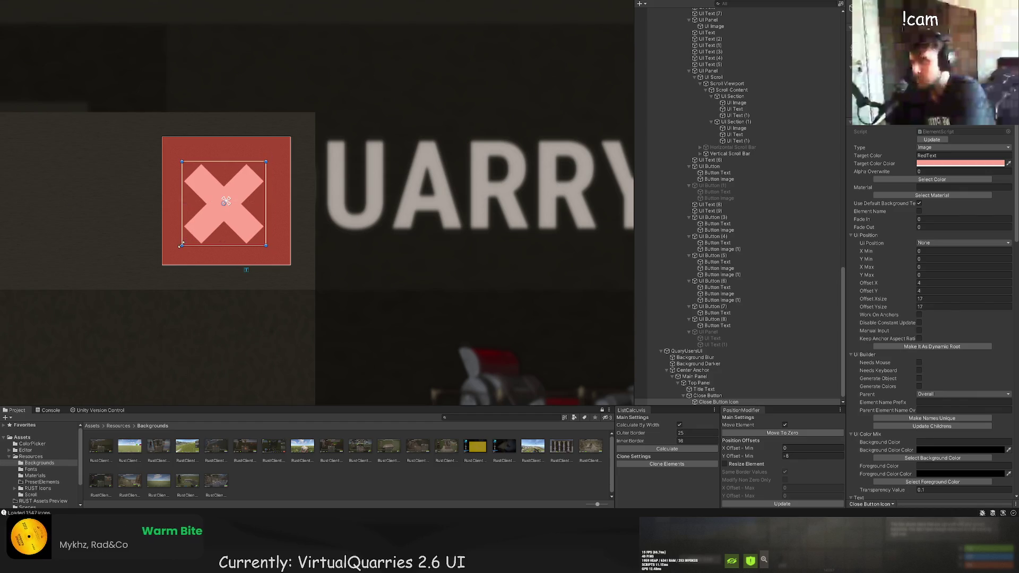
{"action": "left_click_drag", "start_coordinate": [181, 245], "coordinate": [184, 242]}
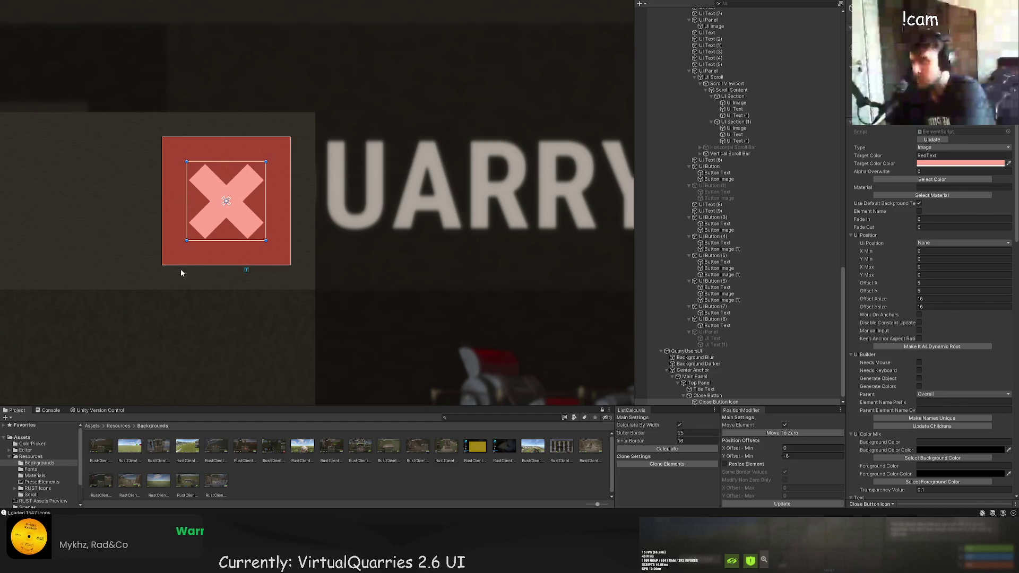
{"action": "left_click", "coordinate": [180, 272]}
{"action": "scroll", "coordinate": [182, 287], "scroll_direction": "down", "scroll_amount": 10}
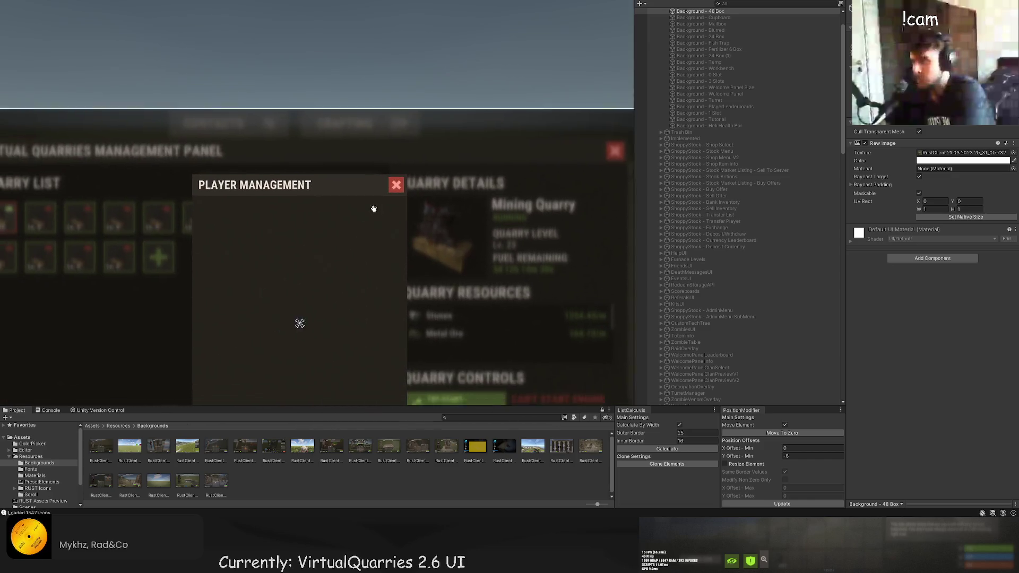
Select the UI Section under Scroll Content in the QuarriesUI hierarchy.
{"action": "scroll", "coordinate": [364, 214], "scroll_direction": "down", "scroll_amount": 2}
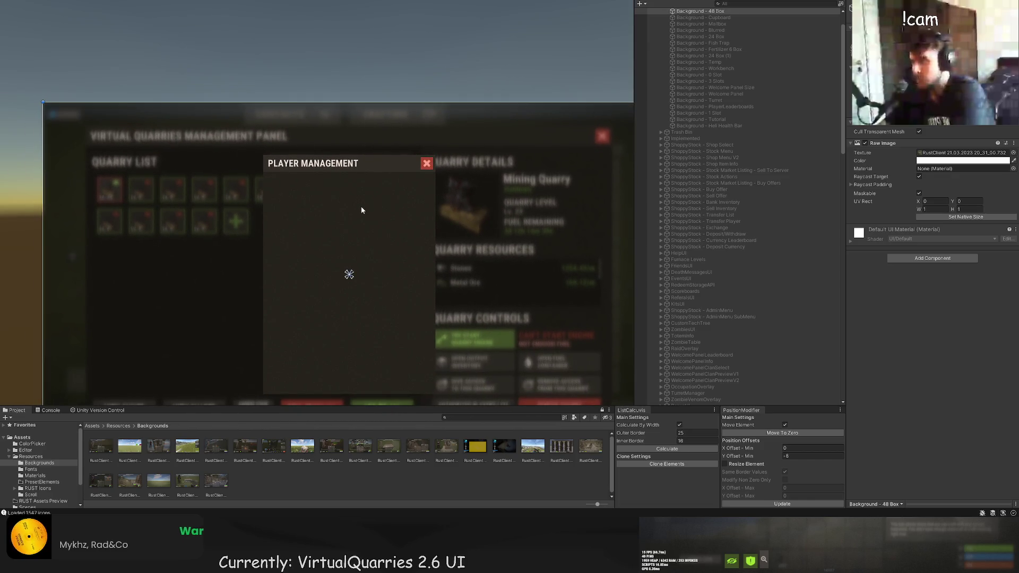
{"action": "scroll", "coordinate": [333, 237], "scroll_direction": "down", "scroll_amount": 1}
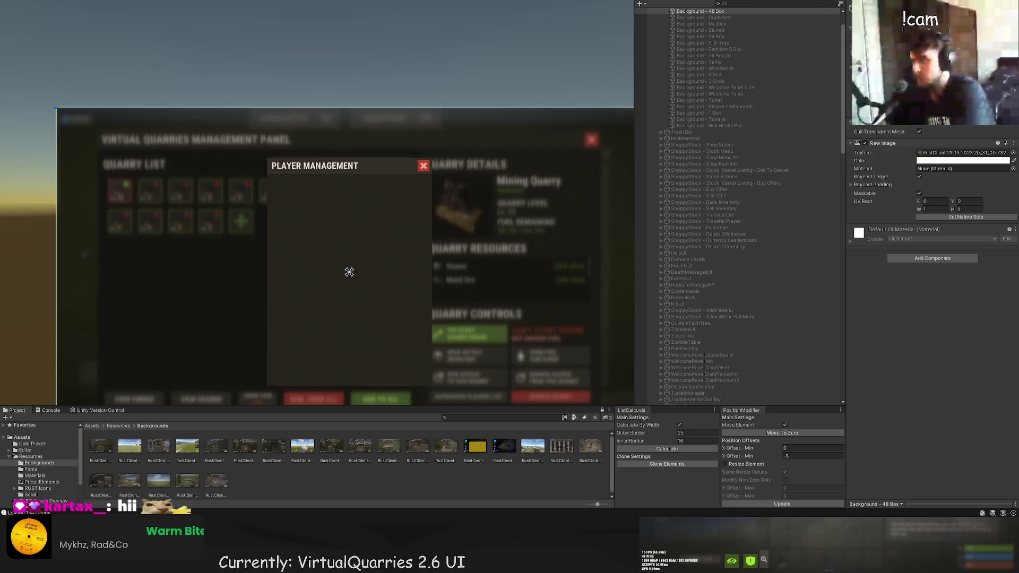
{"action": "left_click", "coordinate": [615, 309]}
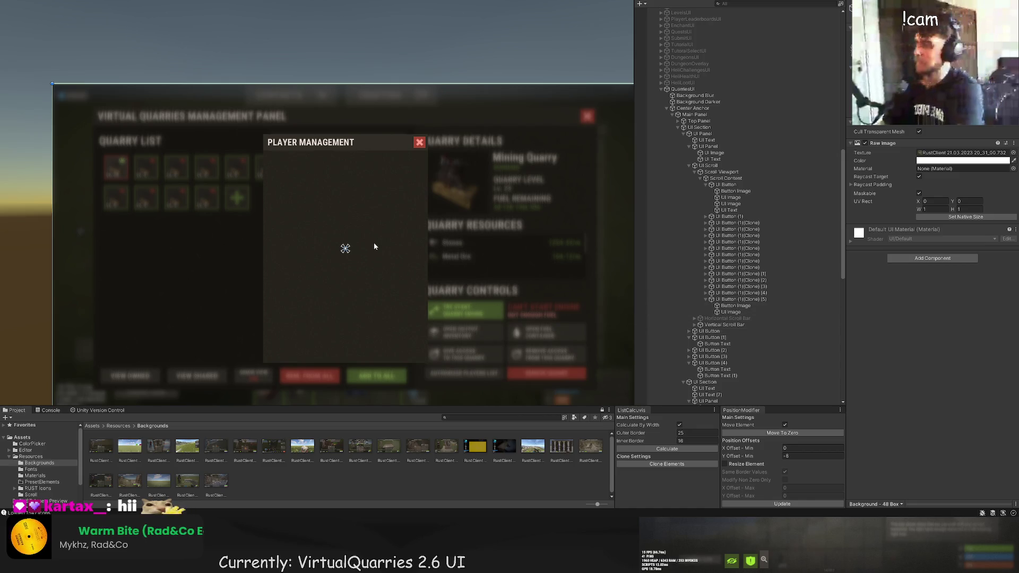
{"action": "scroll", "coordinate": [733, 345], "scroll_direction": "down", "scroll_amount": 5}
{"action": "left_click", "coordinate": [732, 383]}
{"action": "left_click", "coordinate": [737, 389]}
{"action": "scroll", "coordinate": [736, 390], "scroll_direction": "down", "scroll_amount": 15}
{"action": "left_click", "coordinate": [706, 401]}
{"action": "scroll", "coordinate": [182, 145], "scroll_direction": "up", "scroll_amount": 2}
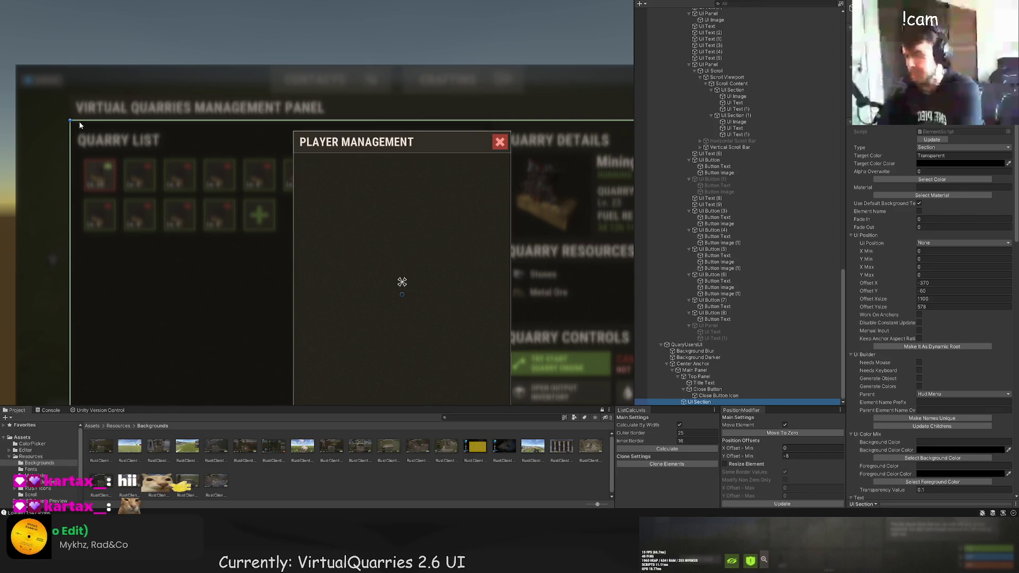
Move the section to the panel's top-left, narrow it to 360 wide, raise its bottom to 464.
{"action": "left_click_drag", "start_coordinate": [69, 118], "coordinate": [294, 155]}
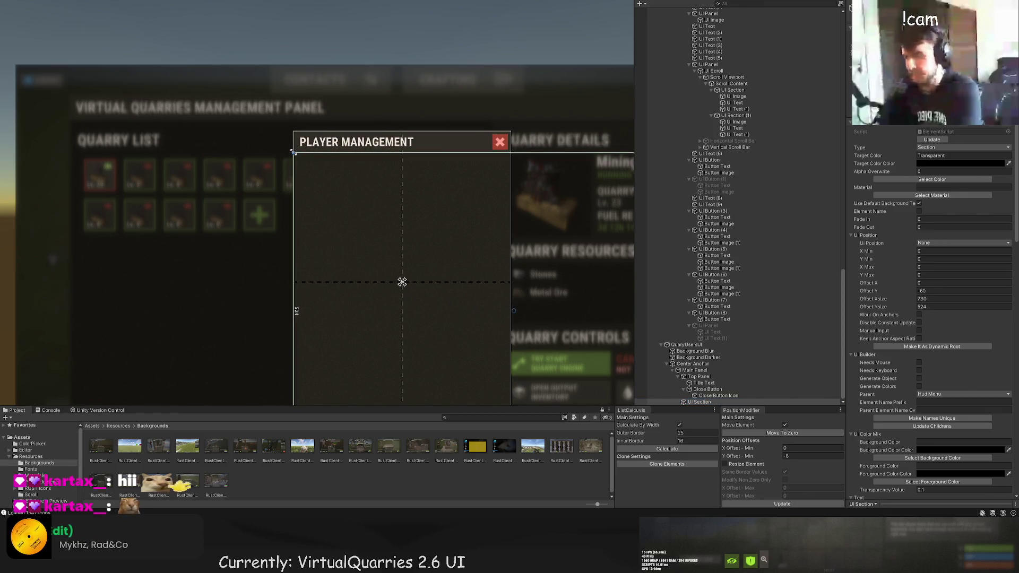
{"action": "scroll", "coordinate": [295, 154], "scroll_direction": "up", "scroll_amount": 2}
{"action": "scroll", "coordinate": [294, 155], "scroll_direction": "up", "scroll_amount": 2}
{"action": "scroll", "coordinate": [345, 238], "scroll_direction": "down", "scroll_amount": 2}
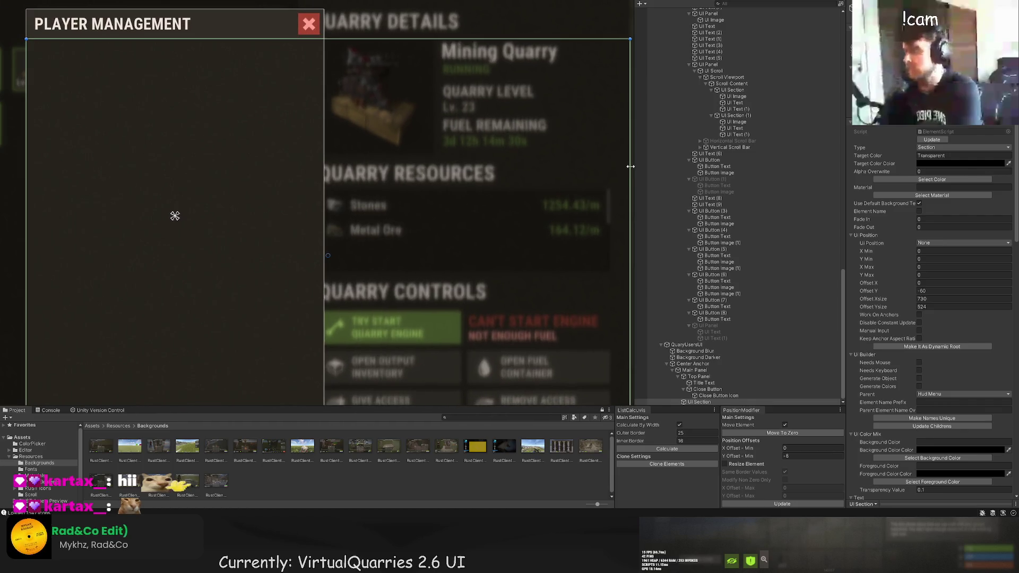
{"action": "left_click_drag", "start_coordinate": [630, 166], "coordinate": [324, 166]}
{"action": "mouse_move", "coordinate": [289, 294]}
{"action": "left_mouse_down"}
{"action": "mouse_move", "coordinate": [290, 228]}
{"action": "mouse_move", "coordinate": [304, 260]}
{"action": "left_mouse_up"}
{"action": "scroll", "coordinate": [304, 261], "scroll_direction": "down", "scroll_amount": 5}
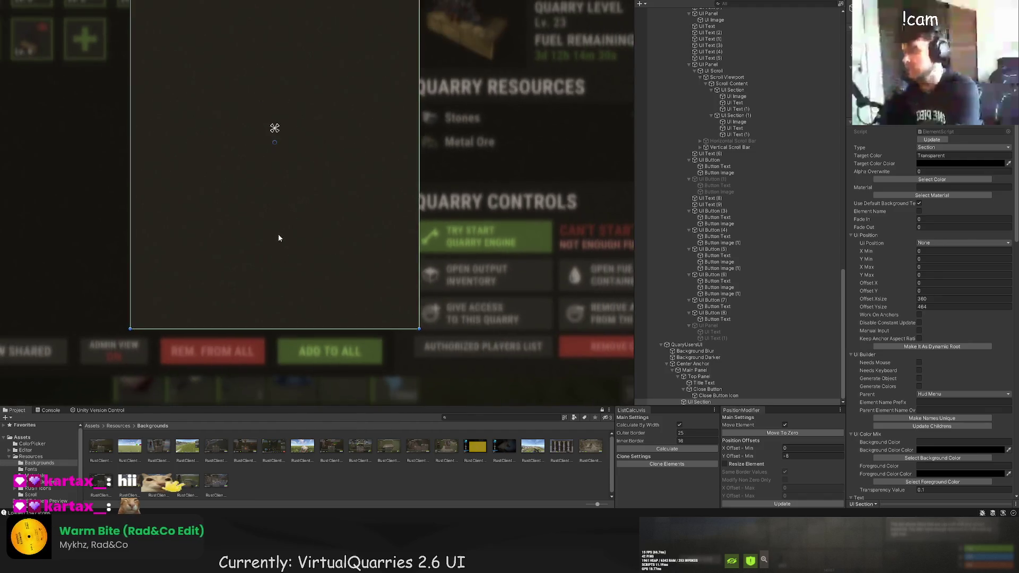
{"action": "mouse_move", "coordinate": [229, 175]}
{"action": "left_mouse_down"}
{"action": "mouse_move", "coordinate": [276, 241]}
{"action": "mouse_move", "coordinate": [344, 280]}
{"action": "left_mouse_up"}
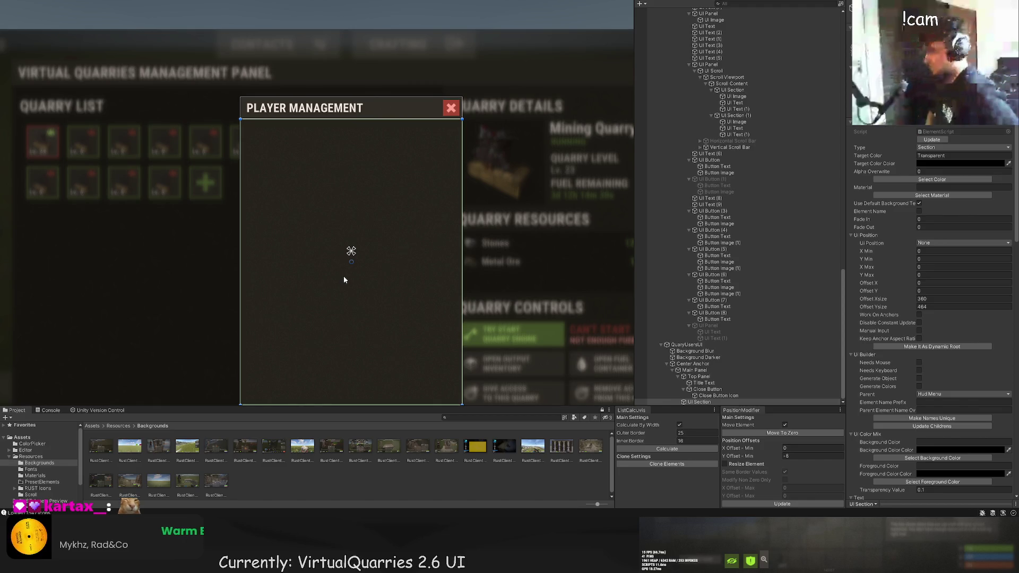
{"action": "left_click_drag", "start_coordinate": [334, 185], "coordinate": [377, 163]}
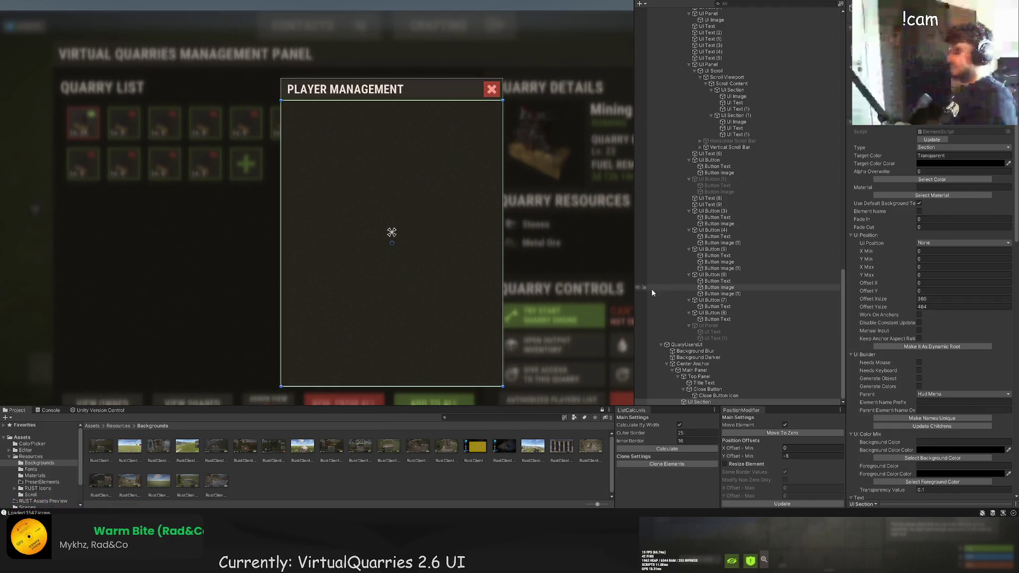
{"action": "left_click_drag", "start_coordinate": [391, 200], "coordinate": [386, 181]}
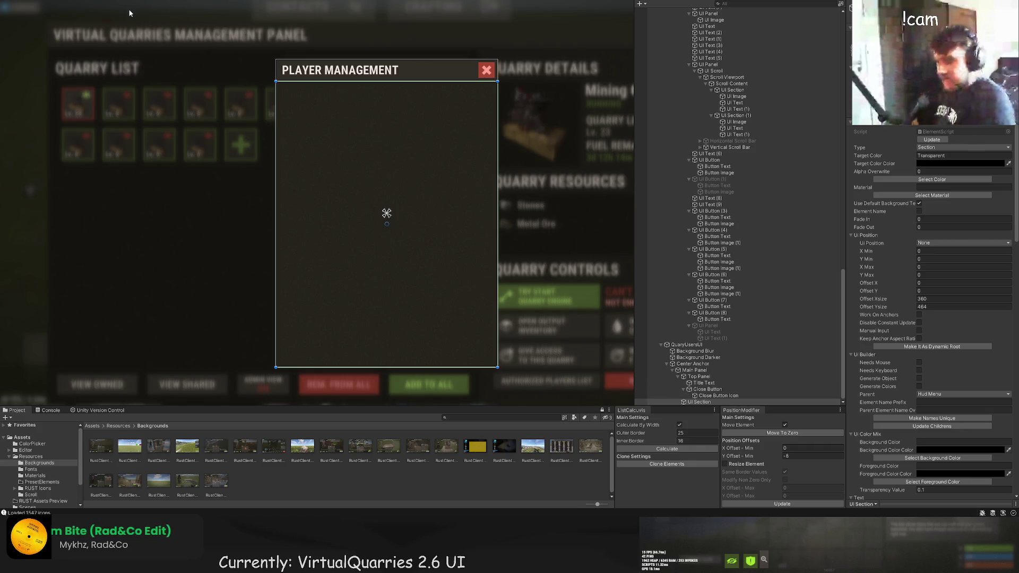
{"action": "scroll", "coordinate": [954, 324], "scroll_direction": "down", "scroll_amount": 10}
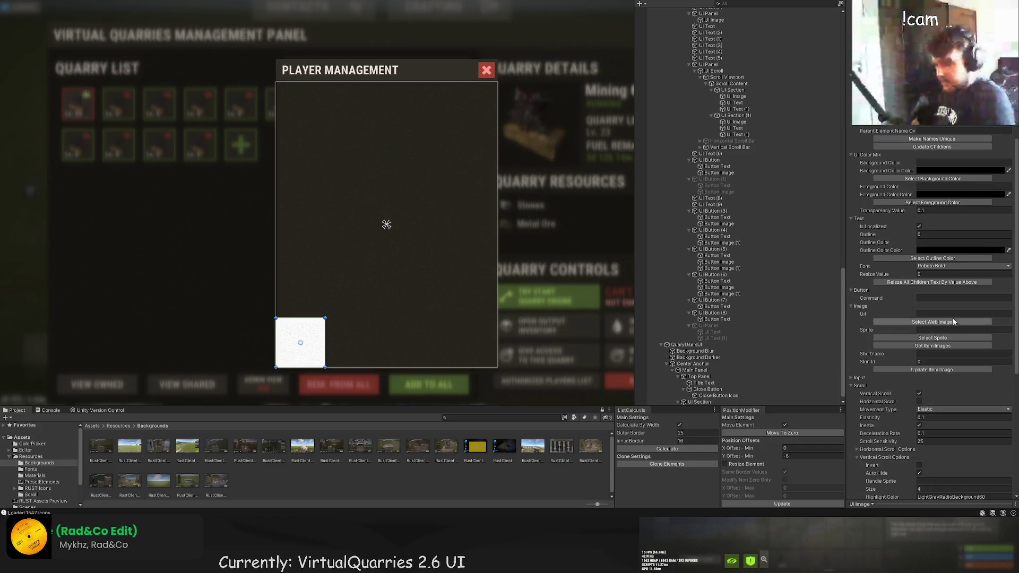
Swap the white image for the 'info' web icon tinted grey LTD60.
{"action": "left_click", "coordinate": [950, 338]}
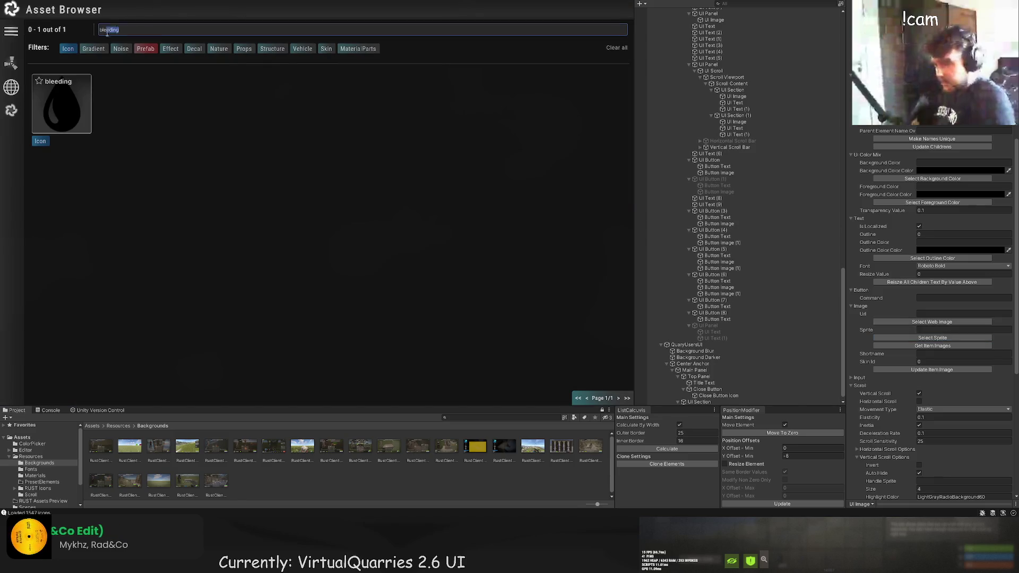
{"action": "type", "text": "info"}
{"action": "left_click", "coordinate": [61, 104]}
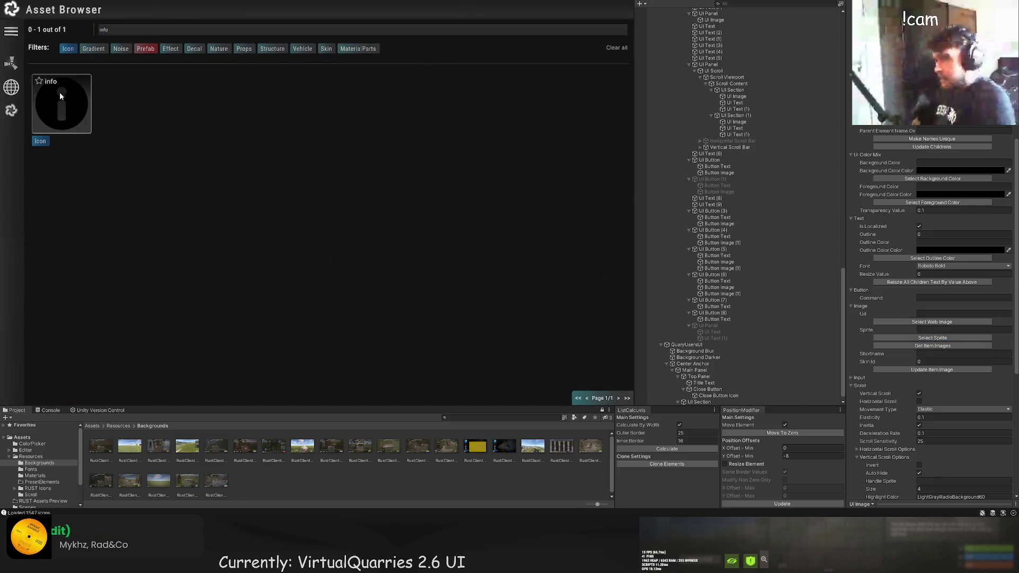
{"action": "scroll", "coordinate": [934, 165], "scroll_direction": "up", "scroll_amount": 4}
{"action": "left_click", "coordinate": [932, 179]}
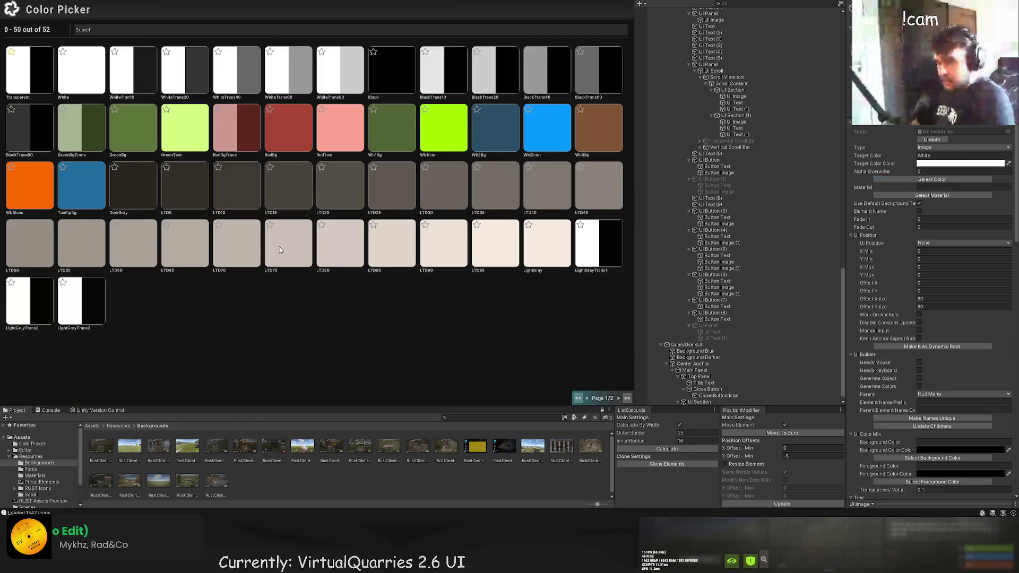
{"action": "left_click", "coordinate": [135, 249]}
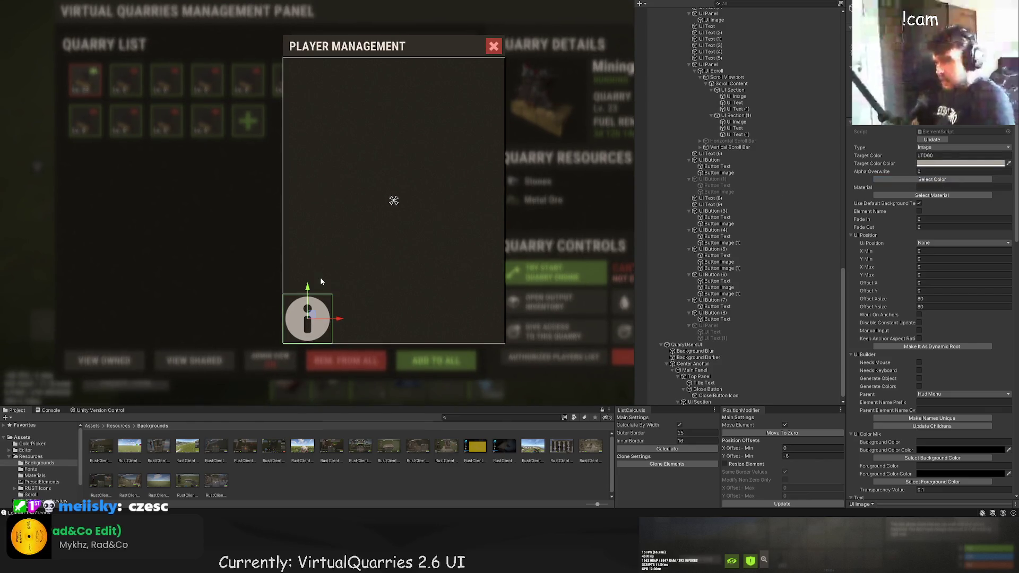
Move the info icon to the panel's top-left and resize it to 20×20.
{"action": "left_click_drag", "start_coordinate": [308, 289], "coordinate": [308, 53]}
{"action": "scroll", "coordinate": [358, 136], "scroll_direction": "up", "scroll_amount": 4}
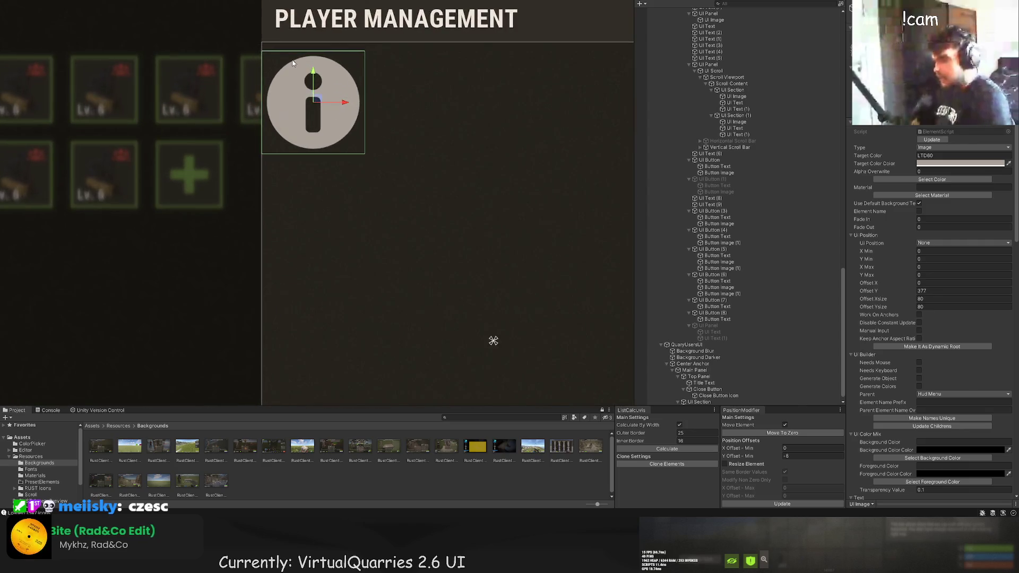
{"action": "left_click_drag", "start_coordinate": [321, 157], "coordinate": [337, 159]}
{"action": "scroll", "coordinate": [229, 110], "scroll_direction": "up", "scroll_amount": 2}
{"action": "key", "text": "t"}
{"action": "left_click_drag", "start_coordinate": [383, 259], "coordinate": [258, 129]}
{"action": "key", "text": "w"}
{"action": "left_click_drag", "start_coordinate": [238, 83], "coordinate": [239, 90]}
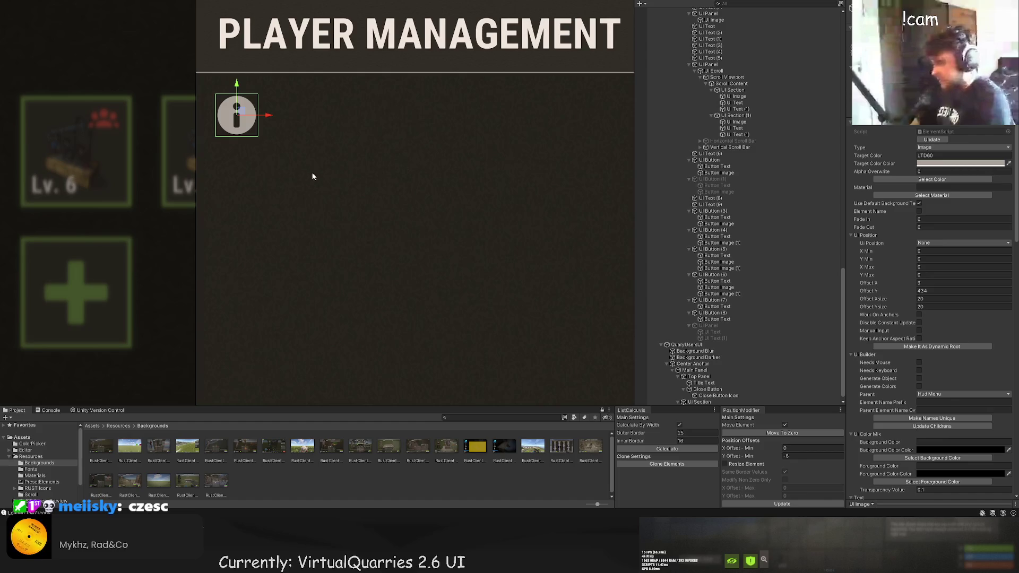
Lower the info icon slightly to settle it in the top-left corner.
{"action": "scroll", "coordinate": [319, 173], "scroll_direction": "down", "scroll_amount": 5}
{"action": "left_click", "coordinate": [351, 165]}
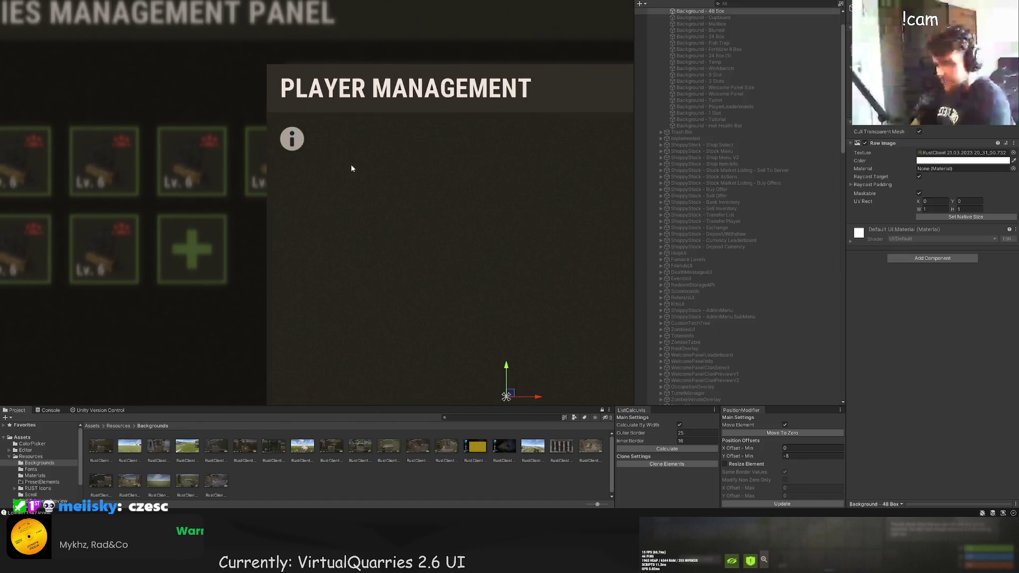
{"action": "scroll", "coordinate": [349, 189], "scroll_direction": "down", "scroll_amount": 5}
{"action": "scroll", "coordinate": [340, 166], "scroll_direction": "up", "scroll_amount": 1}
{"action": "left_click", "coordinate": [326, 167]}
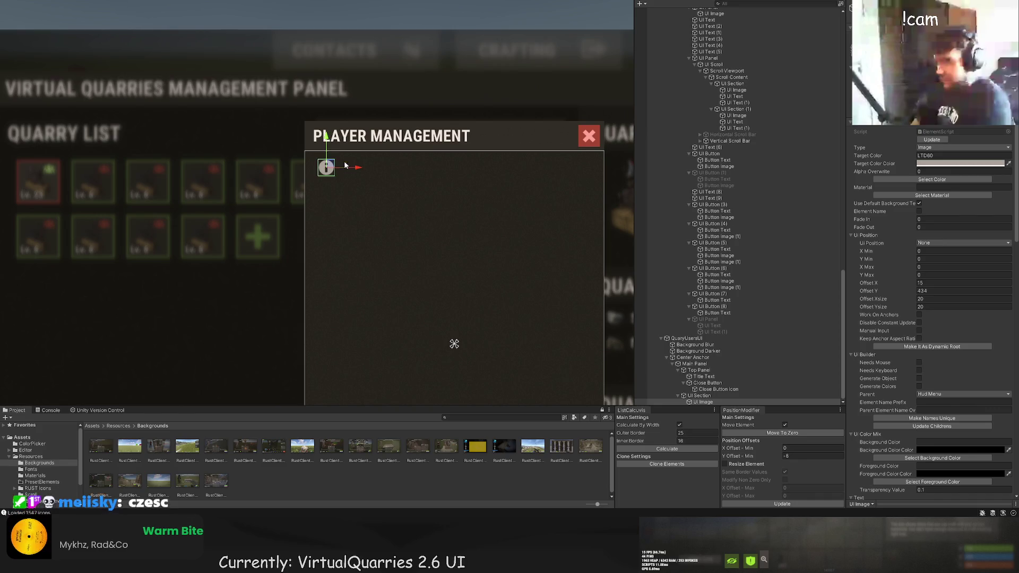
{"action": "left_click_drag", "start_coordinate": [326, 139], "coordinate": [327, 144]}
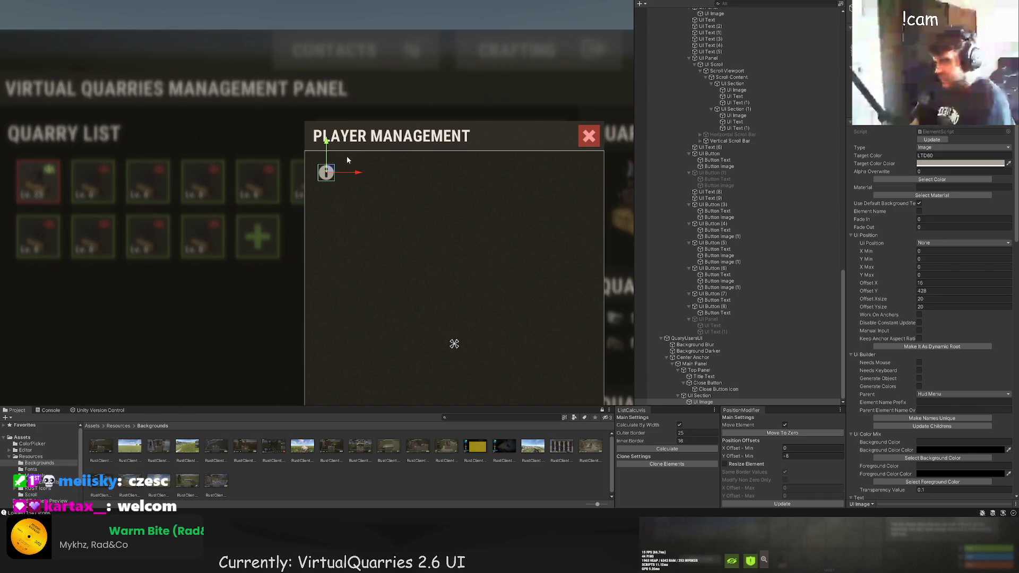
{"action": "left_click", "coordinate": [346, 156]}
{"action": "scroll", "coordinate": [370, 156], "scroll_direction": "up", "scroll_amount": 3}
{"action": "key", "text": "ctrl+z"}
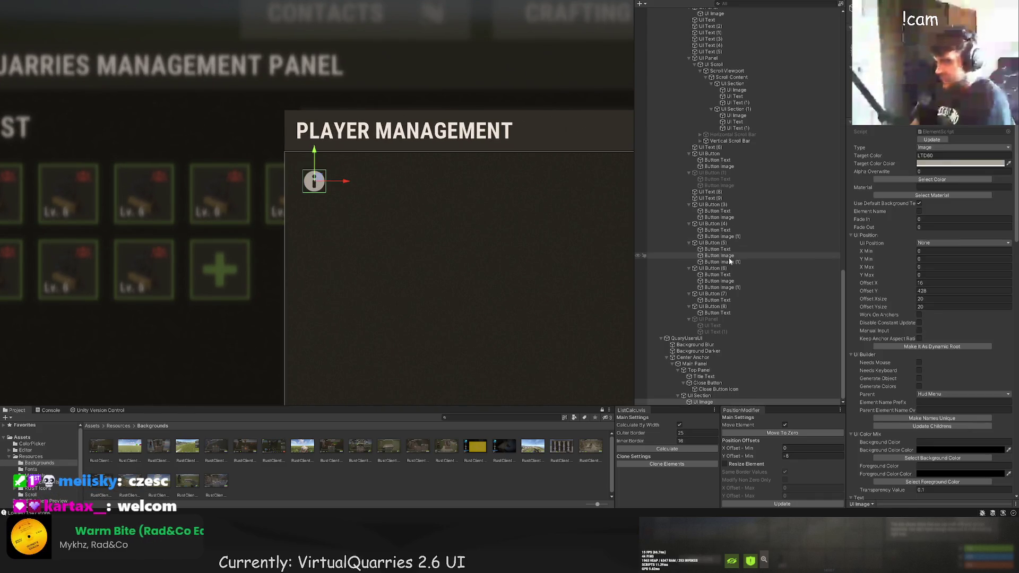
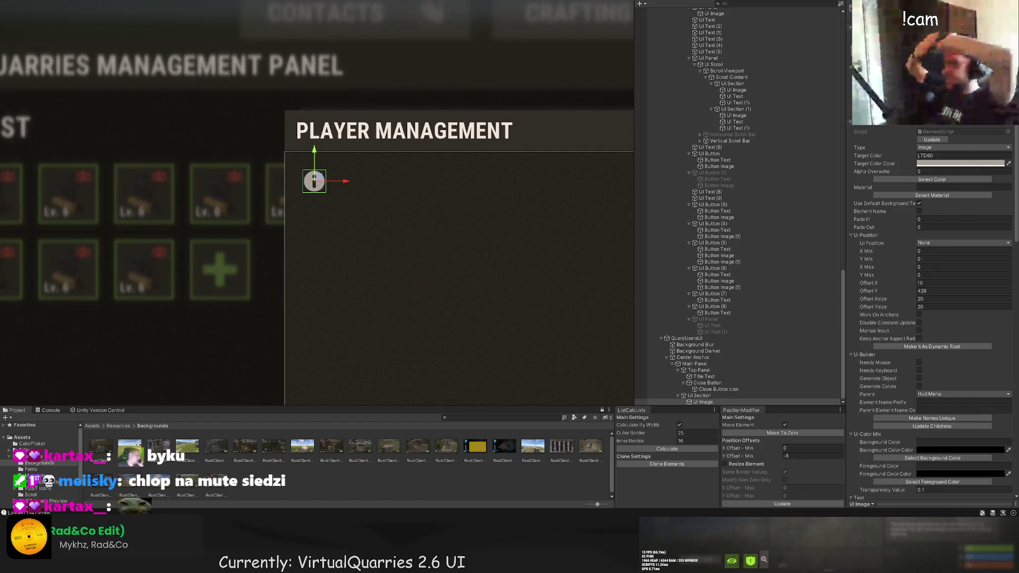
Tint the Example Text label with the light grey LTD60 colour swatch.
{"action": "scroll", "coordinate": [347, 201], "scroll_direction": "up", "scroll_amount": 2}
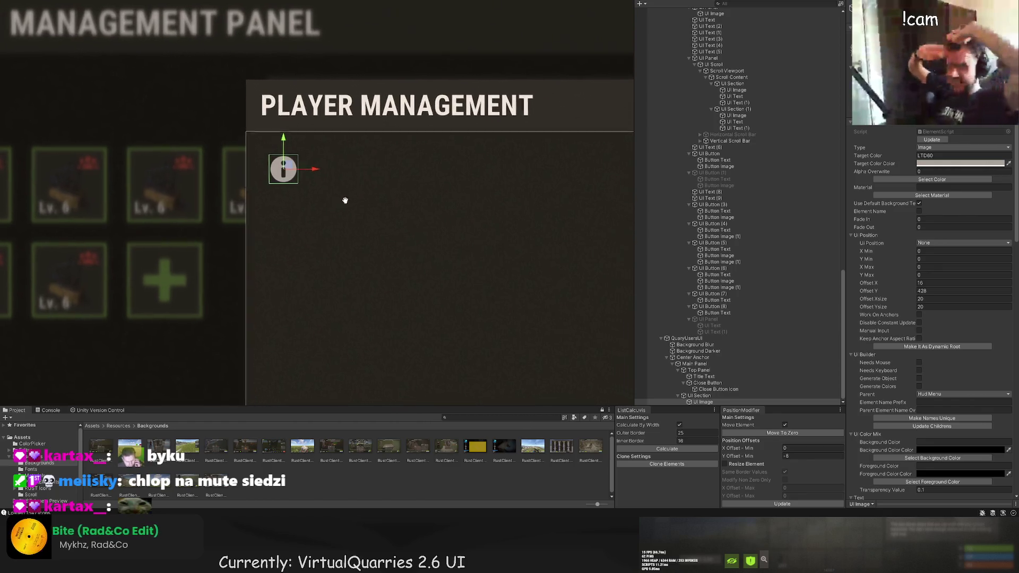
{"action": "scroll", "coordinate": [348, 202], "scroll_direction": "up", "scroll_amount": 2}
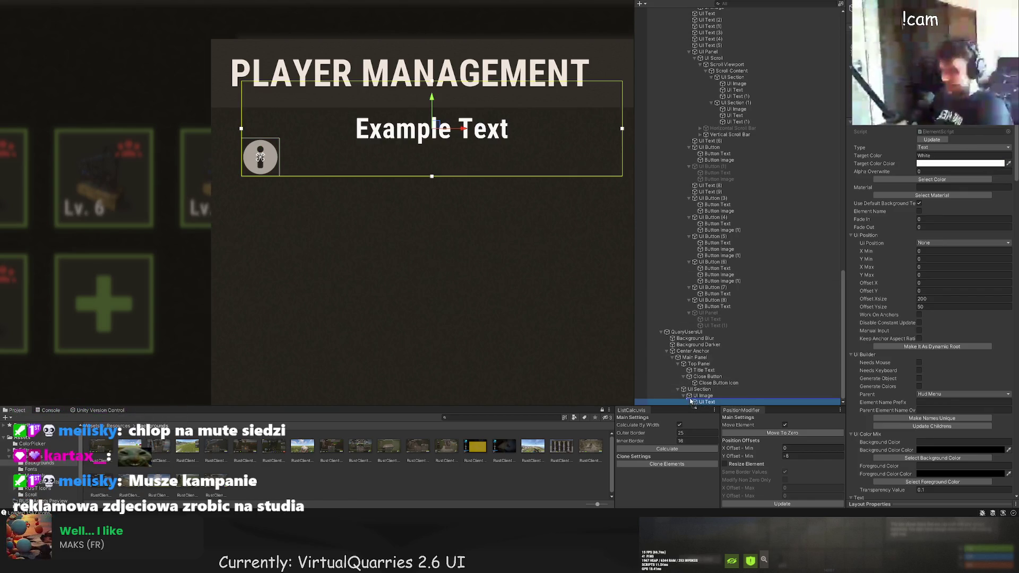
{"action": "left_click", "coordinate": [932, 180]}
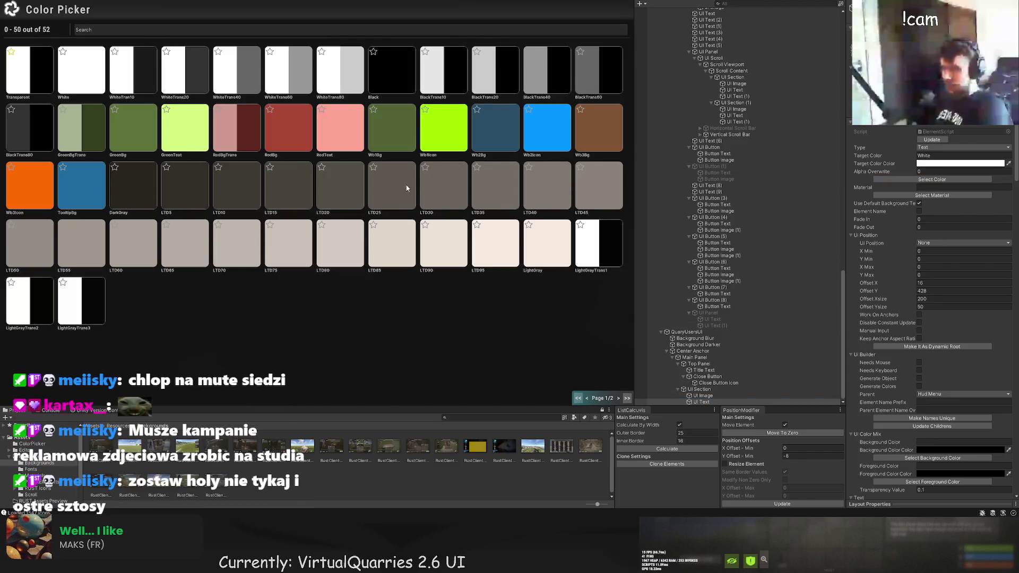
{"action": "left_click", "coordinate": [118, 250]}
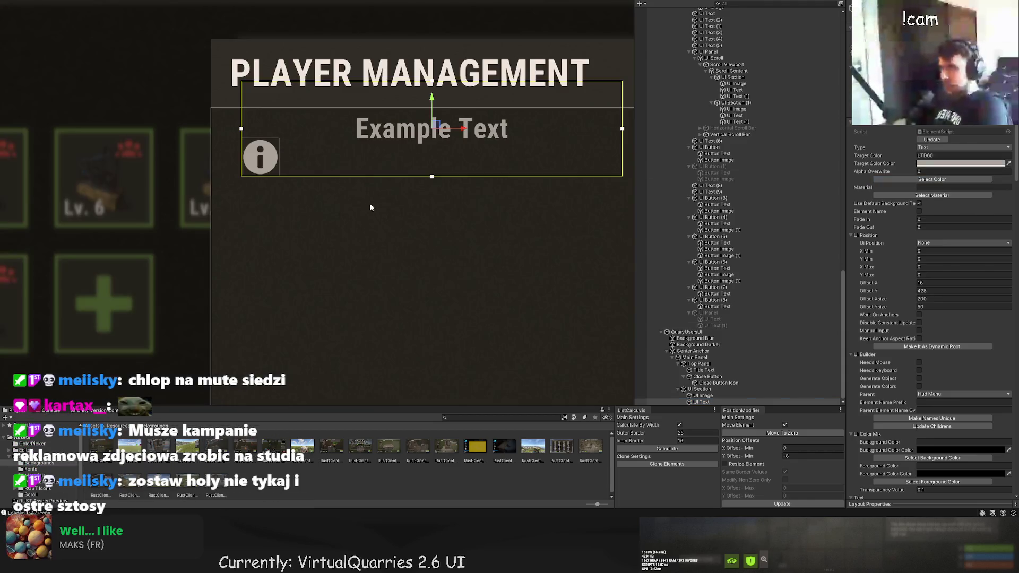
{"action": "scroll", "coordinate": [940, 371], "scroll_direction": "down", "scroll_amount": 10}
{"action": "scroll", "coordinate": [934, 393], "scroll_direction": "down", "scroll_amount": 5}
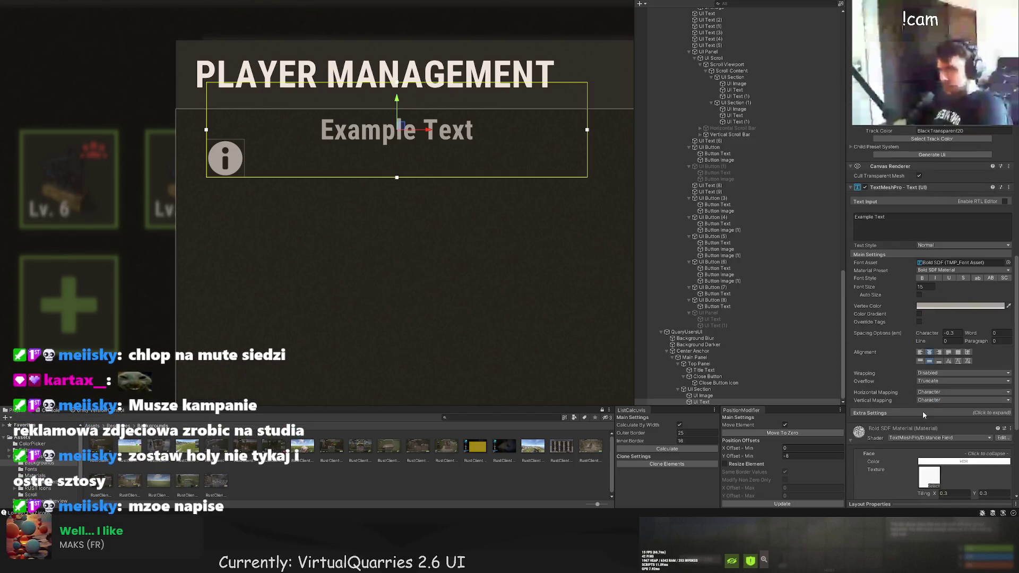
Left-align the Example Text and place it just right of, and level with, the info icon.
{"action": "left_click", "coordinate": [921, 352]}
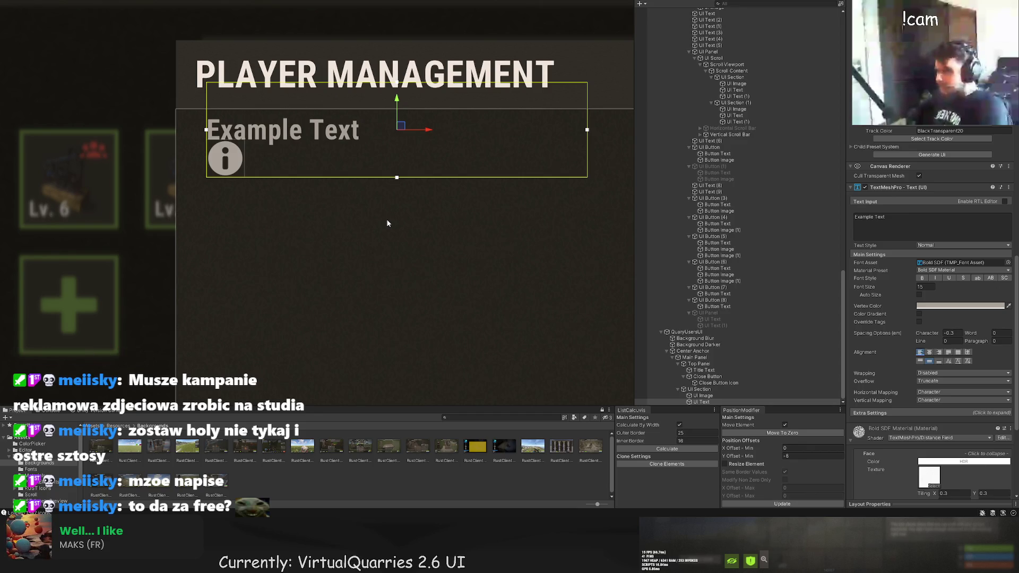
{"action": "scroll", "coordinate": [314, 285], "scroll_direction": "up", "scroll_amount": 2}
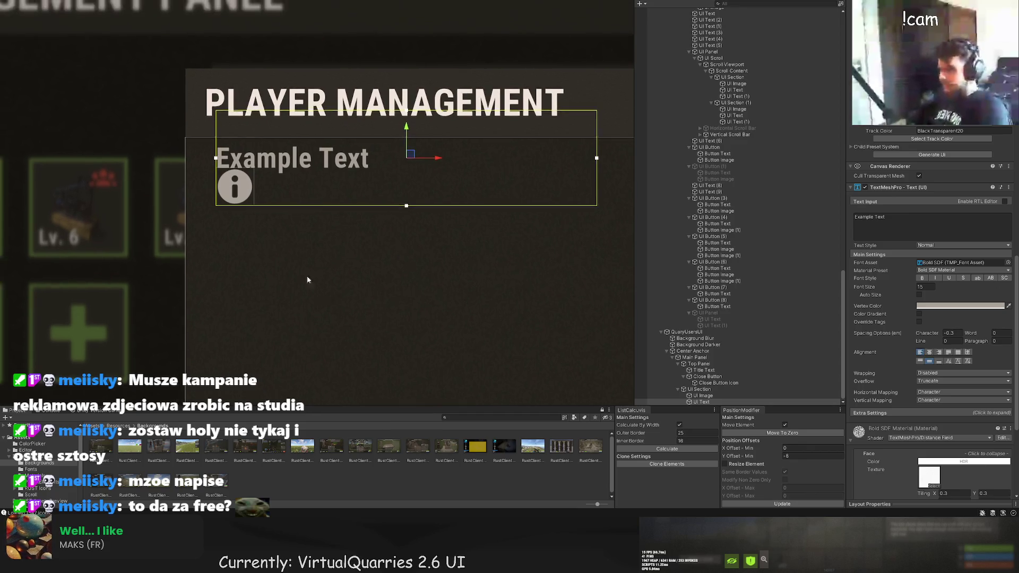
{"action": "left_click_drag", "start_coordinate": [207, 134], "coordinate": [265, 135]}
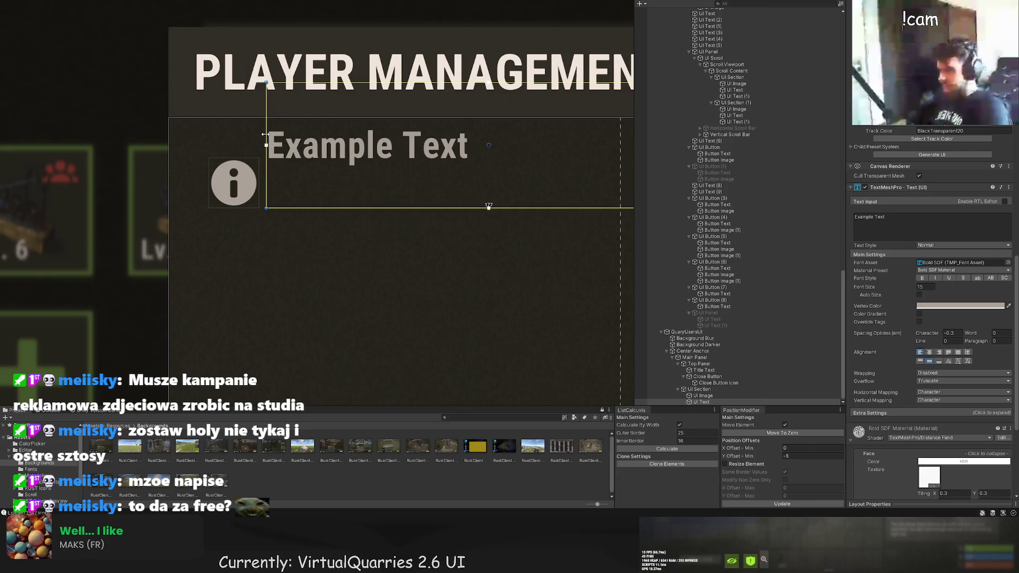
{"action": "left_click_drag", "start_coordinate": [290, 83], "coordinate": [290, 155]}
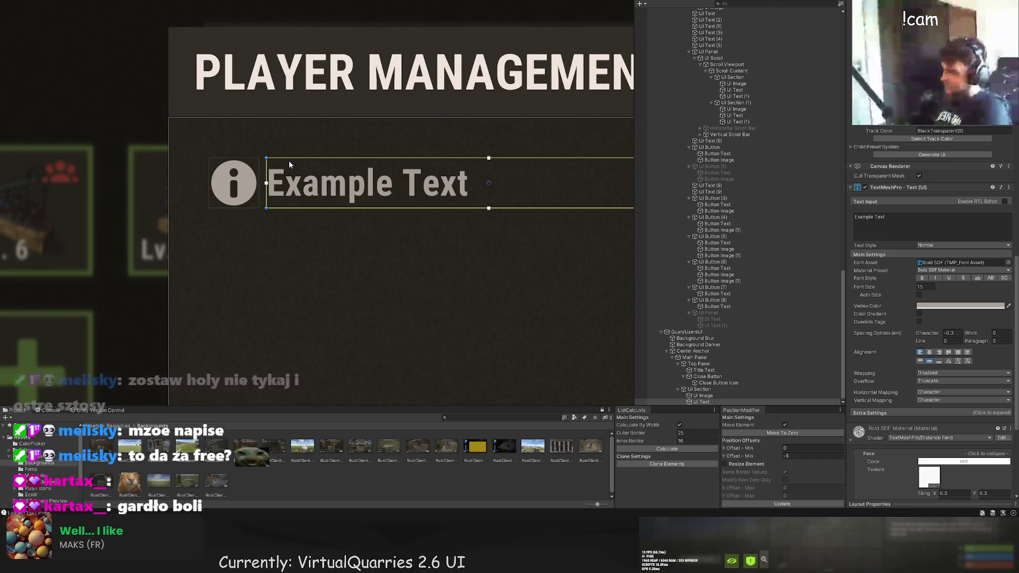
Set the Example Text font size to 12.
{"action": "scroll", "coordinate": [884, 347], "scroll_direction": "down", "scroll_amount": 10}
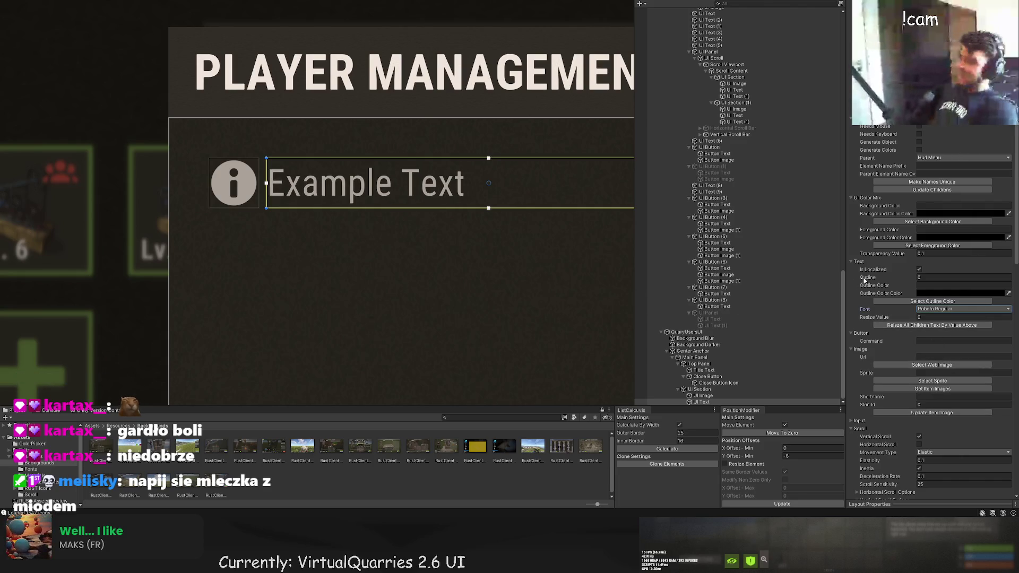
{"action": "scroll", "coordinate": [945, 316], "scroll_direction": "down", "scroll_amount": 5}
{"action": "scroll", "coordinate": [940, 304], "scroll_direction": "down", "scroll_amount": 3}
{"action": "left_click", "coordinate": [923, 394]}
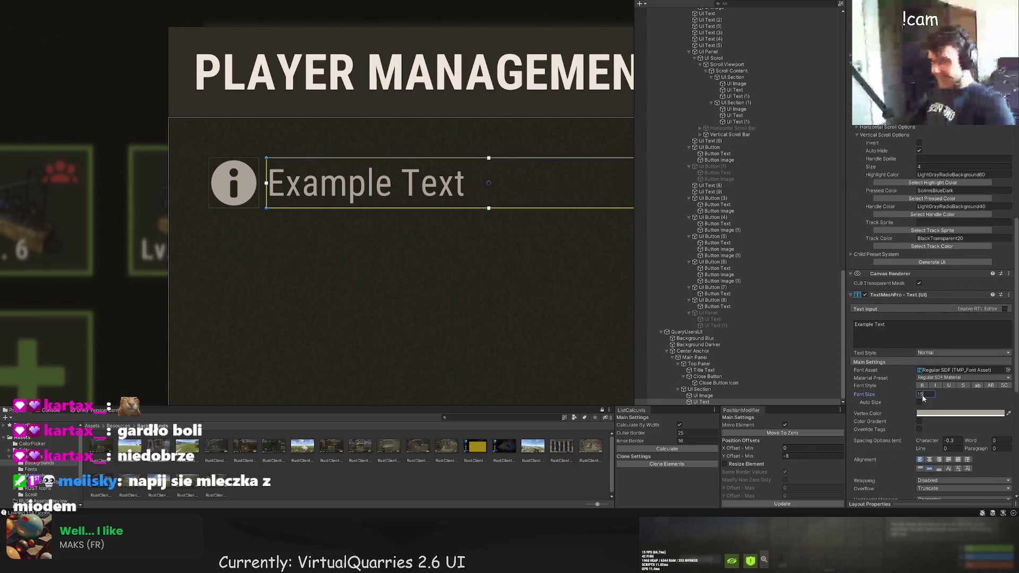
{"action": "type", "text": "12"}
{"action": "key", "text": "Return"}
{"action": "scroll", "coordinate": [447, 277], "scroll_direction": "down", "scroll_amount": 6}
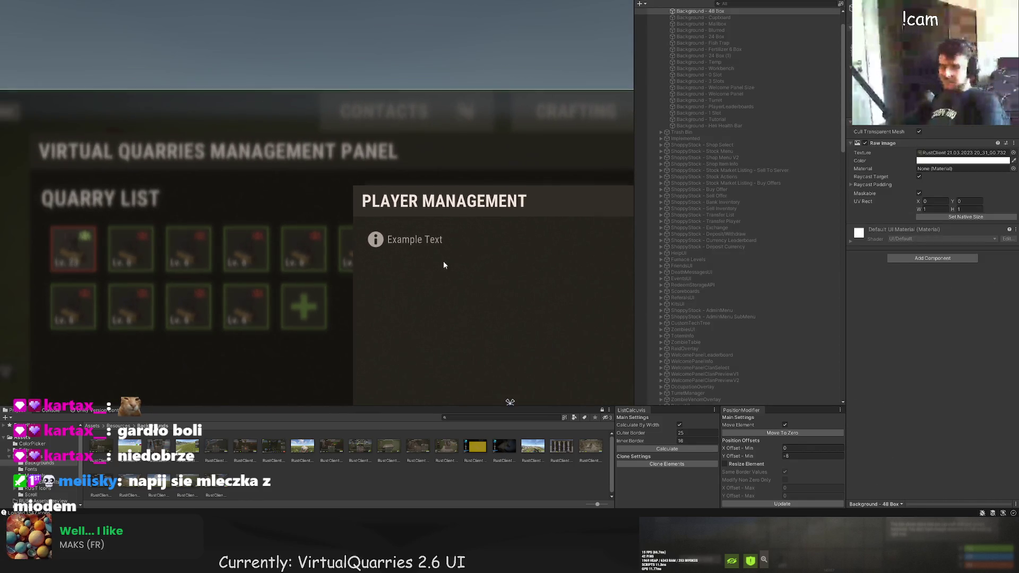
Nudge the text right, then colour the empty UI Panel translucent BlackTrans20.
{"action": "left_click_drag", "start_coordinate": [368, 234], "coordinate": [395, 212]}
{"action": "scroll", "coordinate": [329, 236], "scroll_direction": "down", "scroll_amount": 5}
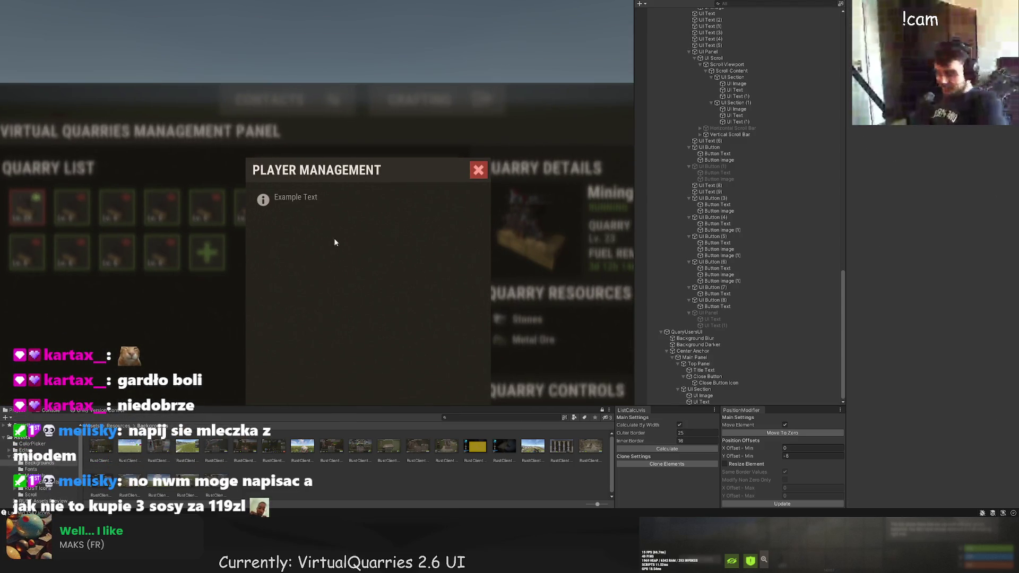
{"action": "left_click", "coordinate": [708, 390]}
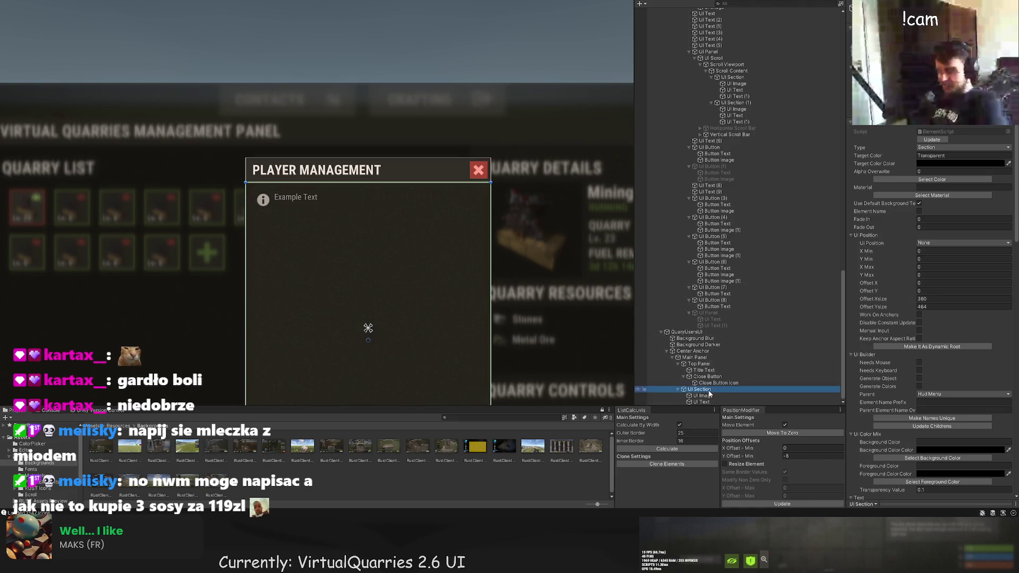
{"action": "left_click", "coordinate": [250, 107]}
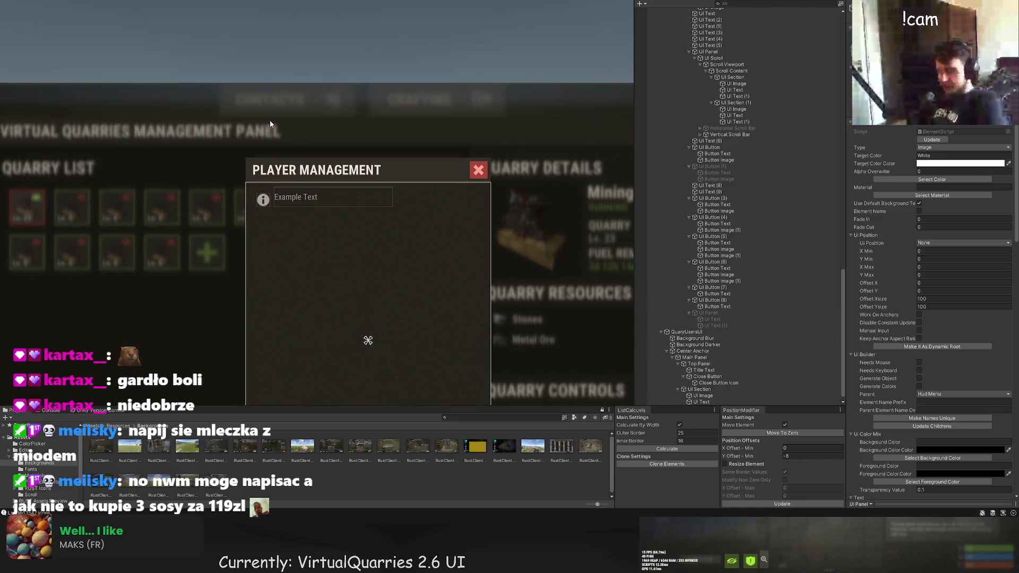
{"action": "scroll", "coordinate": [439, 207], "scroll_direction": "down", "scroll_amount": 2}
{"action": "left_click", "coordinate": [931, 179]}
{"action": "left_click", "coordinate": [433, 77]}
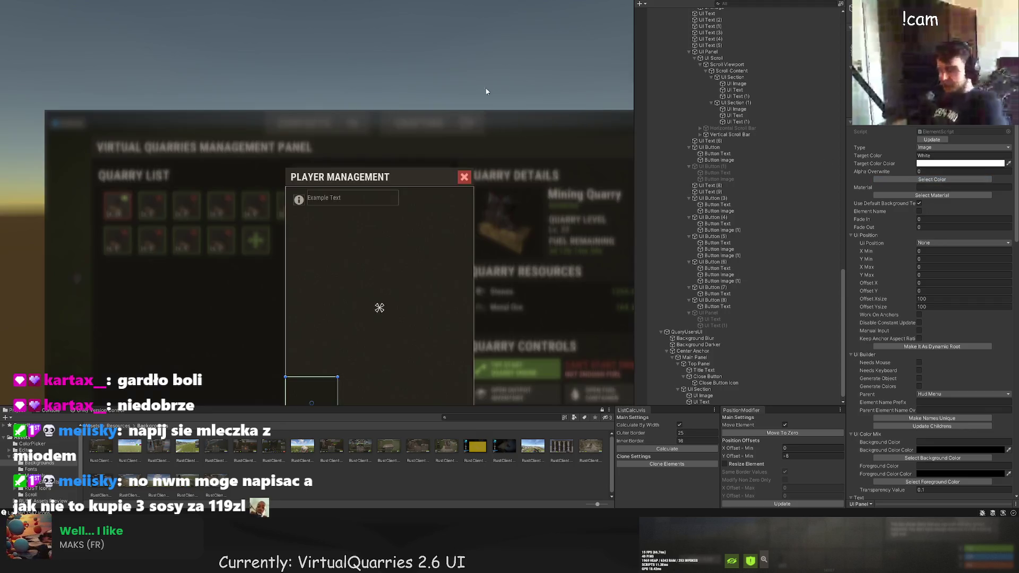
Move the panel to the window's top with Offset Min X 16 and Y -16 applied.
{"action": "left_click_drag", "start_coordinate": [277, 264], "coordinate": [300, 88]}
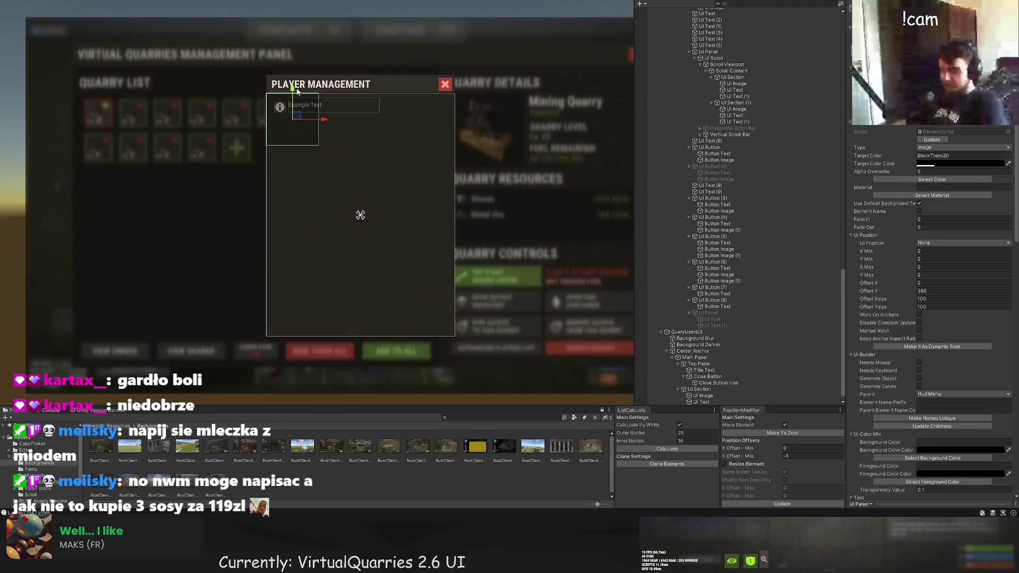
{"action": "scroll", "coordinate": [265, 95], "scroll_direction": "up", "scroll_amount": 3}
{"action": "scroll", "coordinate": [264, 99], "scroll_direction": "up", "scroll_amount": 2}
{"action": "left_click_drag", "start_coordinate": [338, 153], "coordinate": [350, 157]}
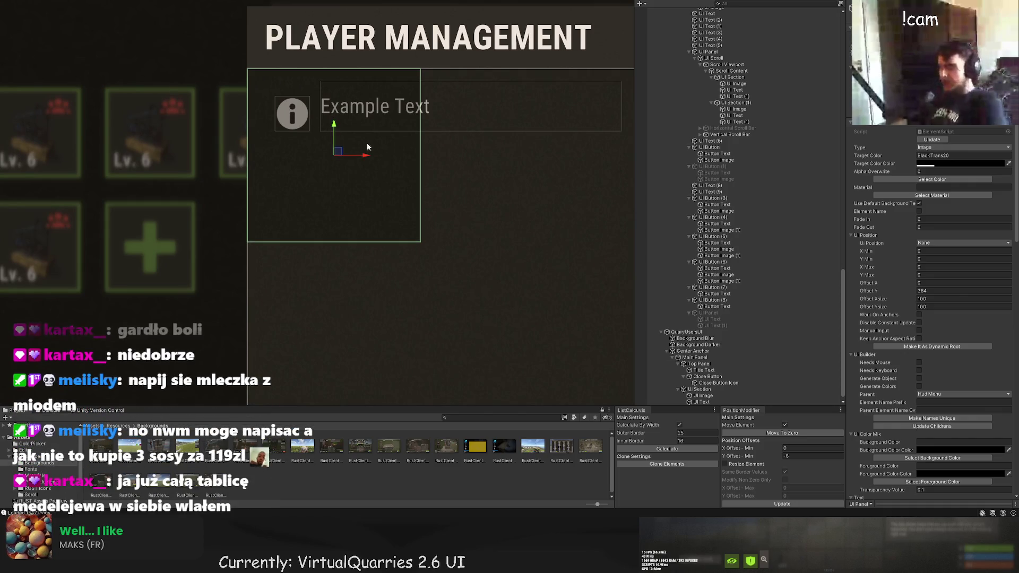
{"action": "left_click", "coordinate": [738, 448]}
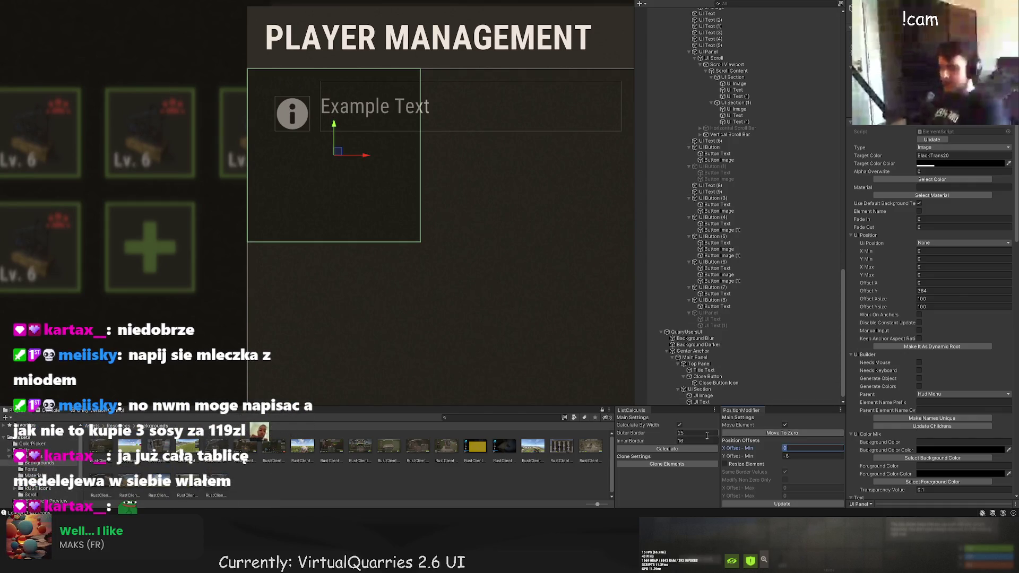
{"action": "type", "text": "16"}
{"action": "key", "text": "Tab"}
{"action": "type", "text": "-16"}
{"action": "left_click", "coordinate": [782, 504]}
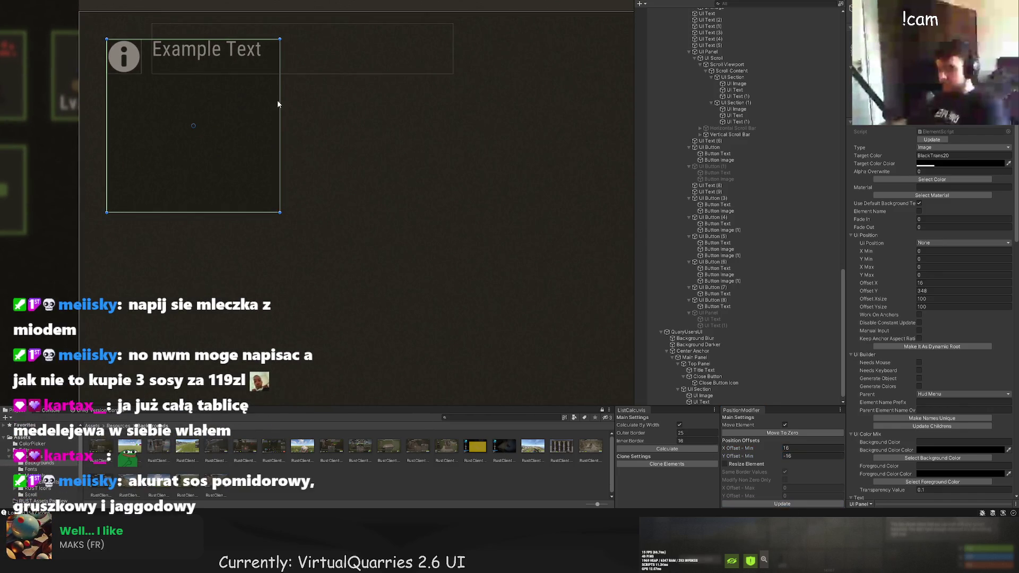
Resize the dark panel to span the info icon and text row, 328 by 47.
{"action": "mouse_move", "coordinate": [456, 102]}
{"action": "left_mouse_down"}
{"action": "mouse_move", "coordinate": [523, 101]}
{"action": "mouse_move", "coordinate": [501, 86]}
{"action": "mouse_move", "coordinate": [518, 86]}
{"action": "mouse_move", "coordinate": [484, 89]}
{"action": "left_mouse_up"}
{"action": "left_click_drag", "start_coordinate": [436, 267], "coordinate": [437, 151]}
{"action": "scroll", "coordinate": [359, 206], "scroll_direction": "down", "scroll_amount": 2}
{"action": "scroll", "coordinate": [339, 196], "scroll_direction": "down", "scroll_amount": 2}
{"action": "left_click", "coordinate": [285, 170]}
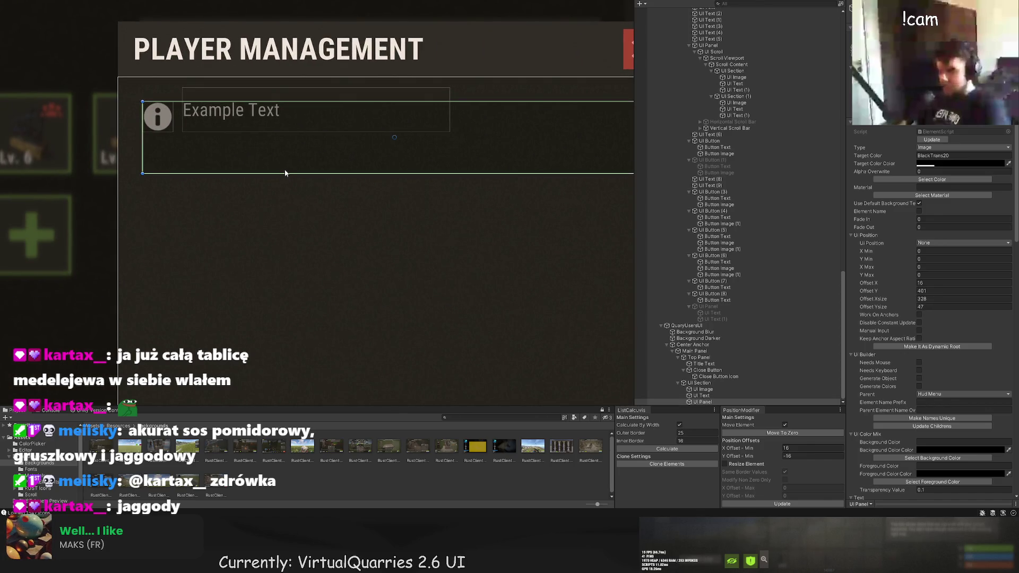
Nest the info icon inside the dark panel and move it down and right into the row.
{"action": "left_click", "coordinate": [706, 389]}
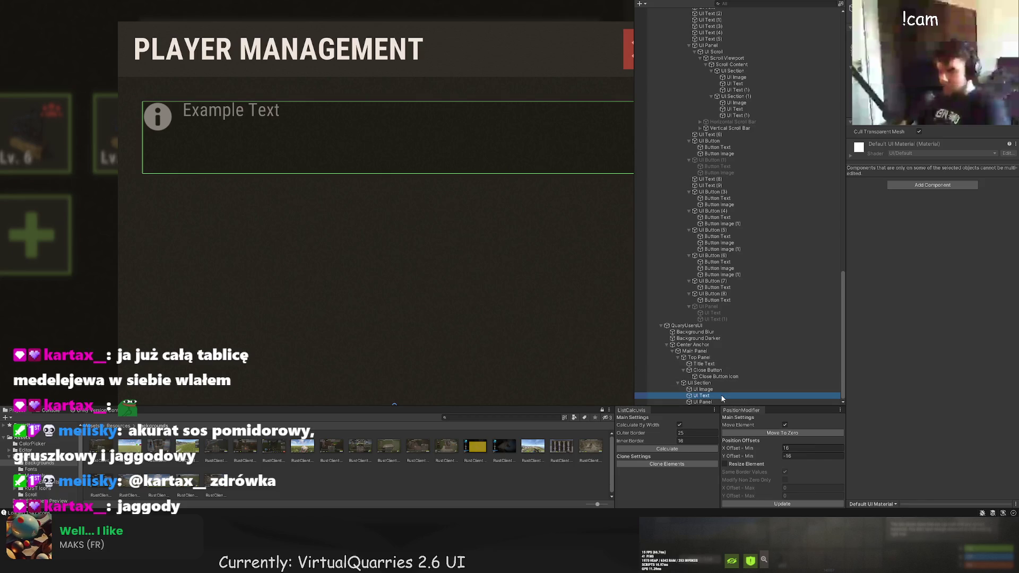
{"action": "mouse_move", "coordinate": [703, 389]}
{"action": "left_mouse_down"}
{"action": "mouse_move", "coordinate": [727, 399]}
{"action": "mouse_move", "coordinate": [707, 400]}
{"action": "left_mouse_up"}
{"action": "scroll", "coordinate": [263, 146], "scroll_direction": "up", "scroll_amount": 3}
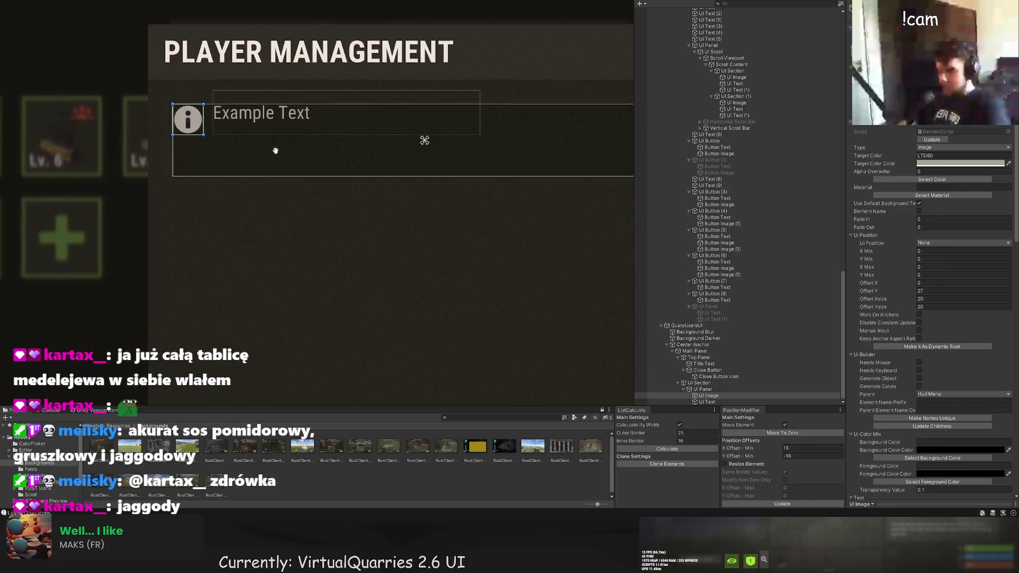
{"action": "mouse_move", "coordinate": [260, 121]}
{"action": "left_mouse_down"}
{"action": "mouse_move", "coordinate": [265, 148]}
{"action": "mouse_move", "coordinate": [282, 153]}
{"action": "left_mouse_up"}
Move the Example Text right and stretch it to fill the row.
{"action": "scroll", "coordinate": [397, 228], "scroll_direction": "down", "scroll_amount": 5}
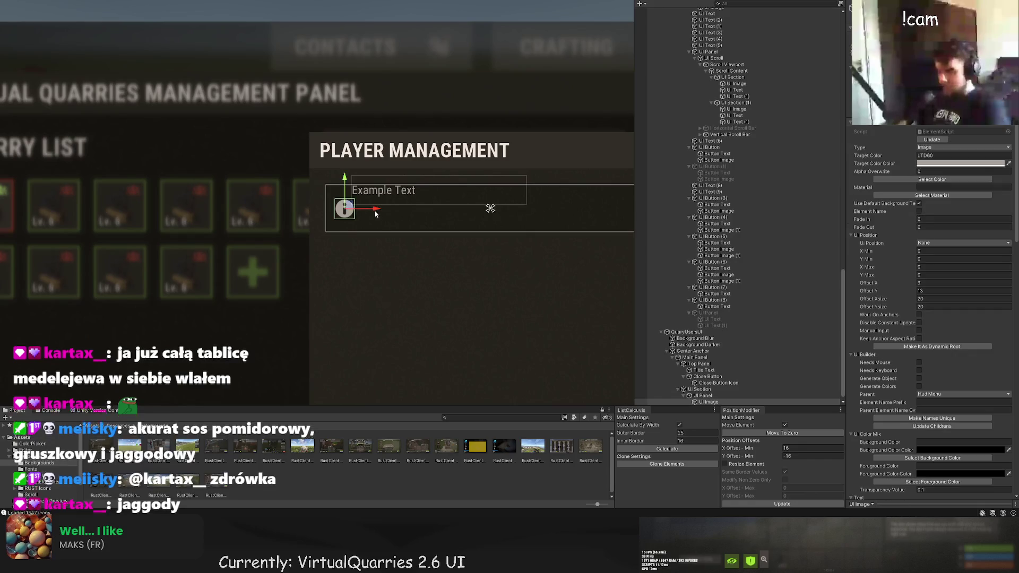
{"action": "scroll", "coordinate": [415, 227], "scroll_direction": "down", "scroll_amount": 2}
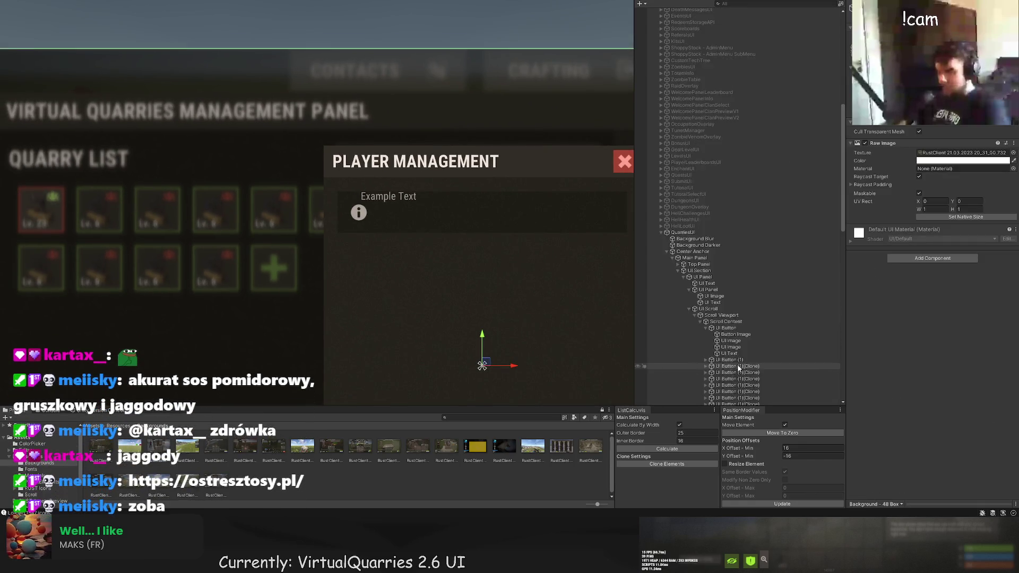
{"action": "scroll", "coordinate": [738, 371], "scroll_direction": "down", "scroll_amount": 1}
{"action": "left_click", "coordinate": [724, 396]}
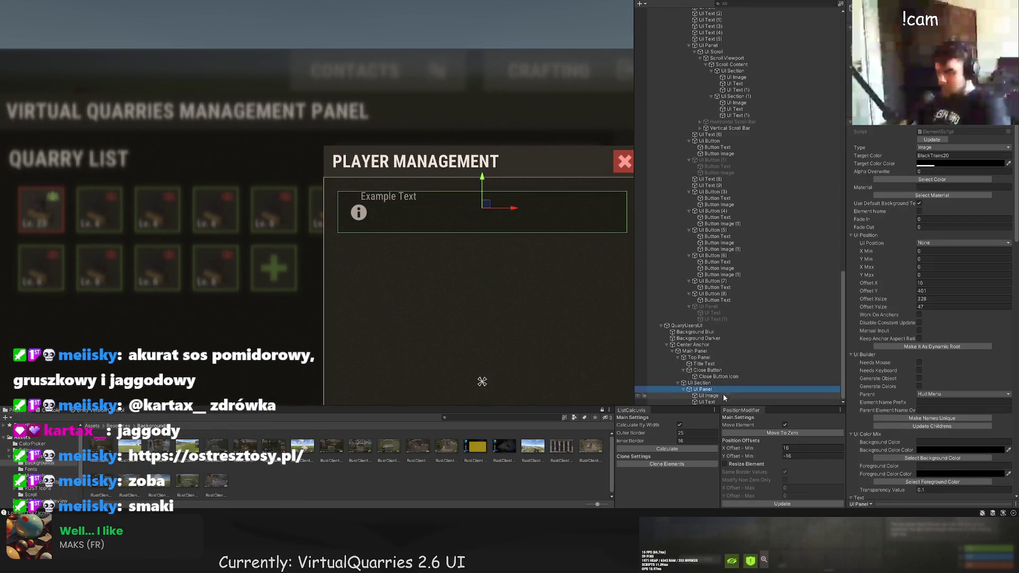
{"action": "left_click", "coordinate": [711, 401]}
{"action": "mouse_move", "coordinate": [458, 204]}
{"action": "left_mouse_down"}
{"action": "mouse_move", "coordinate": [477, 202]}
{"action": "mouse_move", "coordinate": [473, 210]}
{"action": "left_mouse_up"}
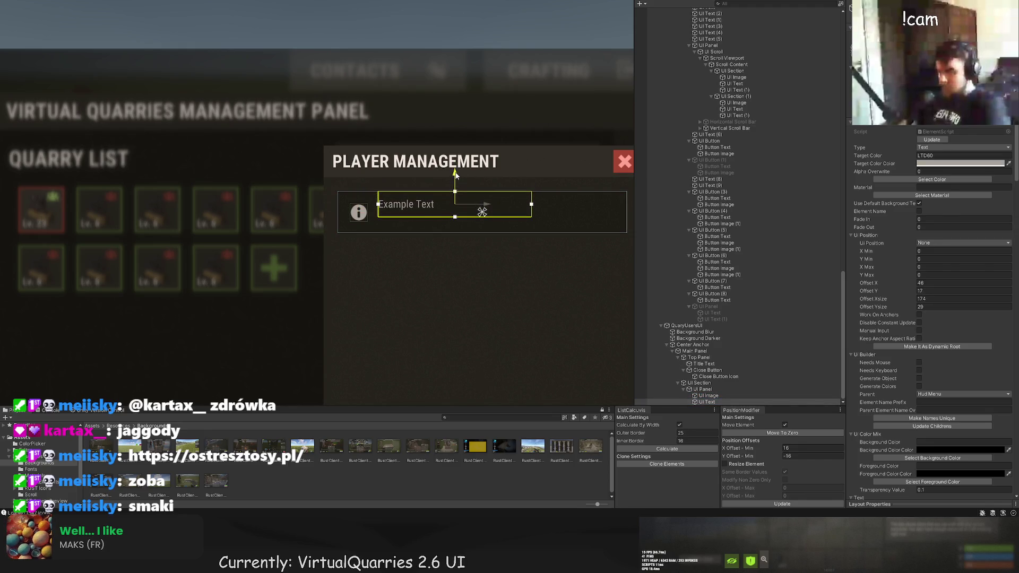
{"action": "key", "text": "f"}
{"action": "left_click_drag", "start_coordinate": [409, 198], "coordinate": [533, 221]}
Make the Example Text box slightly shorter and nudge the info icon upward.
{"action": "left_click", "coordinate": [507, 256]}
{"action": "key", "text": "f"}
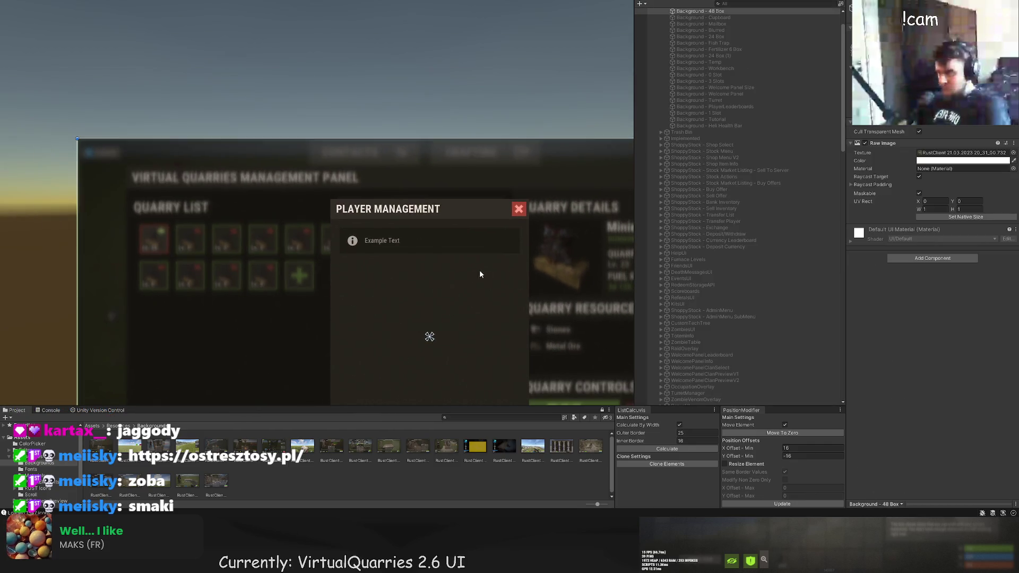
{"action": "left_click", "coordinate": [403, 146]}
{"action": "left_click", "coordinate": [702, 389]}
{"action": "key", "text": "f"}
{"action": "left_click_drag", "start_coordinate": [364, 145], "coordinate": [365, 142]}
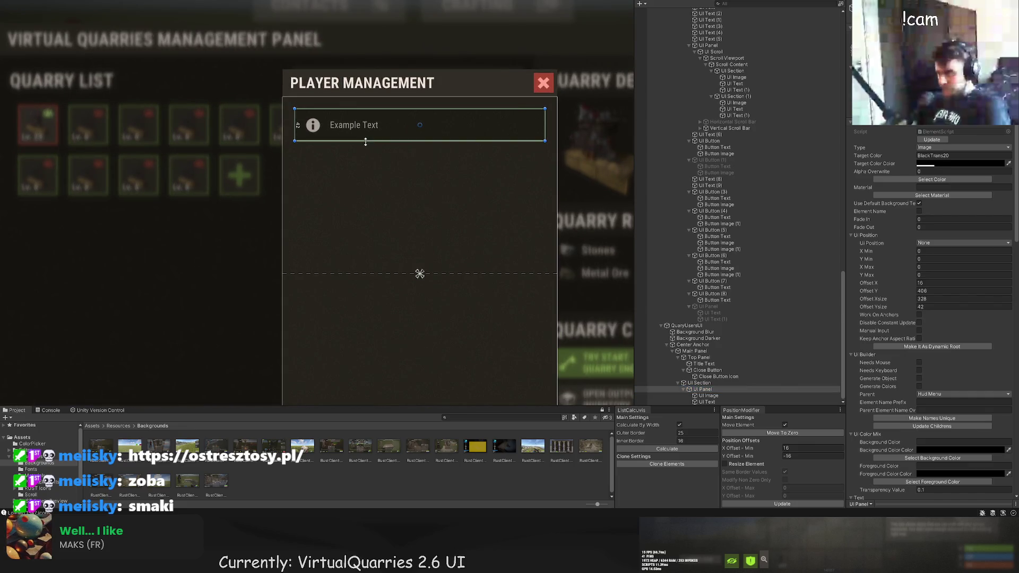
{"action": "left_click", "coordinate": [709, 396]}
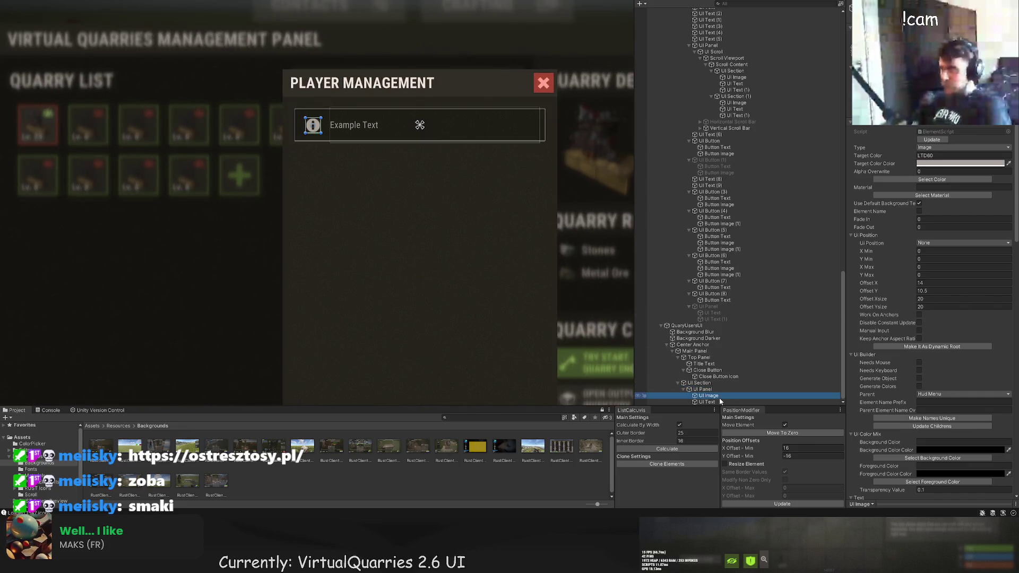
{"action": "key", "text": "f"}
{"action": "mouse_move", "coordinate": [299, 103]}
{"action": "left_mouse_down"}
{"action": "mouse_move", "coordinate": [298, 77]}
{"action": "mouse_move", "coordinate": [297, 152]}
{"action": "left_mouse_up"}
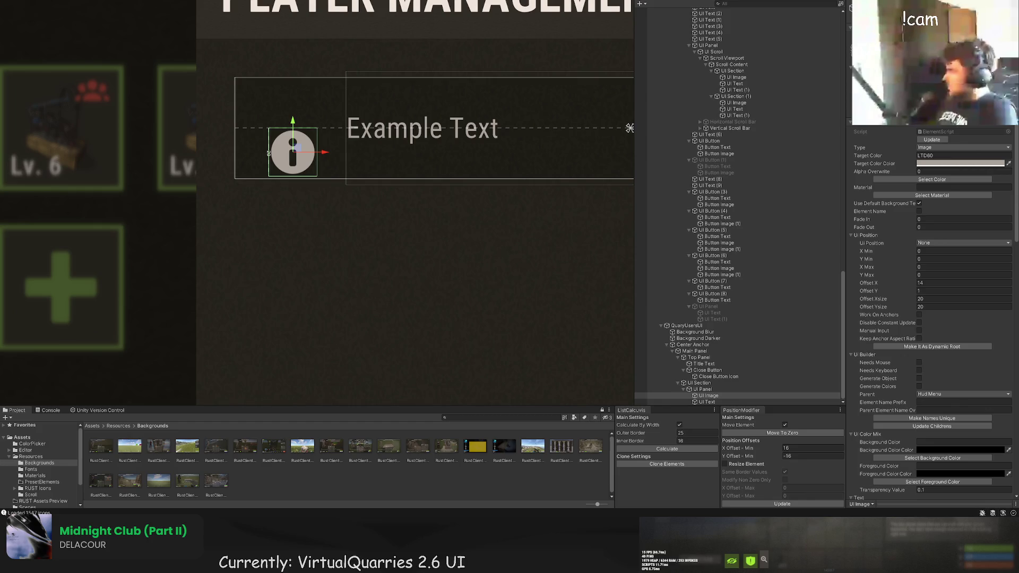
Pull the Example Text box's top edge down and change its vertical offset.
{"action": "scroll", "coordinate": [233, 61], "scroll_direction": "up", "scroll_amount": 1}
{"action": "left_click", "coordinate": [706, 401]}
{"action": "scroll", "coordinate": [401, 98], "scroll_direction": "up", "scroll_amount": 1}
{"action": "left_click_drag", "start_coordinate": [400, 97], "coordinate": [401, 109]}
{"action": "left_click", "coordinate": [920, 292]}
{"action": "type", "text": "-2.5"}
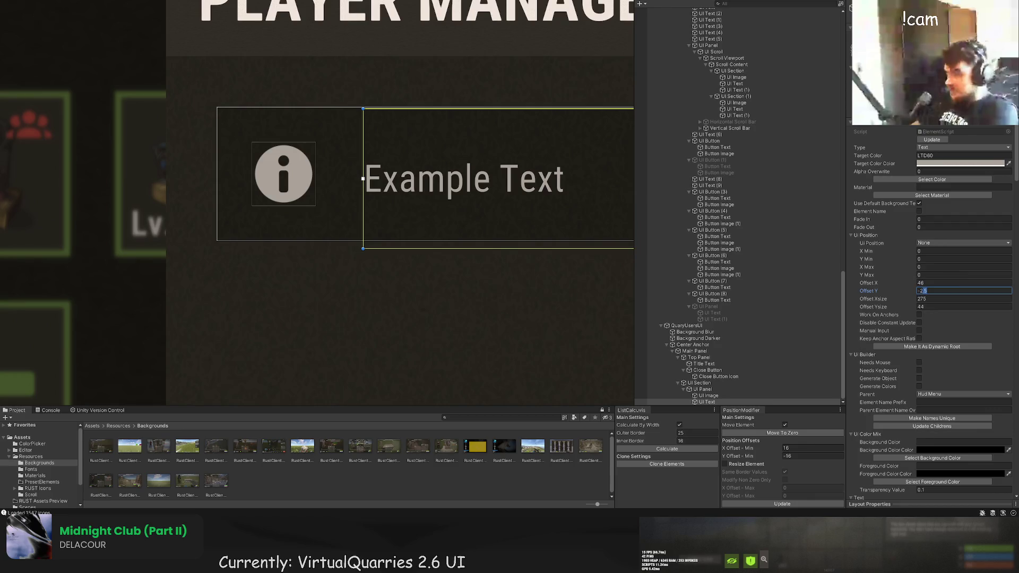
{"action": "type", "text": "19"}
{"action": "key", "text": "Return"}
Lower the text box's top edge and extend its bottom edge downward.
{"action": "left_click_drag", "start_coordinate": [500, 154], "coordinate": [427, 180]}
{"action": "left_click_drag", "start_coordinate": [371, 67], "coordinate": [345, 132]}
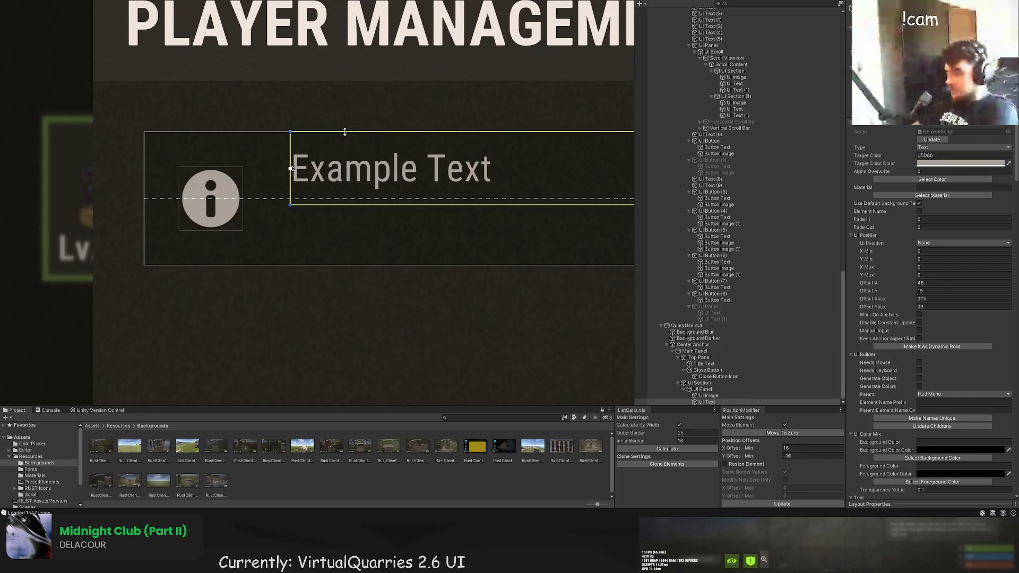
{"action": "left_click_drag", "start_coordinate": [308, 205], "coordinate": [305, 266]}
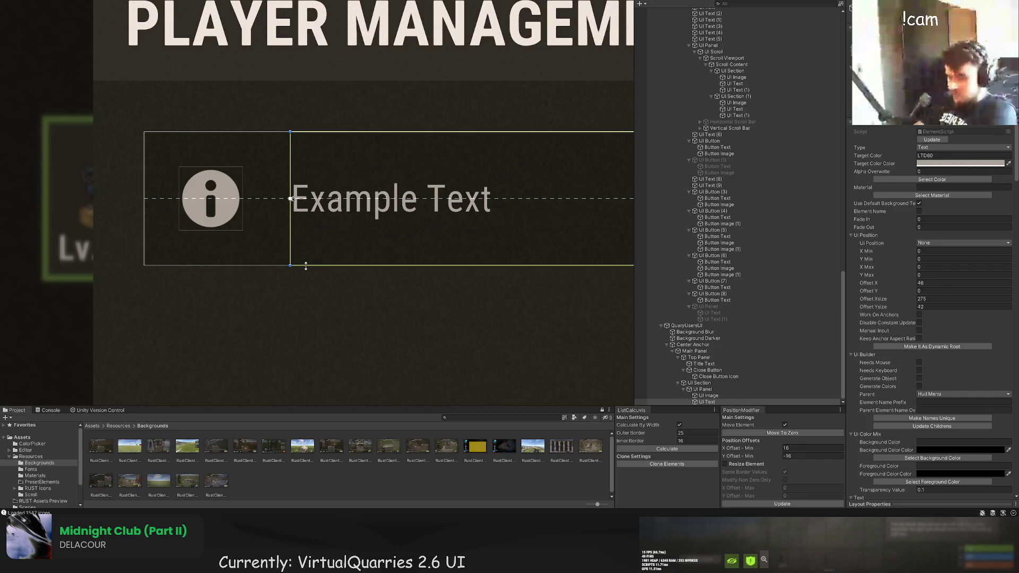
{"action": "left_click_drag", "start_coordinate": [289, 164], "coordinate": [271, 160]}
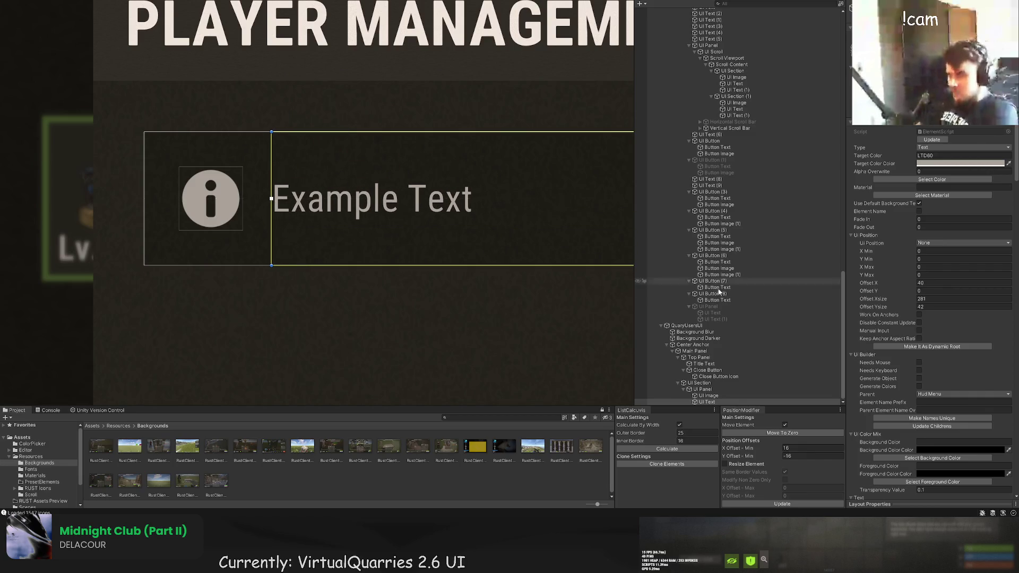
{"action": "scroll", "coordinate": [920, 361], "scroll_direction": "down", "scroll_amount": 10}
{"action": "scroll", "coordinate": [920, 360], "scroll_direction": "down", "scroll_amount": 5}
Replace the text with 'Select player that you want to add to the quarry.' plus a second line.
{"action": "left_click", "coordinate": [902, 313]}
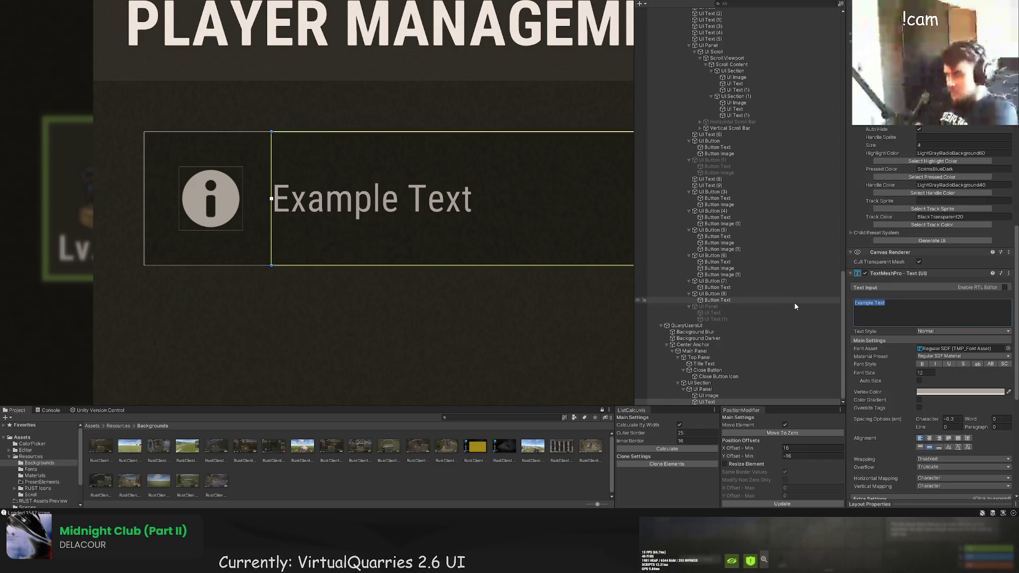
{"action": "type", "text": "Select player tha"}
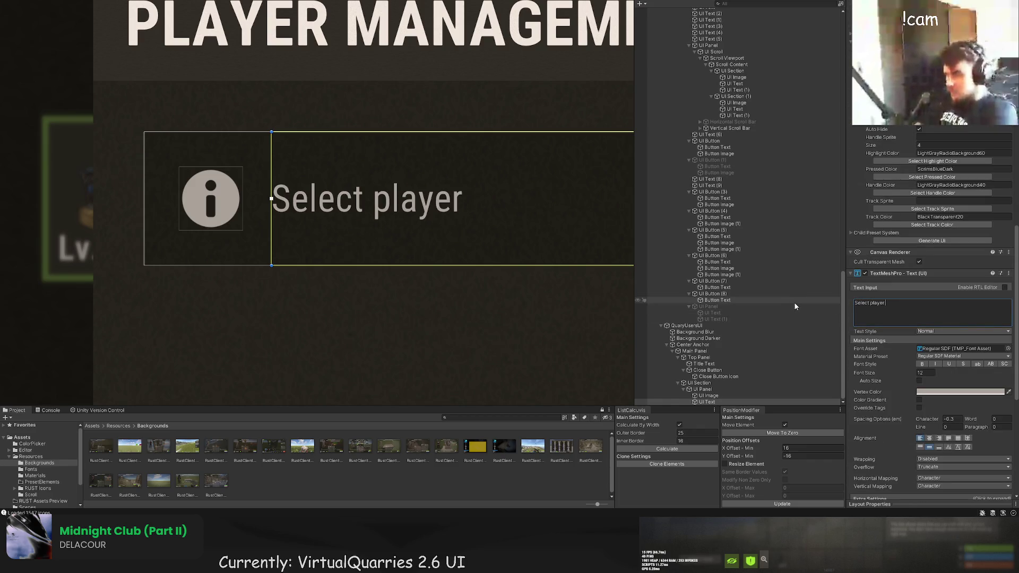
{"action": "type", "text": "t yi"}
{"action": "key", "text": "BackSpace"}
{"action": "type", "text": "ou want to"}
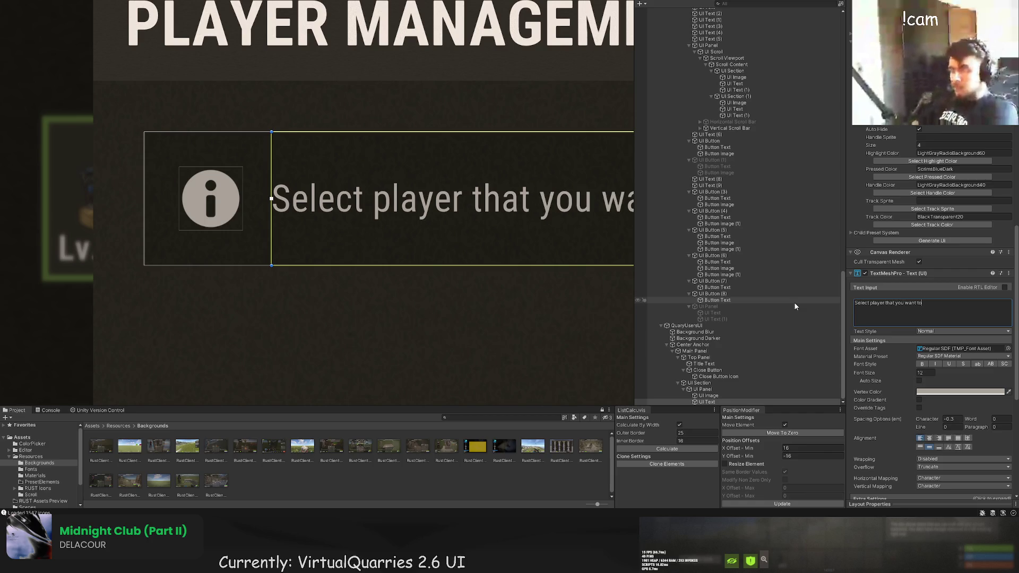
{"action": "type", "text": " add to the quarry"}
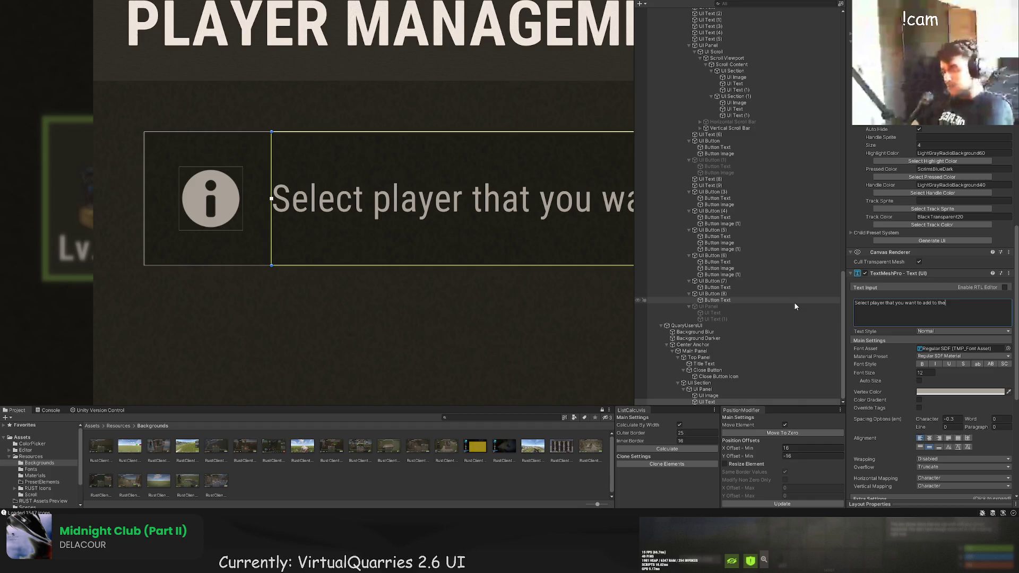
{"action": "type", "text": "."}
{"action": "key", "text": "Return"}
{"action": "type", "text": "S"}
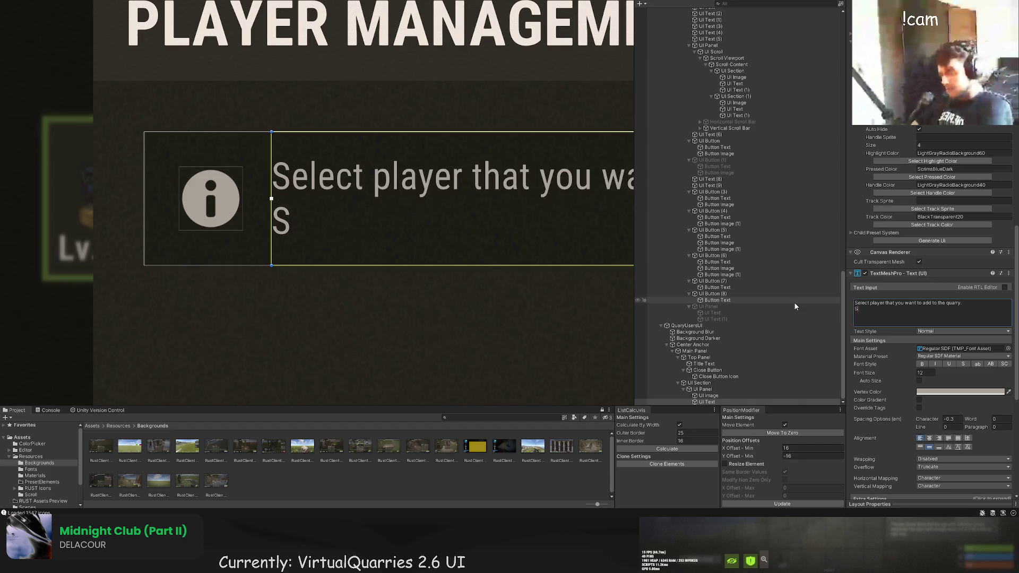
{"action": "type", "text": "elected playe"}
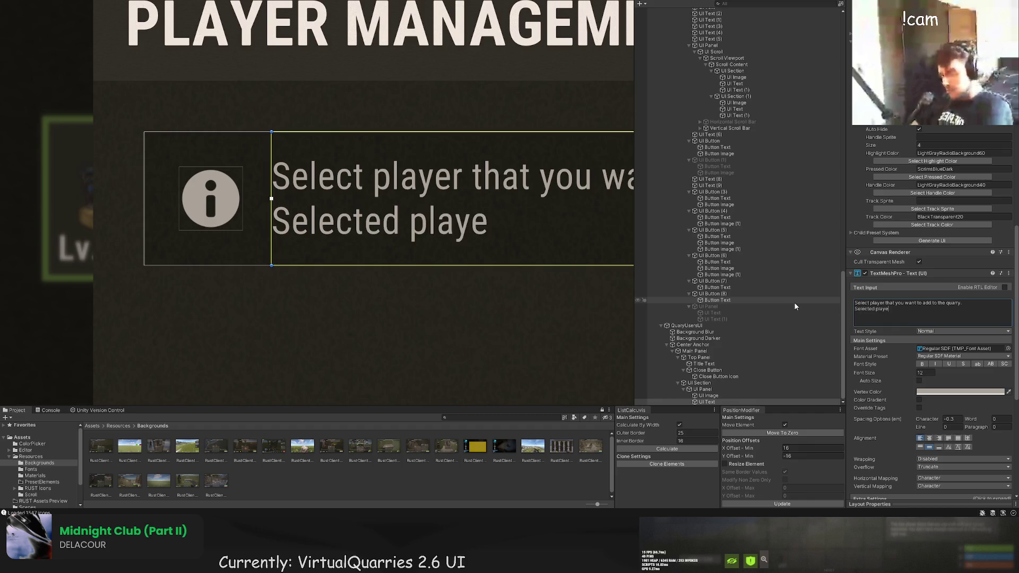
{"action": "type", "text": "r will be added to only"}
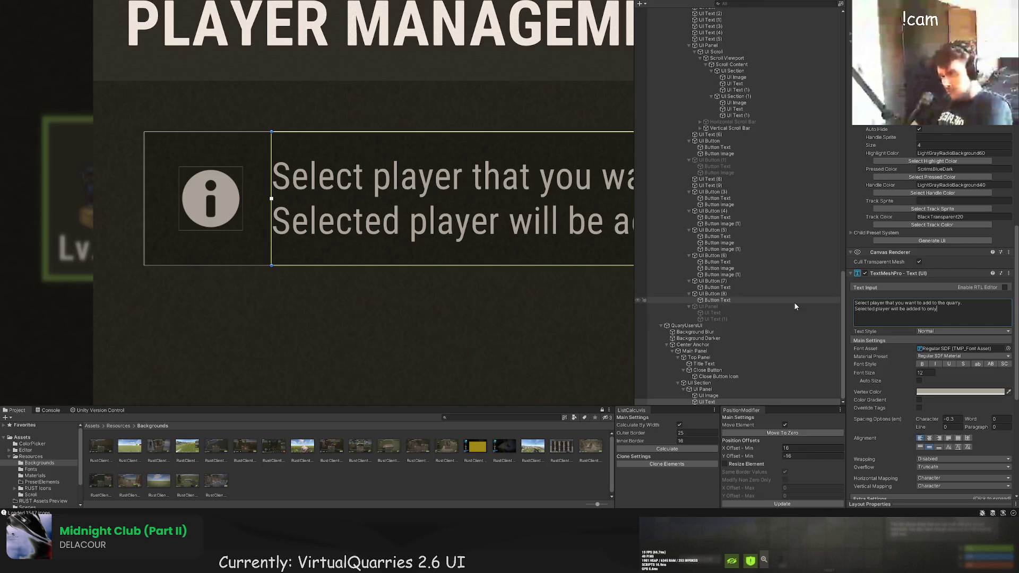
{"action": "key", "text": "BackSpace"}
{"action": "key", "text": "BackSpace"}
{"action": "key", "text": "BackSpace"}
{"action": "key", "text": "BackSpace"}
{"action": "type", "text": "th"}
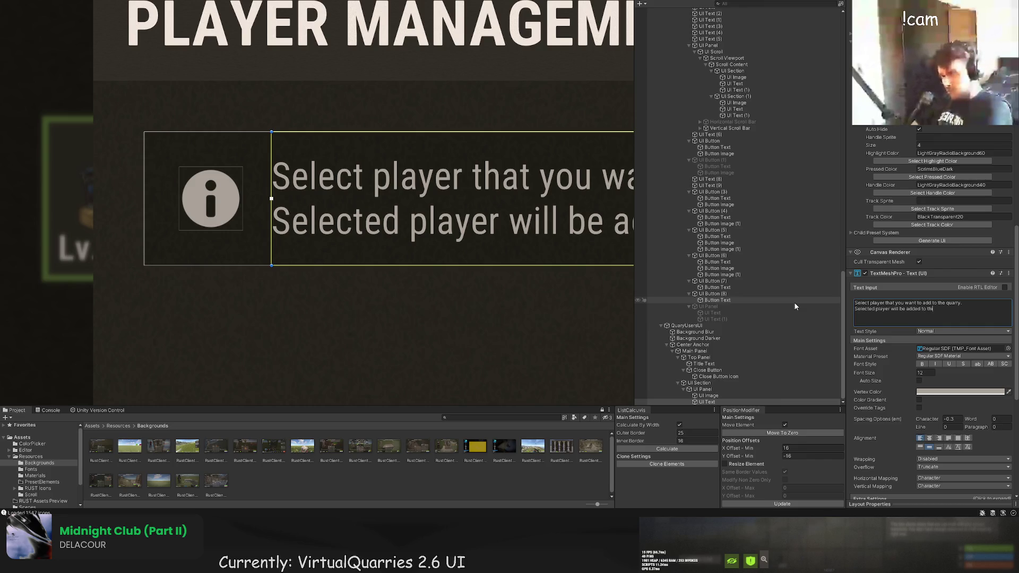
{"action": "type", "text": "e selected quarry only!"}
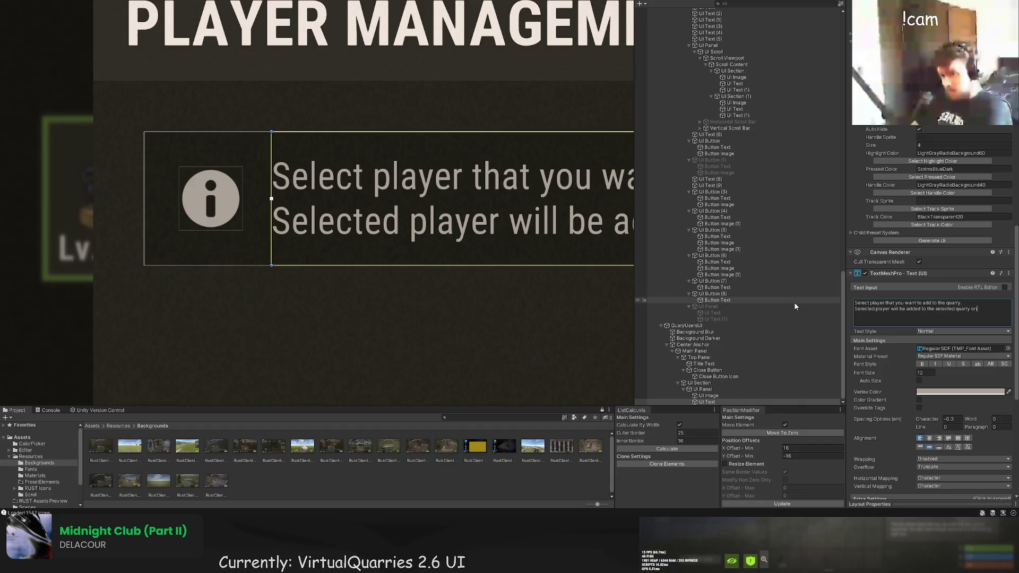
{"action": "scroll", "coordinate": [456, 298], "scroll_direction": "down", "scroll_amount": 6}
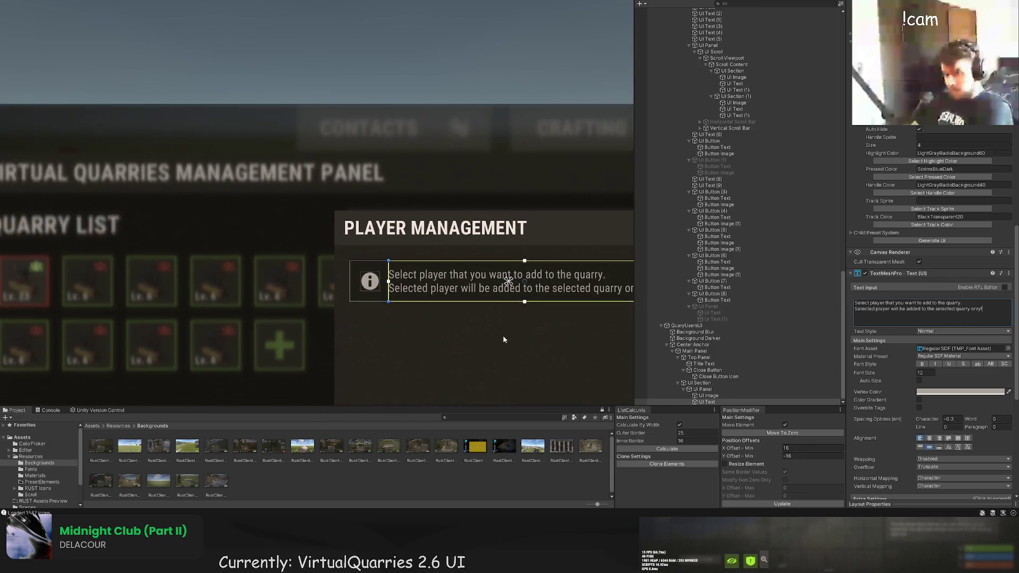
{"action": "scroll", "coordinate": [343, 284], "scroll_direction": "up", "scroll_amount": 3}
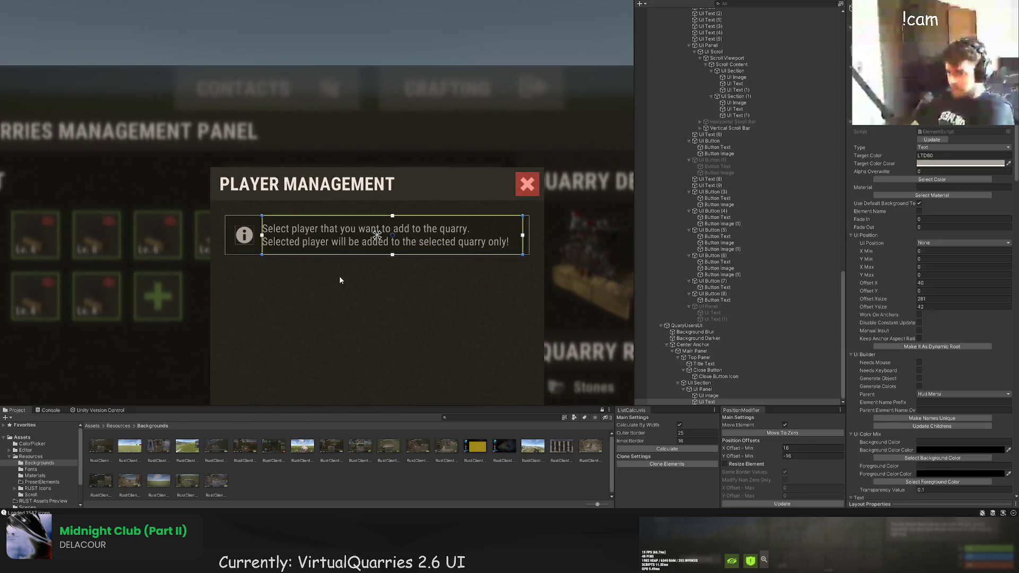
Widen the two-line info text box slightly to the right.
{"action": "scroll", "coordinate": [520, 237], "scroll_direction": "up", "scroll_amount": 2}
{"action": "mouse_move", "coordinate": [563, 205]}
{"action": "left_mouse_down"}
{"action": "mouse_move", "coordinate": [577, 204]}
{"action": "mouse_move", "coordinate": [567, 204]}
{"action": "left_mouse_up"}
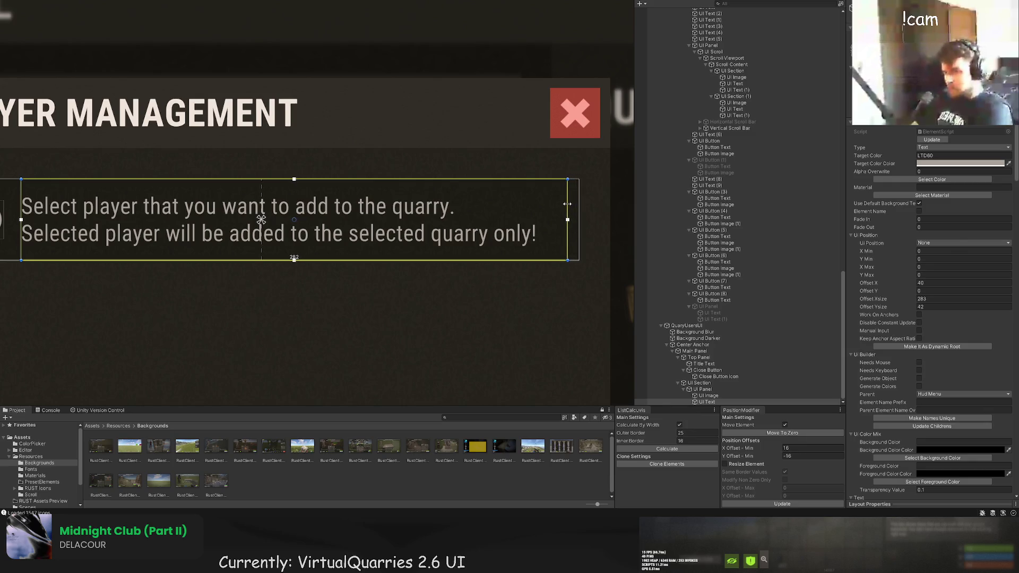
{"action": "left_click", "coordinate": [508, 305]}
{"action": "scroll", "coordinate": [488, 317], "scroll_direction": "down", "scroll_amount": 5}
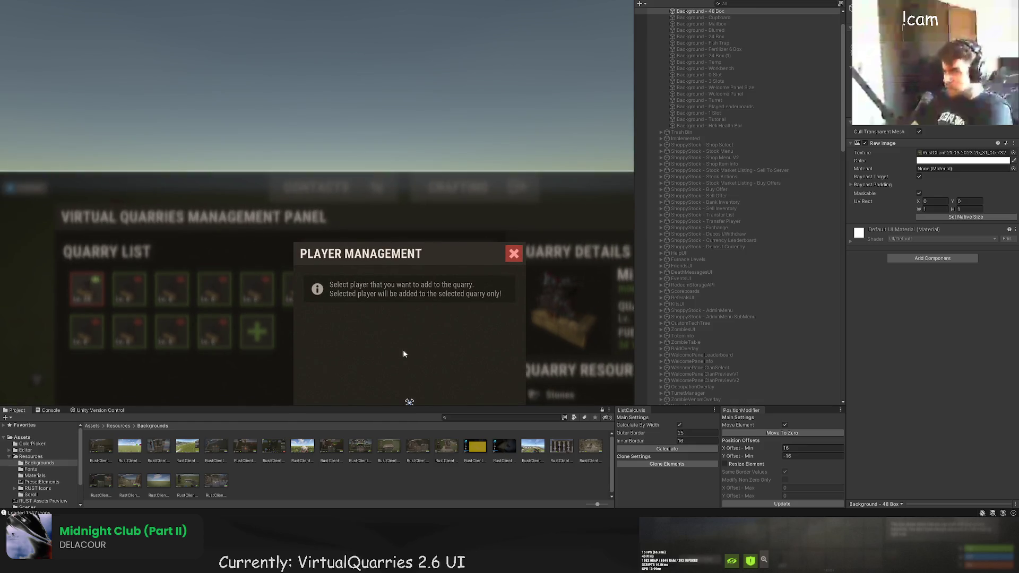
{"action": "left_click_drag", "start_coordinate": [399, 351], "coordinate": [444, 235]}
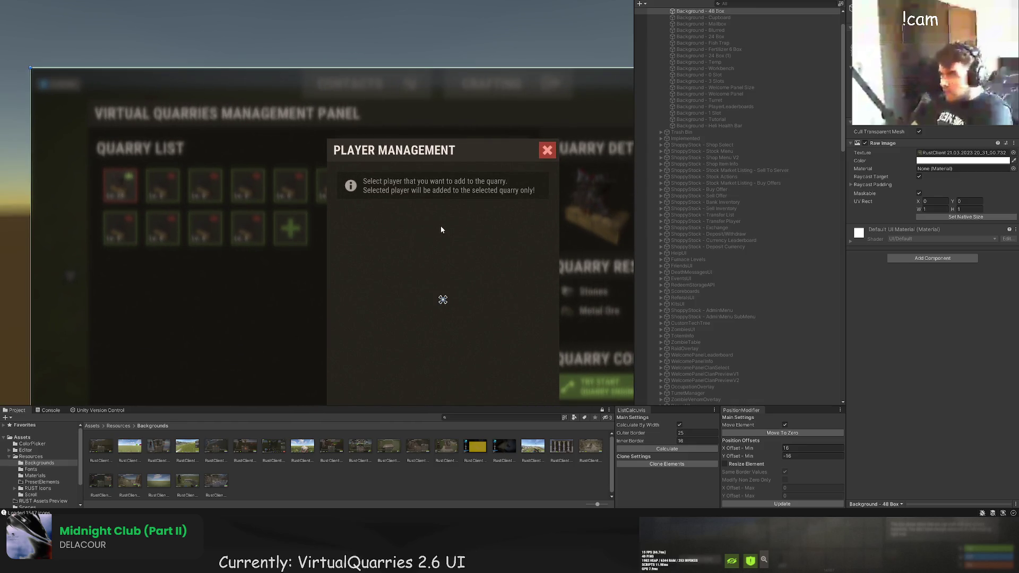
{"action": "left_click_drag", "start_coordinate": [440, 230], "coordinate": [447, 154]}
Add a white 100-by-100 square element inside the Player Management section.
{"action": "scroll", "coordinate": [690, 322], "scroll_direction": "down", "scroll_amount": 10}
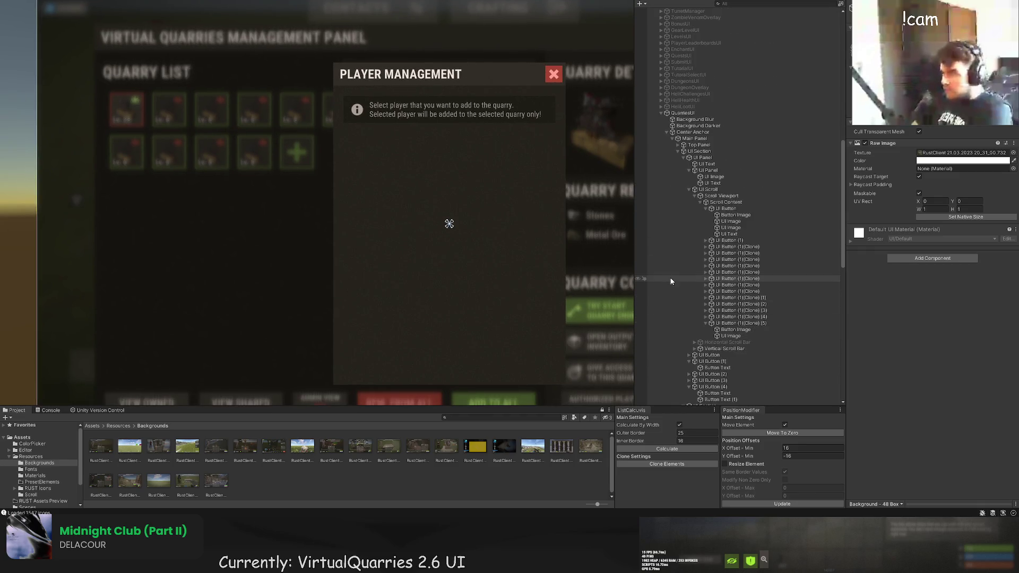
{"action": "scroll", "coordinate": [670, 281], "scroll_direction": "down", "scroll_amount": 10}
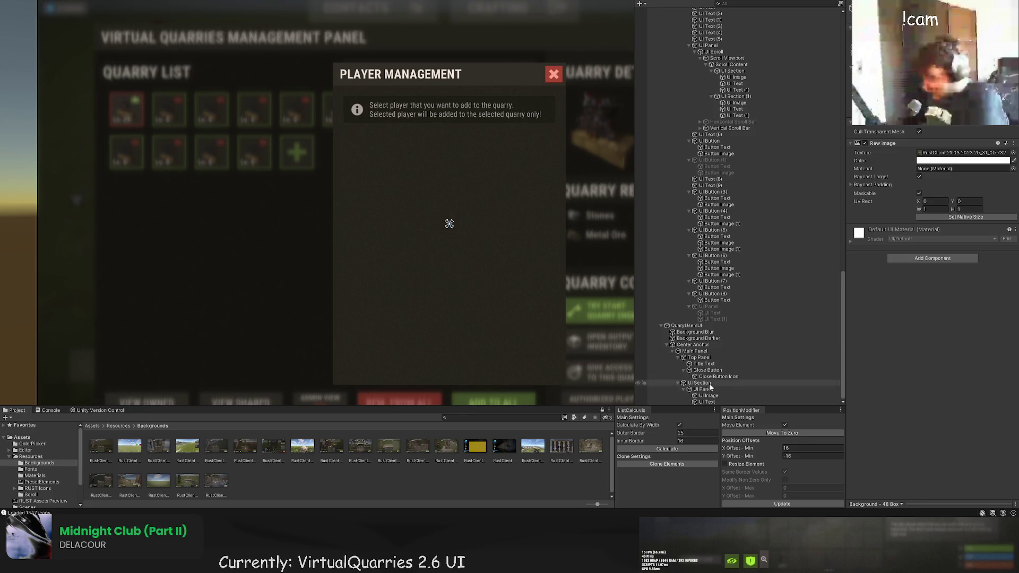
{"action": "left_click", "coordinate": [709, 395]}
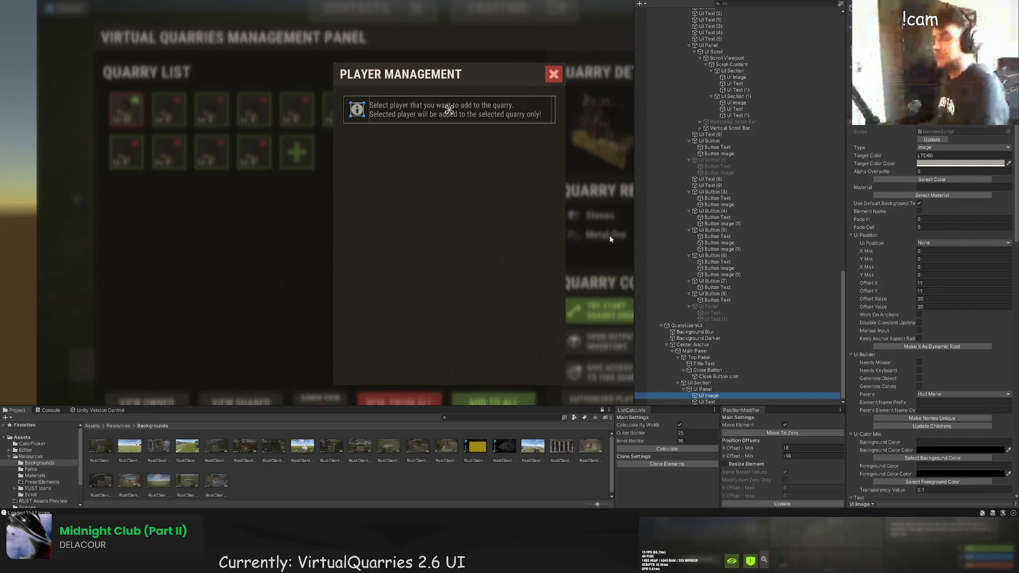
{"action": "left_click", "coordinate": [699, 382]}
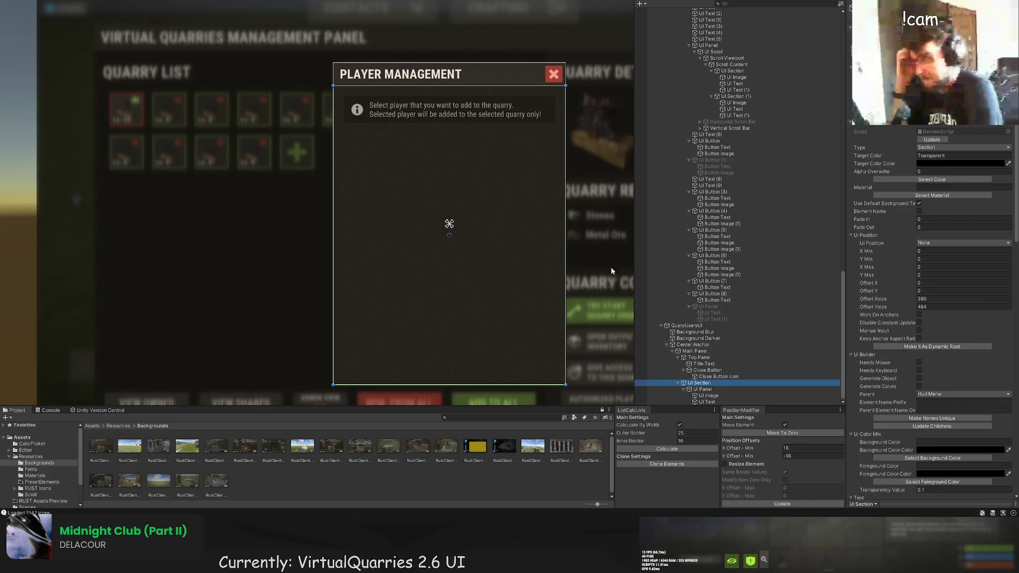
{"action": "left_click_drag", "start_coordinate": [401, 180], "coordinate": [407, 157]}
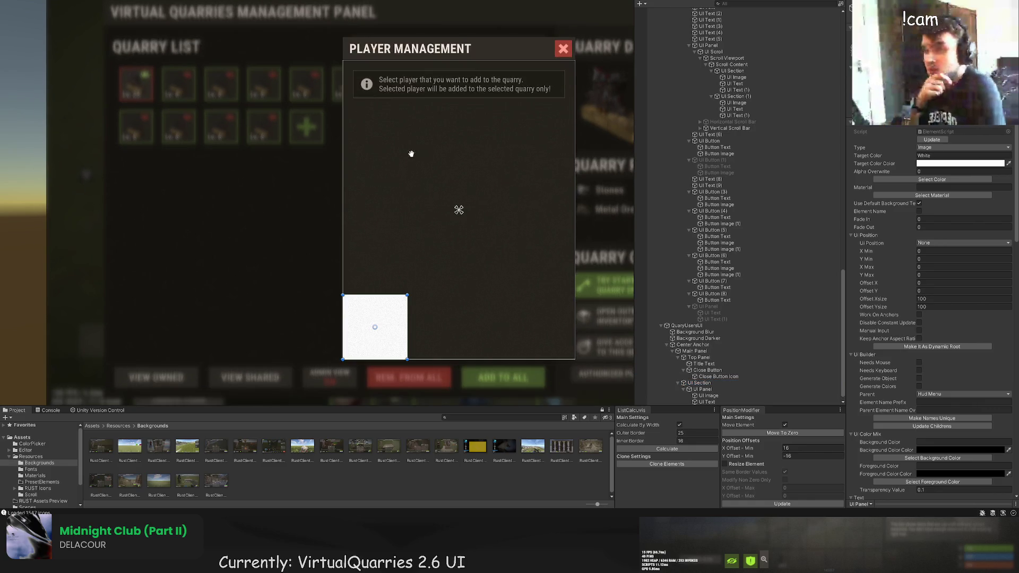
Colour the square BlackTrans20 and move it up near the top of the window.
{"action": "left_click", "coordinate": [932, 179]}
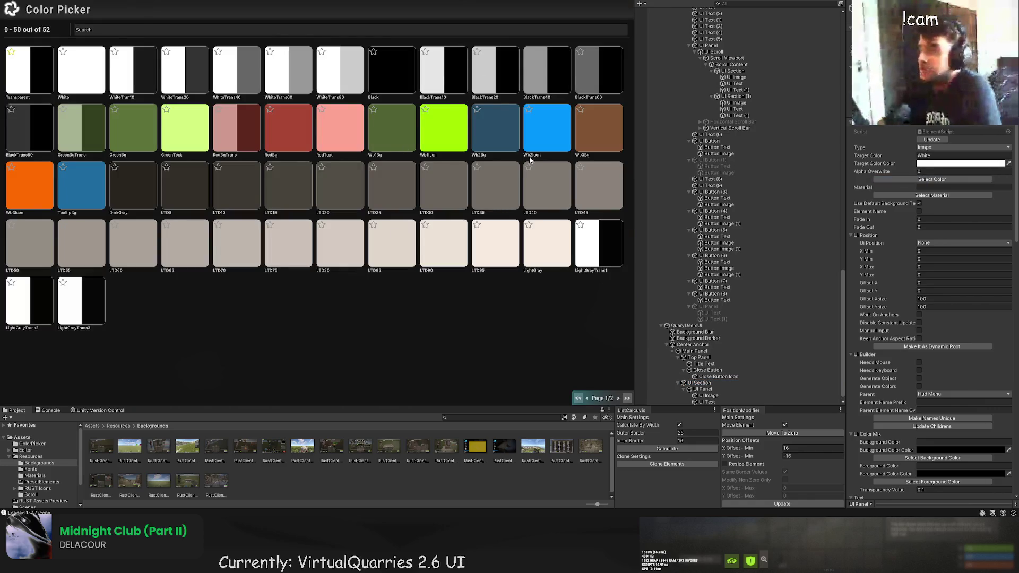
{"action": "left_click", "coordinate": [495, 75]}
{"action": "mouse_move", "coordinate": [391, 299]}
{"action": "left_mouse_down"}
{"action": "mouse_move", "coordinate": [392, 112]}
{"action": "mouse_move", "coordinate": [418, 135]}
{"action": "mouse_move", "coordinate": [557, 135]}
{"action": "mouse_move", "coordinate": [536, 135]}
{"action": "left_mouse_up"}
{"action": "key", "text": "t"}
{"action": "scroll", "coordinate": [486, 170], "scroll_direction": "up", "scroll_amount": 3}
{"action": "key", "text": "w"}
{"action": "mouse_move", "coordinate": [451, 231]}
{"action": "left_mouse_down"}
{"action": "mouse_move", "coordinate": [482, 231]}
{"action": "mouse_move", "coordinate": [457, 308]}
{"action": "left_mouse_up"}
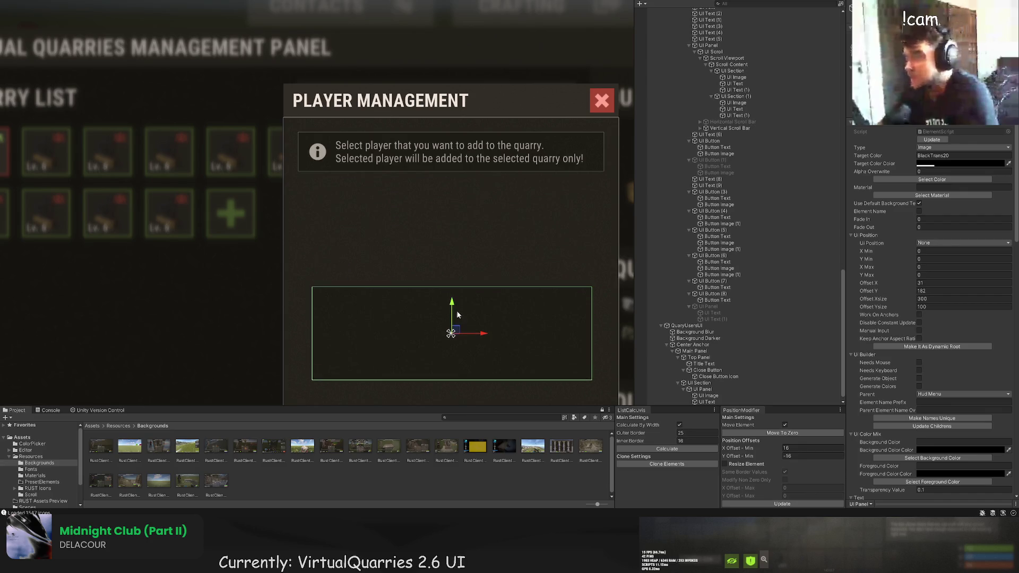
{"action": "scroll", "coordinate": [456, 307], "scroll_direction": "up", "scroll_amount": 5}
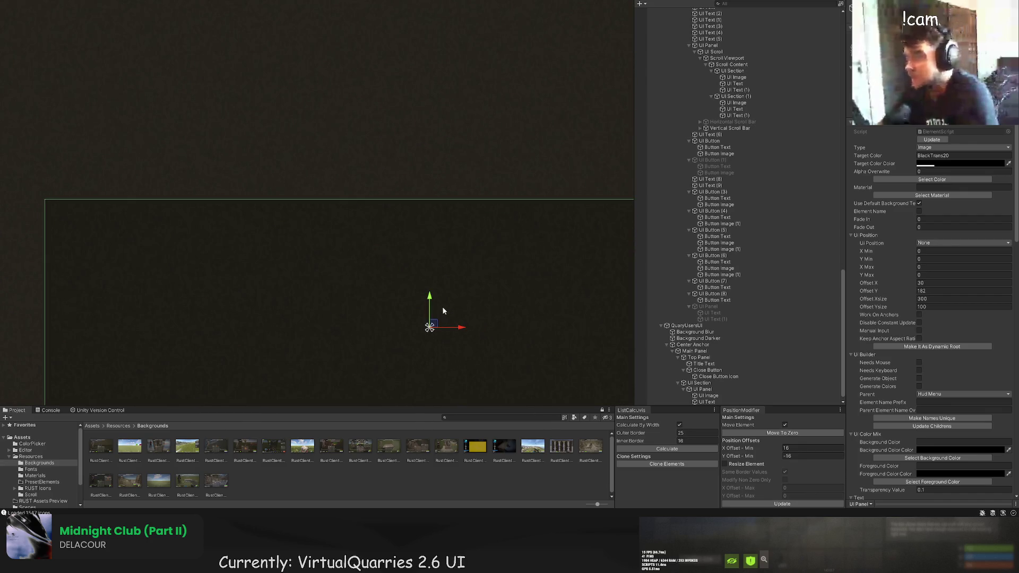
{"action": "mouse_move", "coordinate": [435, 287]}
{"action": "left_mouse_down"}
{"action": "mouse_move", "coordinate": [458, 192]}
{"action": "mouse_move", "coordinate": [473, 330]}
{"action": "mouse_move", "coordinate": [457, 372]}
{"action": "mouse_move", "coordinate": [424, 218]}
{"action": "mouse_move", "coordinate": [407, 266]}
{"action": "left_mouse_up"}
{"action": "scroll", "coordinate": [431, 227], "scroll_direction": "down", "scroll_amount": 2}
{"action": "scroll", "coordinate": [431, 231], "scroll_direction": "up", "scroll_amount": 2}
Resize the box into a thin 240-by-28 field-sized bar.
{"action": "key", "text": "t"}
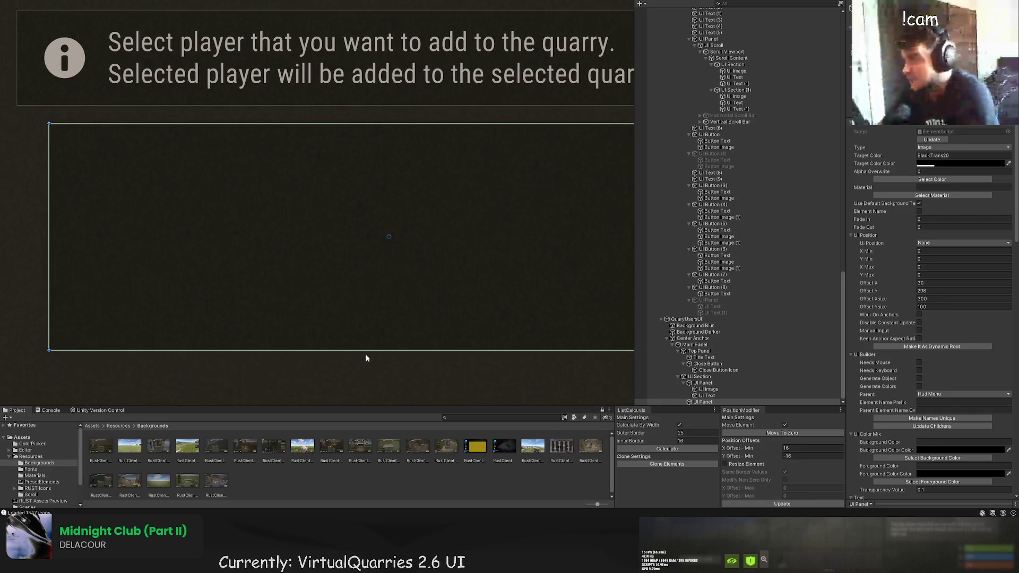
{"action": "left_click_drag", "start_coordinate": [368, 353], "coordinate": [390, 179]}
{"action": "scroll", "coordinate": [416, 285], "scroll_direction": "down", "scroll_amount": 4}
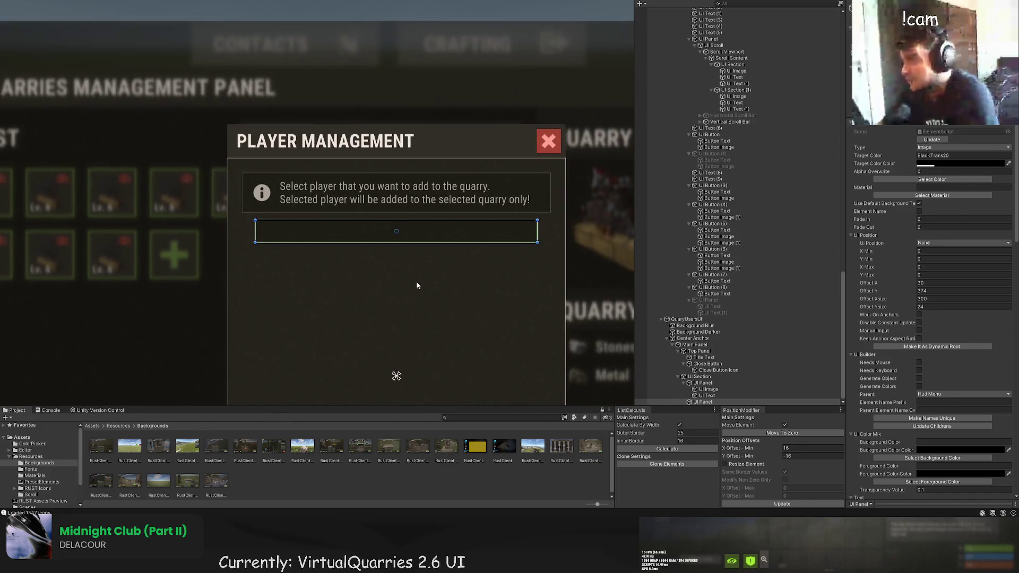
{"action": "scroll", "coordinate": [421, 265], "scroll_direction": "down", "scroll_amount": 3}
{"action": "scroll", "coordinate": [411, 207], "scroll_direction": "up", "scroll_amount": 3}
{"action": "left_click_drag", "start_coordinate": [426, 189], "coordinate": [425, 196]}
{"action": "scroll", "coordinate": [413, 196], "scroll_direction": "up", "scroll_amount": 2}
{"action": "left_click_drag", "start_coordinate": [292, 175], "coordinate": [347, 175]}
Position the bar just below the info message.
{"action": "key", "text": "w"}
{"action": "mouse_move", "coordinate": [475, 181]}
{"action": "left_mouse_down"}
{"action": "mouse_move", "coordinate": [446, 182]}
{"action": "mouse_move", "coordinate": [429, 303]}
{"action": "left_mouse_up"}
{"action": "key", "text": "ctrl+z"}
{"action": "left_click_drag", "start_coordinate": [457, 185], "coordinate": [459, 184]}
{"action": "left_click_drag", "start_coordinate": [433, 296], "coordinate": [434, 287]}
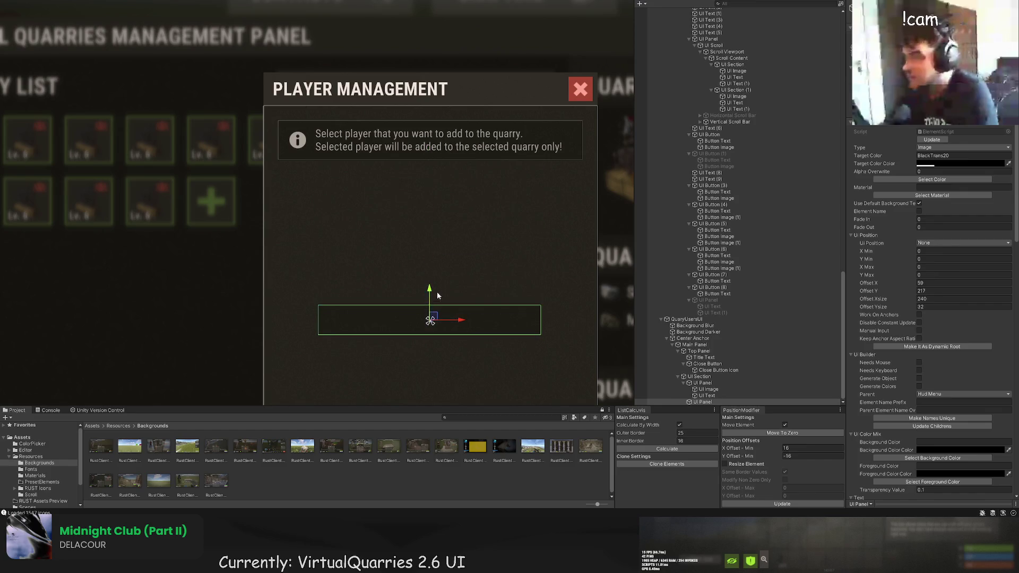
{"action": "scroll", "coordinate": [447, 218], "scroll_direction": "up", "scroll_amount": 5}
{"action": "scroll", "coordinate": [447, 217], "scroll_direction": "down", "scroll_amount": 5}
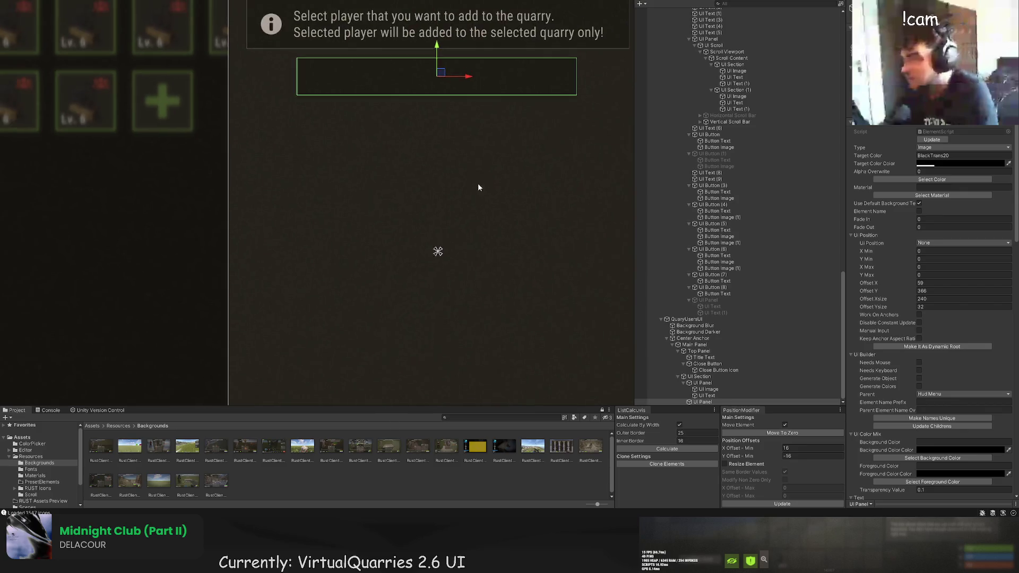
{"action": "scroll", "coordinate": [469, 190], "scroll_direction": "up", "scroll_amount": 8}
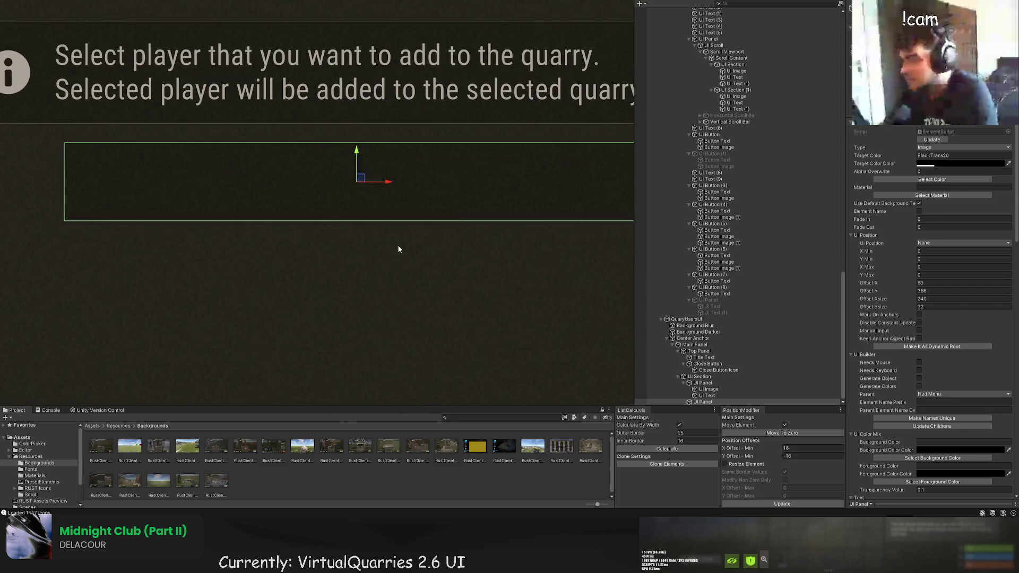
{"action": "scroll", "coordinate": [398, 255], "scroll_direction": "down", "scroll_amount": 6}
Select the empty field bar in Player Management.
{"action": "left_click", "coordinate": [388, 264]}
{"action": "scroll", "coordinate": [439, 225], "scroll_direction": "up", "scroll_amount": 2}
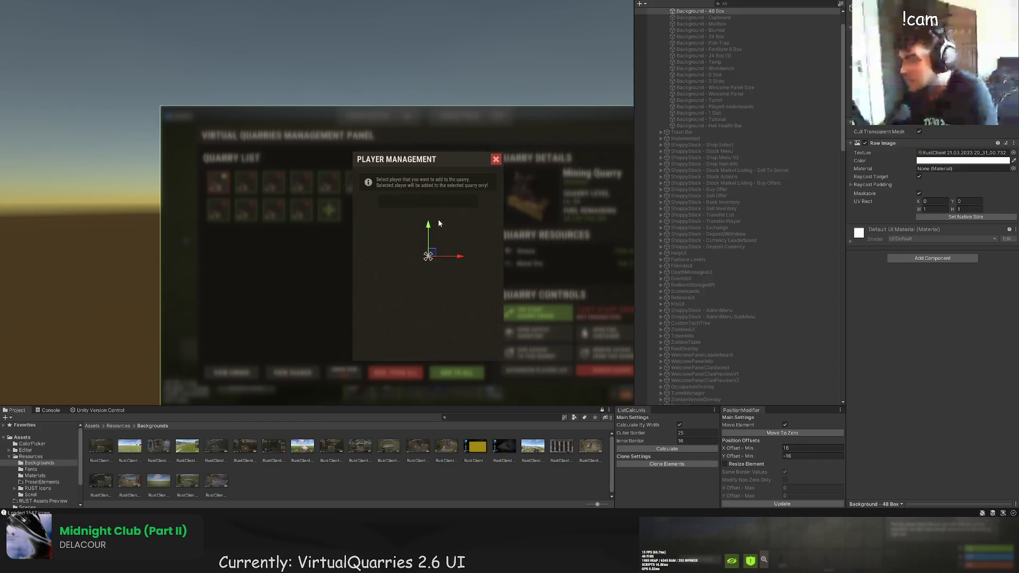
{"action": "scroll", "coordinate": [424, 218], "scroll_direction": "up", "scroll_amount": 4}
{"action": "left_click", "coordinate": [414, 212]}
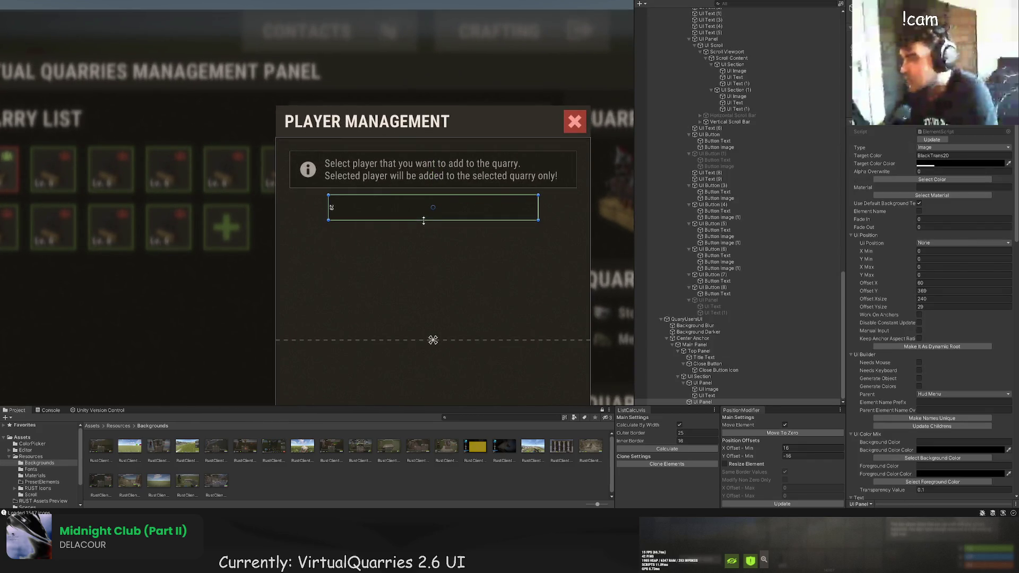
{"action": "left_click", "coordinate": [414, 234]}
{"action": "scroll", "coordinate": [409, 212], "scroll_direction": "down", "scroll_amount": 5}
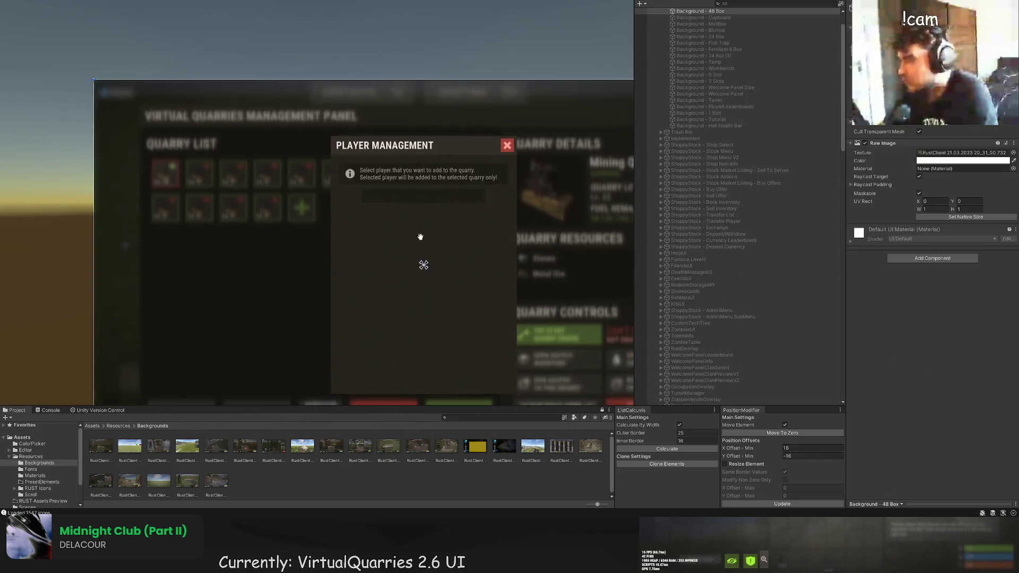
{"action": "left_click", "coordinate": [517, 219]}
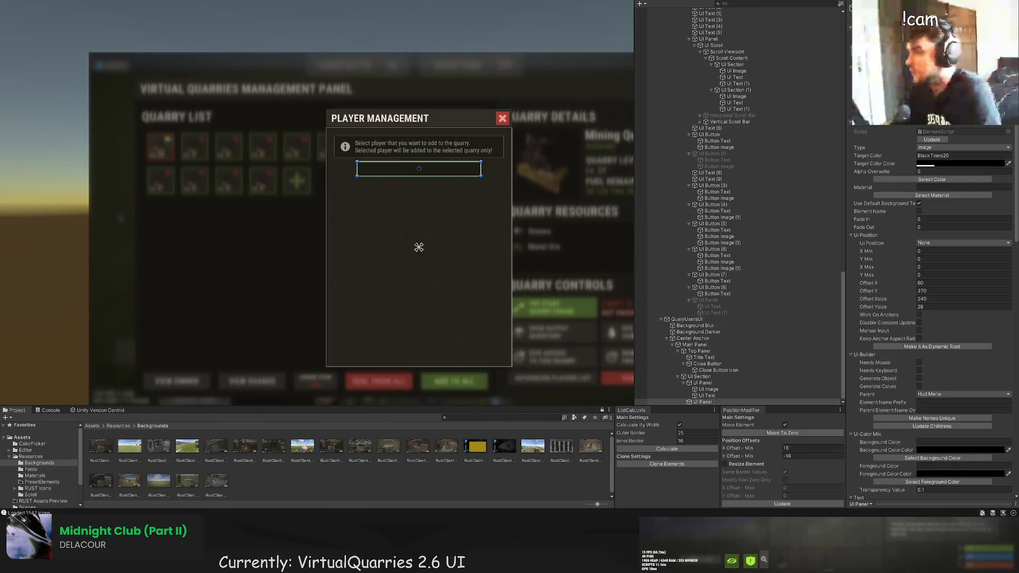
Add a left-aligned, slightly inset text element in the bar reading 'Search player...'.
{"action": "left_click", "coordinate": [419, 169]}
{"action": "scroll", "coordinate": [419, 169], "scroll_direction": "up", "scroll_amount": 5}
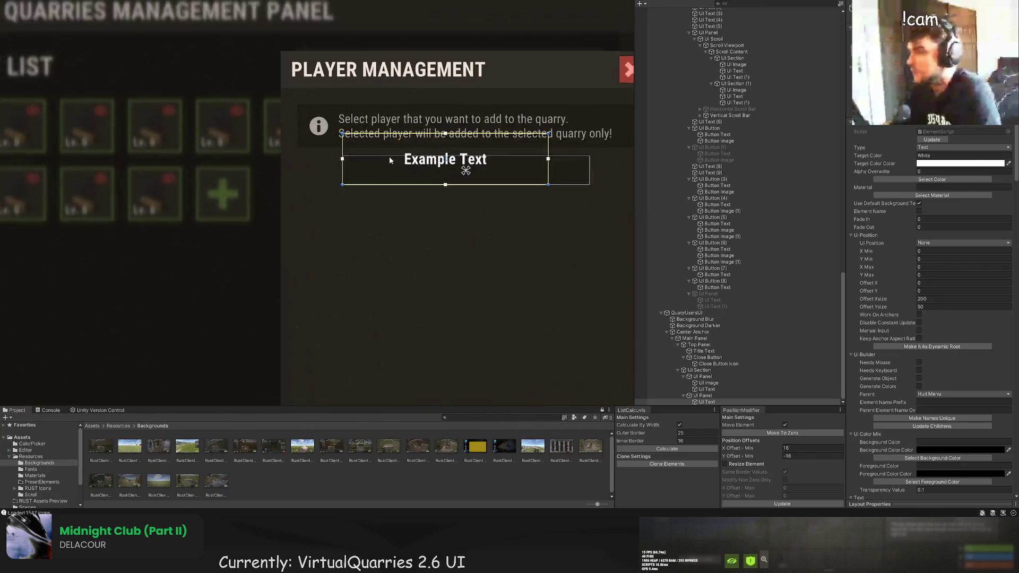
{"action": "scroll", "coordinate": [945, 362], "scroll_direction": "down", "scroll_amount": 10}
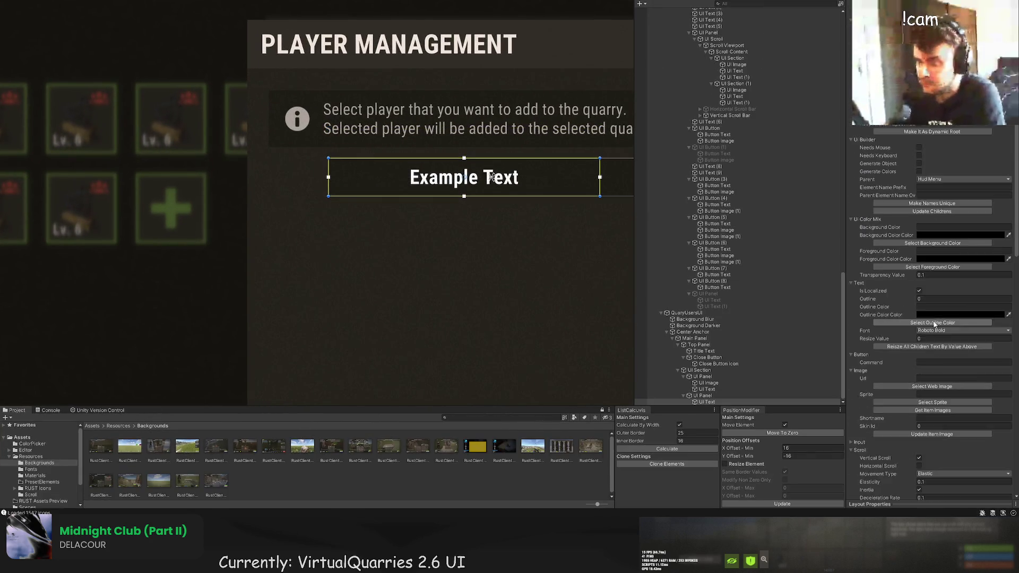
{"action": "left_click", "coordinate": [920, 395]}
{"action": "scroll", "coordinate": [345, 159], "scroll_direction": "up", "scroll_amount": 2}
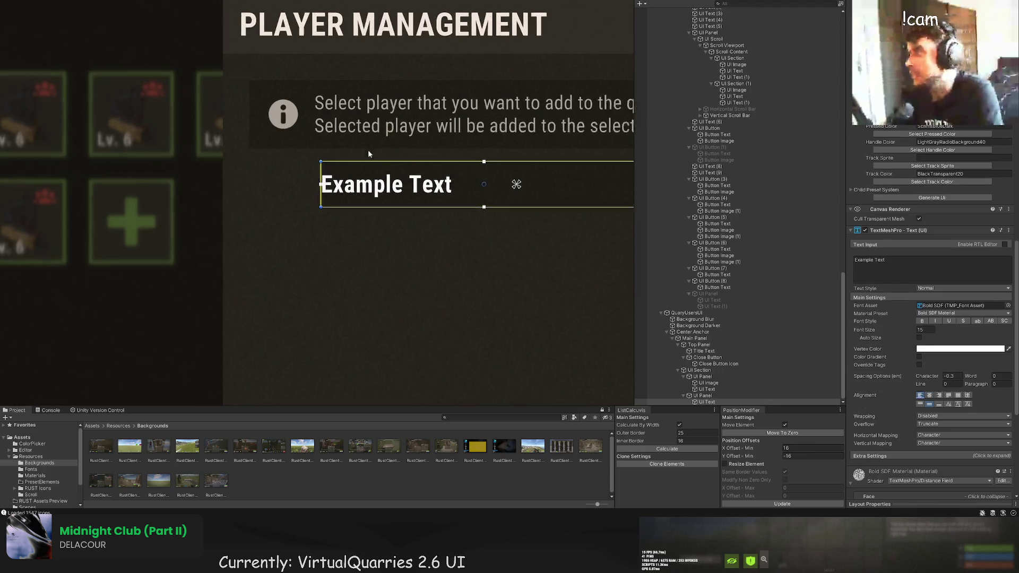
{"action": "left_click_drag", "start_coordinate": [317, 169], "coordinate": [331, 168]}
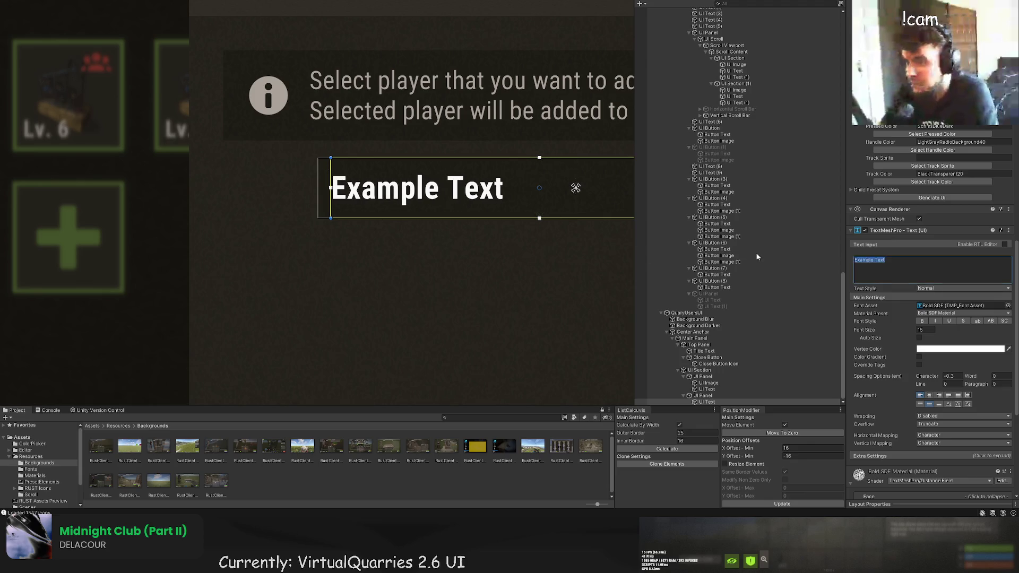
{"action": "type", "text": "Search pla"}
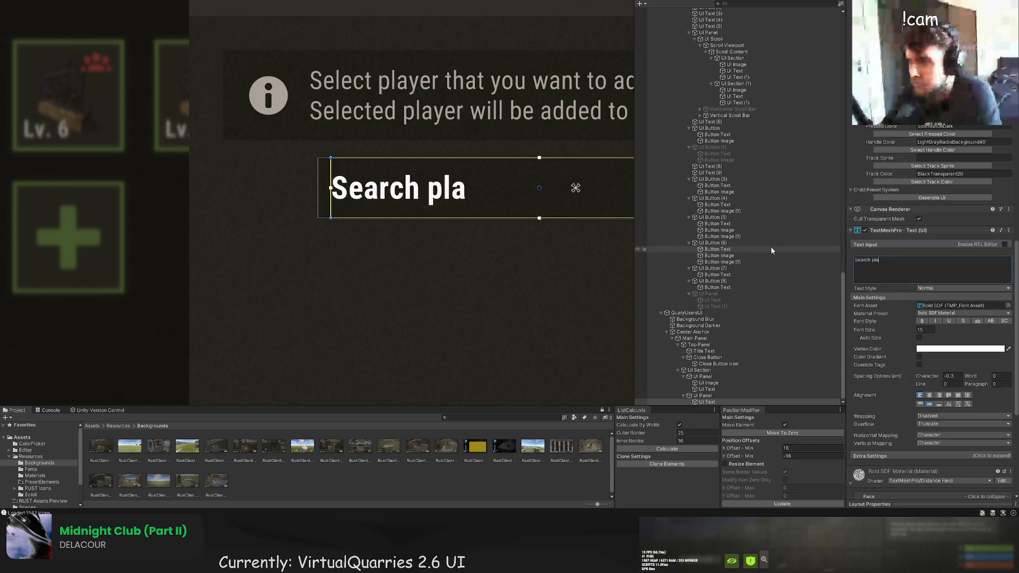
{"action": "type", "text": "yer..."}
Set the placeholder's font to Roboto Regular and its colour to LightGray.
{"action": "scroll", "coordinate": [945, 287], "scroll_direction": "up", "scroll_amount": 5}
{"action": "scroll", "coordinate": [944, 286], "scroll_direction": "up", "scroll_amount": 10}
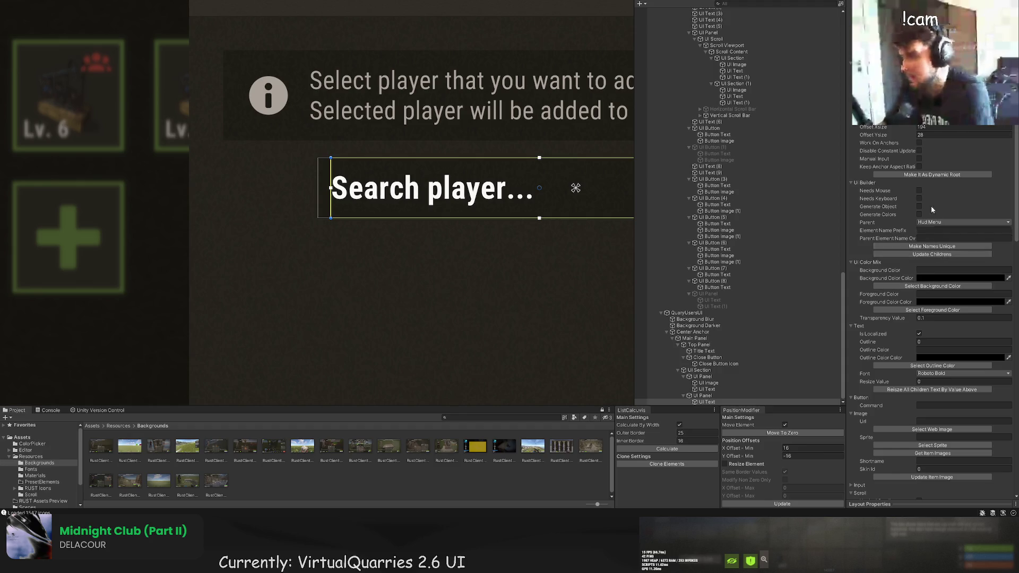
{"action": "left_click", "coordinate": [950, 373]}
{"action": "left_click", "coordinate": [922, 288]}
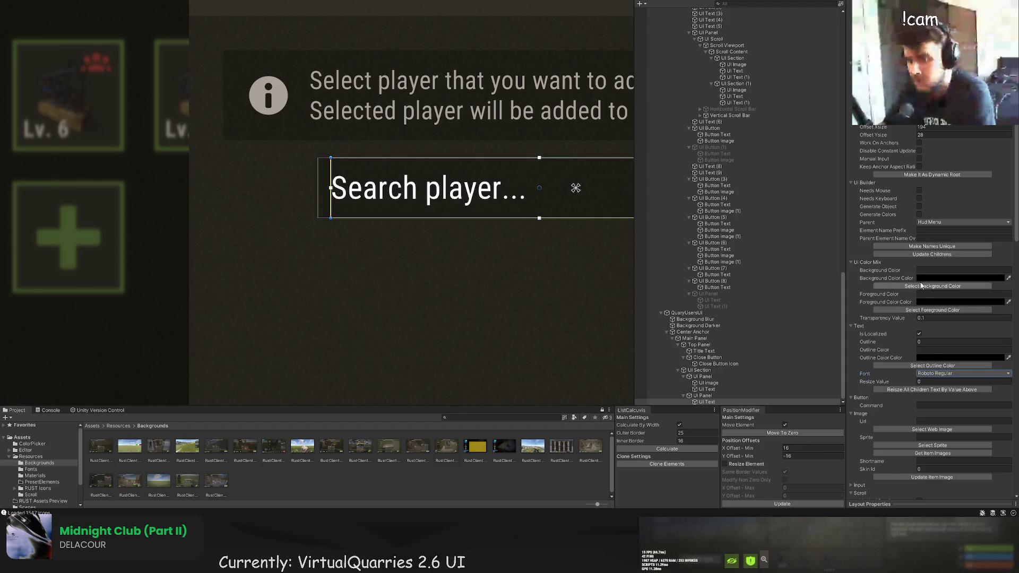
{"action": "scroll", "coordinate": [922, 289], "scroll_direction": "up", "scroll_amount": 5}
{"action": "left_click", "coordinate": [932, 179]}
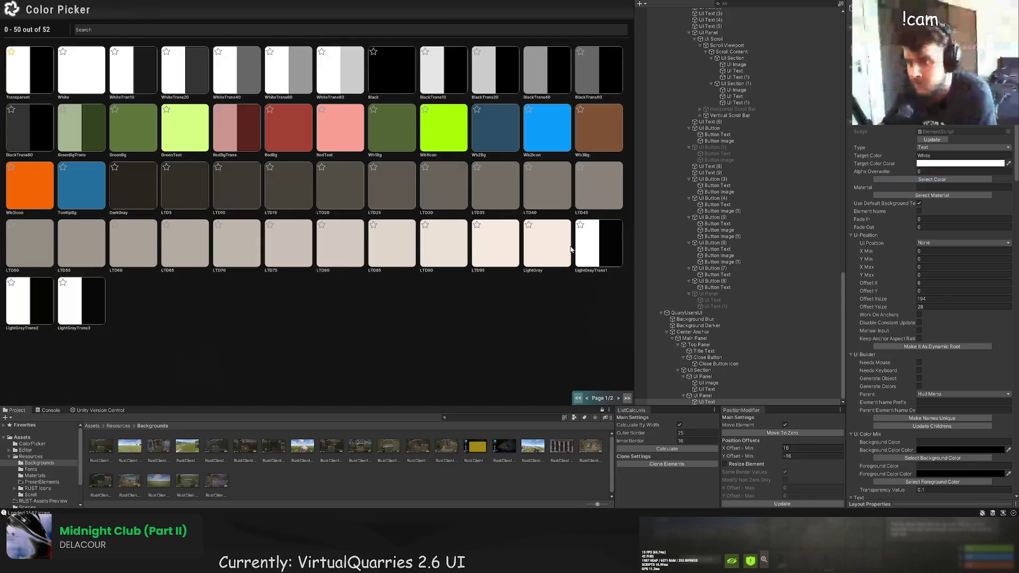
{"action": "left_click", "coordinate": [552, 248]}
{"action": "scroll", "coordinate": [924, 357], "scroll_direction": "down", "scroll_amount": 10}
{"action": "left_click", "coordinate": [924, 417]}
Narrow the 'Search player...' text box slightly within the bar.
{"action": "scroll", "coordinate": [521, 332], "scroll_direction": "down", "scroll_amount": 3}
{"action": "left_click", "coordinate": [374, 248]}
{"action": "left_click", "coordinate": [375, 246]}
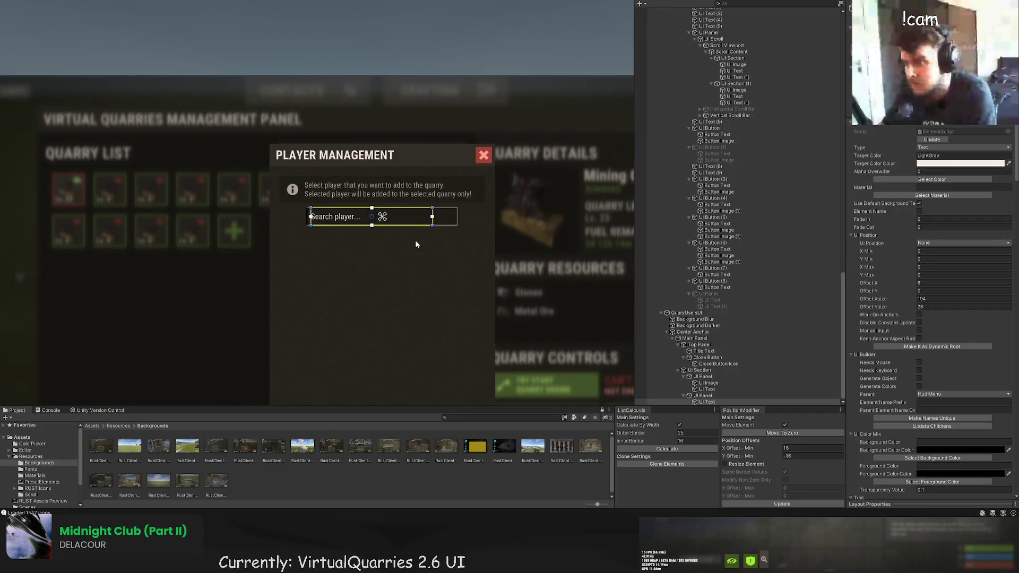
{"action": "key", "text": "f"}
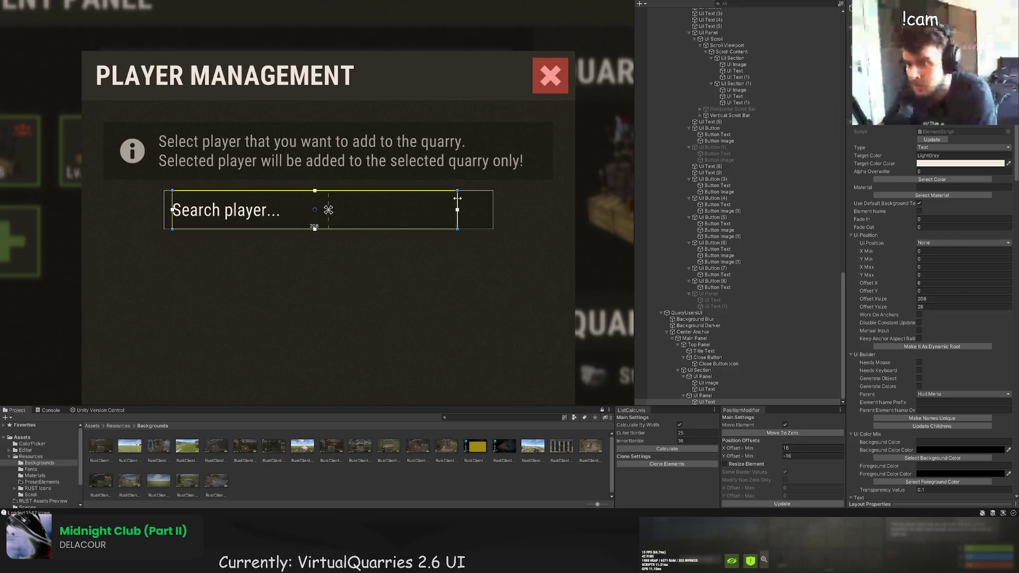
{"action": "left_click_drag", "start_coordinate": [455, 198], "coordinate": [449, 199]}
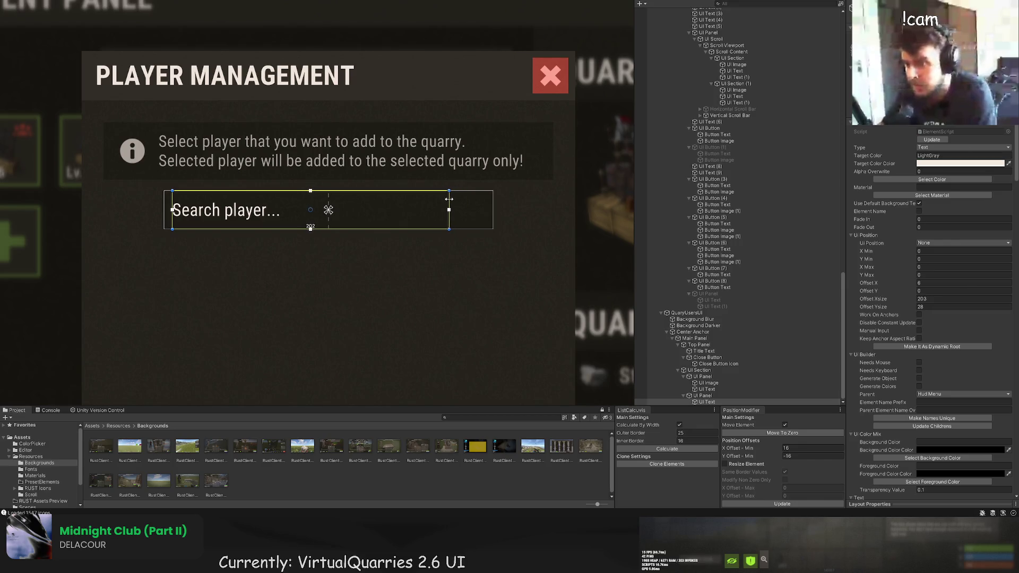
{"action": "left_click", "coordinate": [703, 395]}
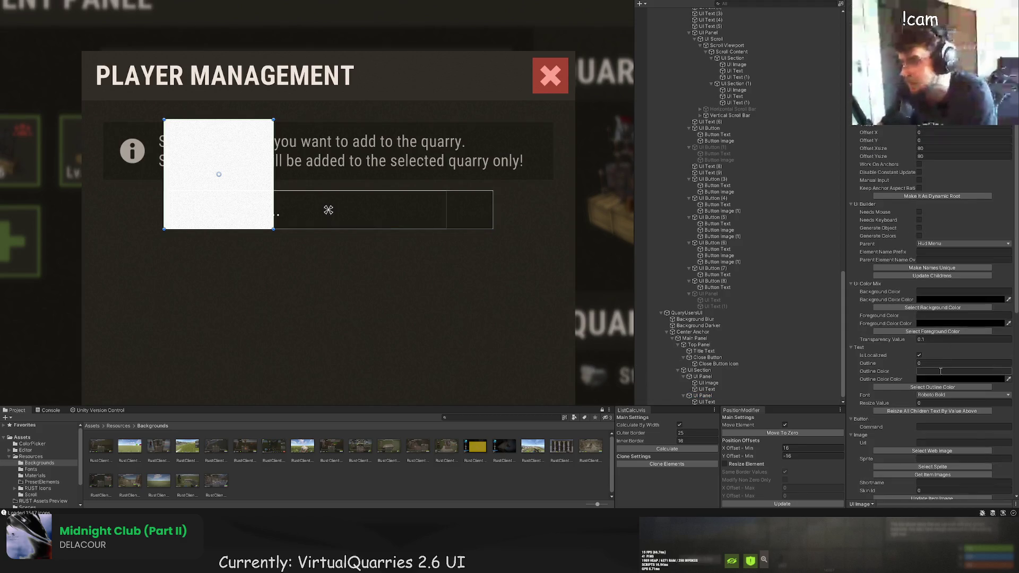
Put the zoom magnifier icon in the new image and tint it LTD50.
{"action": "scroll", "coordinate": [953, 378], "scroll_direction": "down", "scroll_amount": 10}
{"action": "left_click", "coordinate": [932, 338]}
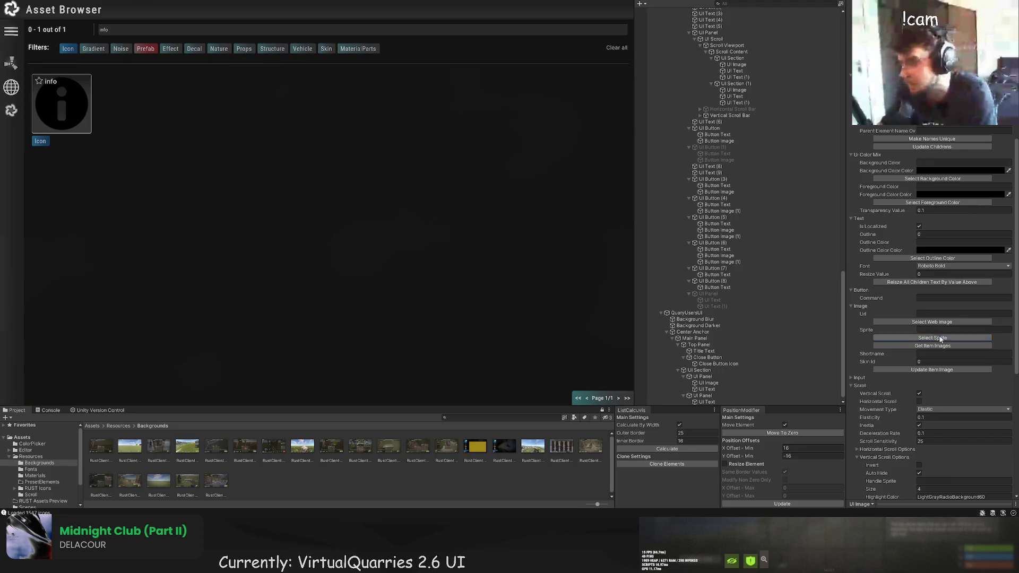
{"action": "type", "text": "zoom"}
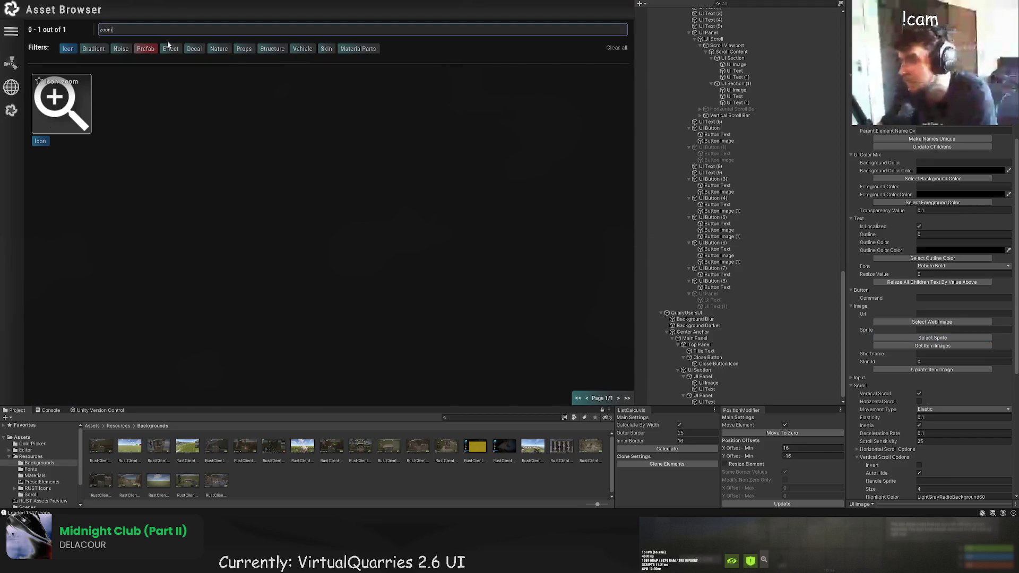
{"action": "left_click", "coordinate": [61, 104]}
{"action": "scroll", "coordinate": [937, 171], "scroll_direction": "up", "scroll_amount": 5}
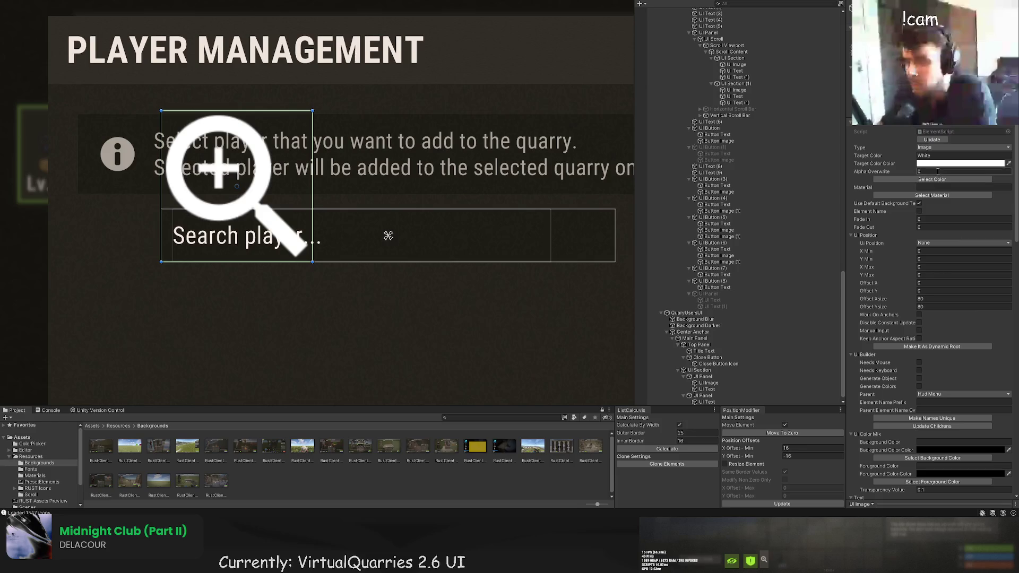
{"action": "left_click", "coordinate": [932, 179]}
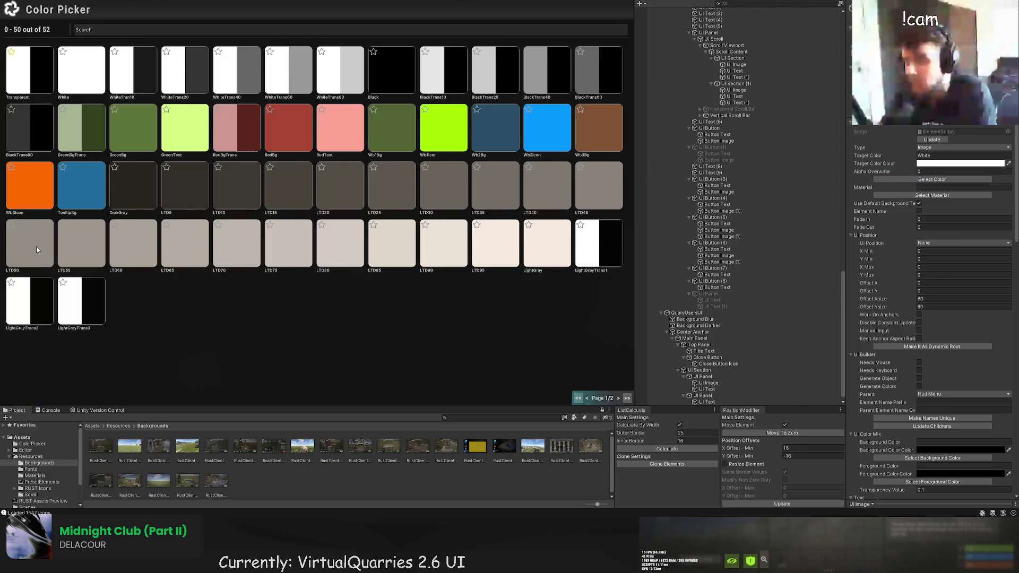
{"action": "left_click", "coordinate": [36, 250]}
Shrink the magnifier icon in stages from 18 by 18 down to 16 by 16.
{"action": "mouse_move", "coordinate": [162, 111]}
{"action": "left_mouse_down"}
{"action": "mouse_move", "coordinate": [277, 226]}
{"action": "mouse_move", "coordinate": [415, 238]}
{"action": "mouse_move", "coordinate": [430, 249]}
{"action": "mouse_move", "coordinate": [623, 247]}
{"action": "left_mouse_up"}
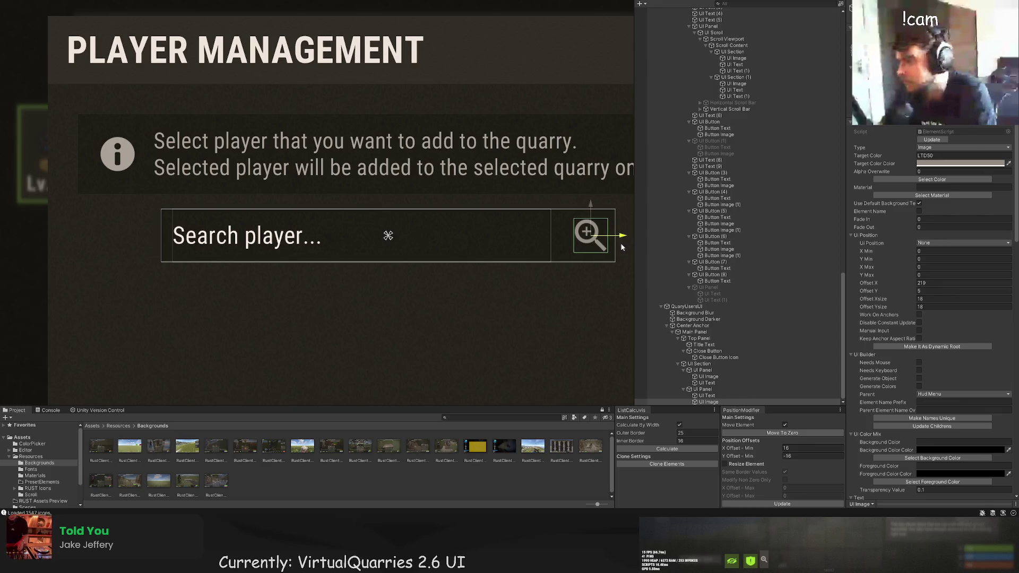
{"action": "left_click", "coordinate": [563, 332]}
{"action": "scroll", "coordinate": [543, 330], "scroll_direction": "down", "scroll_amount": 5}
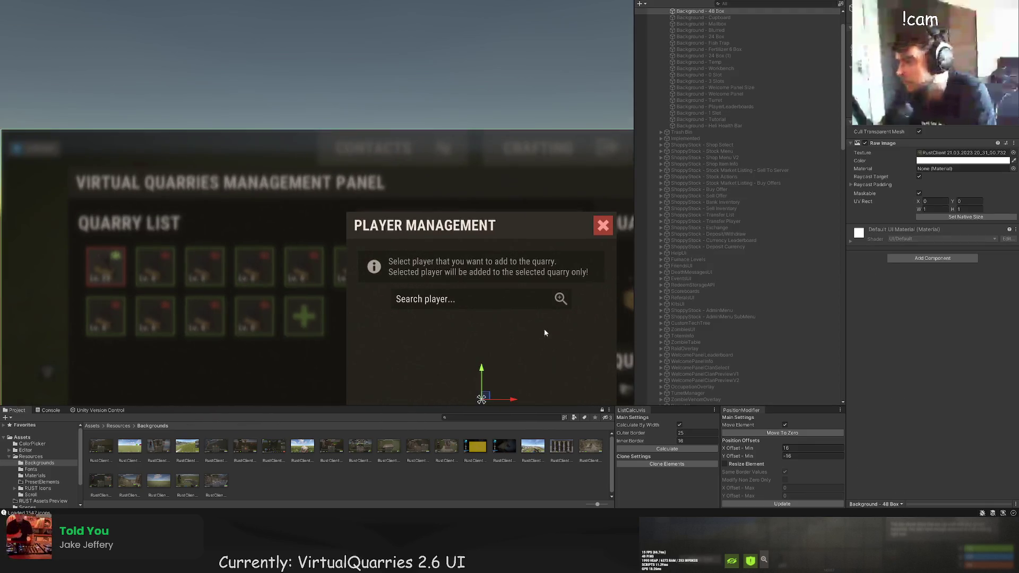
{"action": "left_click_drag", "start_coordinate": [543, 329], "coordinate": [513, 282]}
{"action": "left_click", "coordinate": [513, 254]}
{"action": "scroll", "coordinate": [513, 255], "scroll_direction": "up", "scroll_amount": 8}
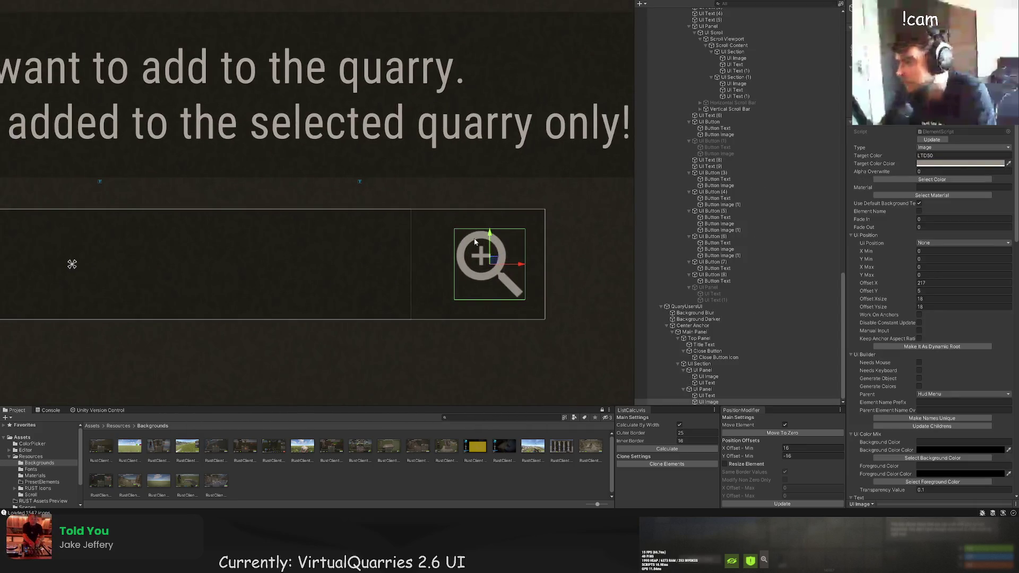
{"action": "left_click_drag", "start_coordinate": [456, 229], "coordinate": [459, 232]}
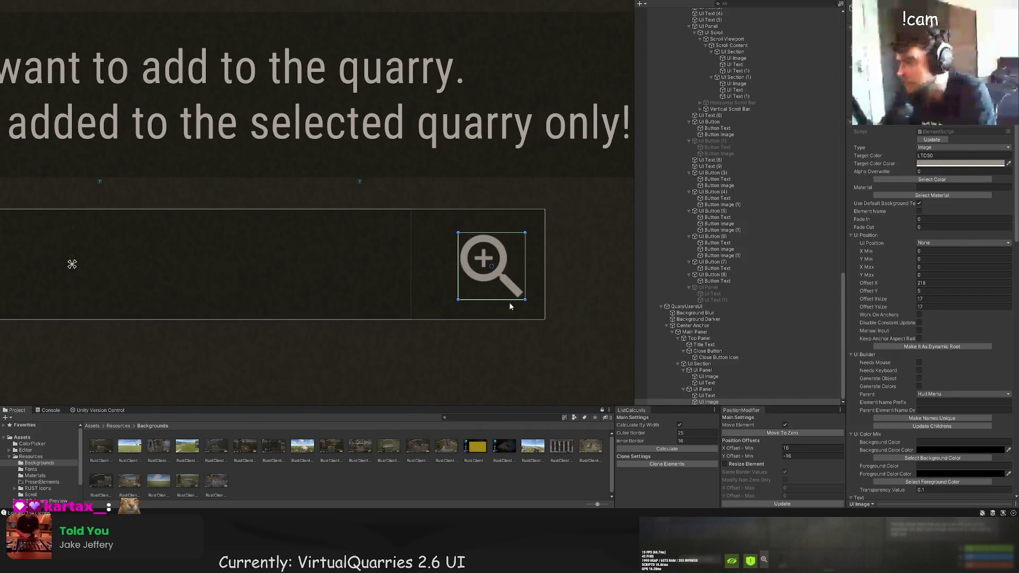
{"action": "left_click_drag", "start_coordinate": [460, 298], "coordinate": [463, 295]}
{"action": "scroll", "coordinate": [316, 274], "scroll_direction": "down", "scroll_amount": 10}
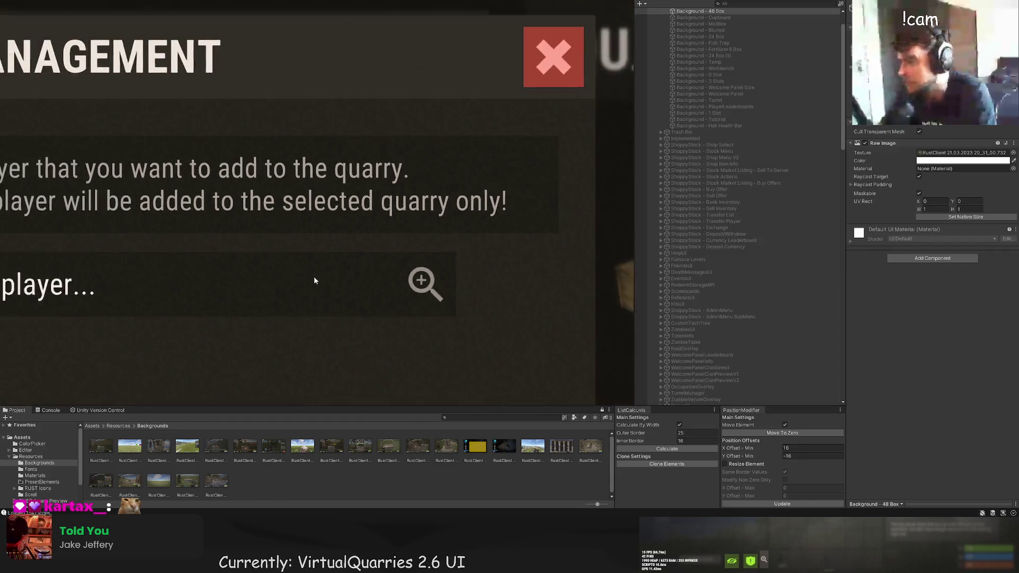
{"action": "scroll", "coordinate": [327, 288], "scroll_direction": "up", "scroll_amount": 10}
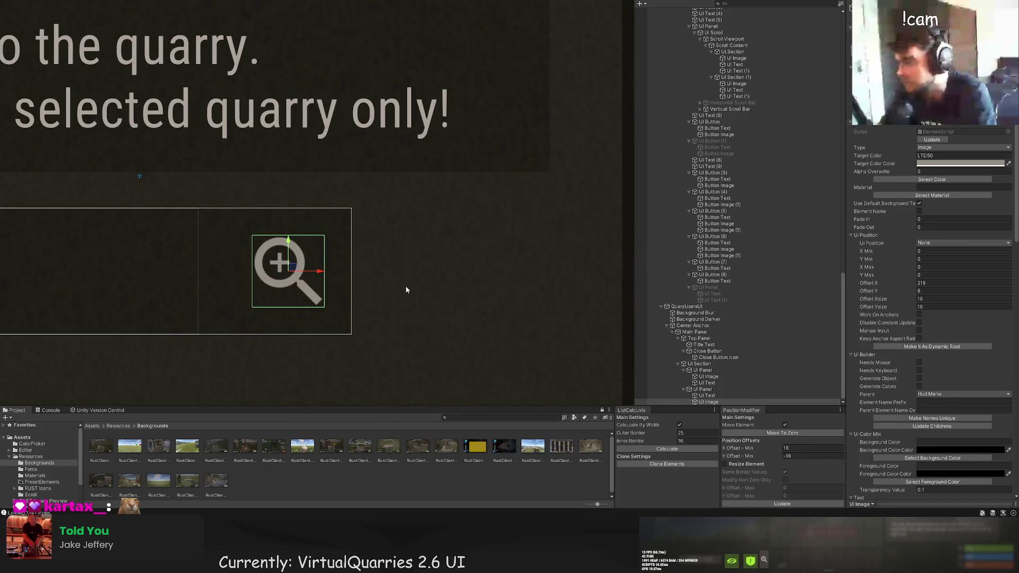
{"action": "left_click", "coordinate": [393, 289]}
{"action": "scroll", "coordinate": [421, 274], "scroll_direction": "down", "scroll_amount": 5}
{"action": "scroll", "coordinate": [455, 254], "scroll_direction": "down", "scroll_amount": 5}
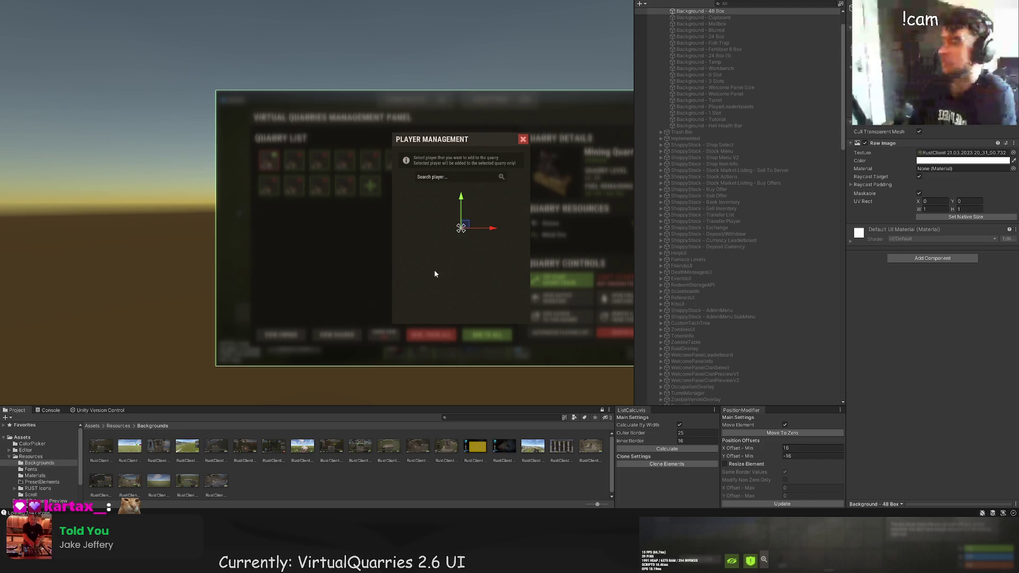
{"action": "left_click_drag", "start_coordinate": [434, 280], "coordinate": [398, 259]}
{"action": "scroll", "coordinate": [752, 297], "scroll_direction": "down", "scroll_amount": 15}
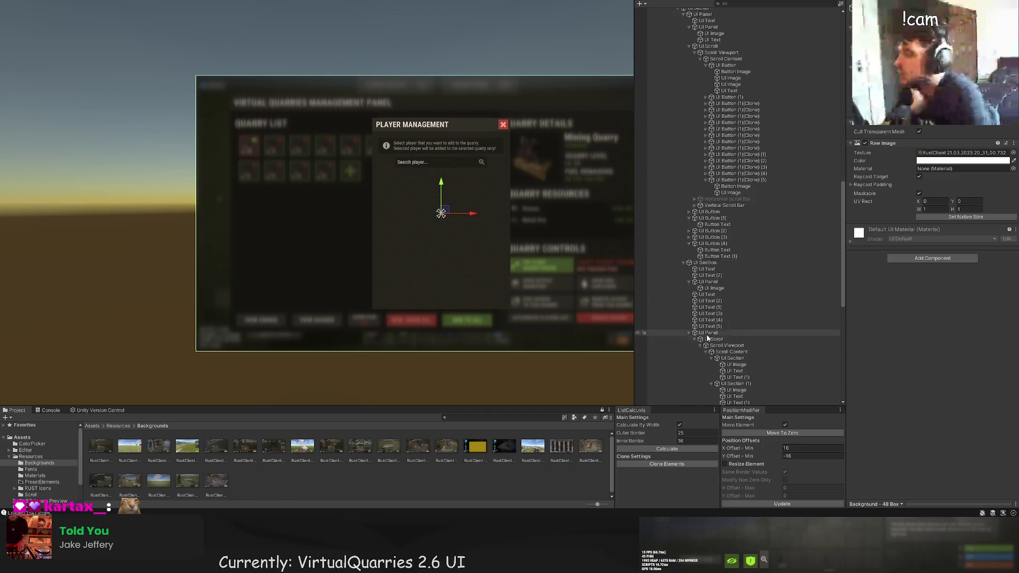
{"action": "scroll", "coordinate": [692, 340], "scroll_direction": "down", "scroll_amount": 6}
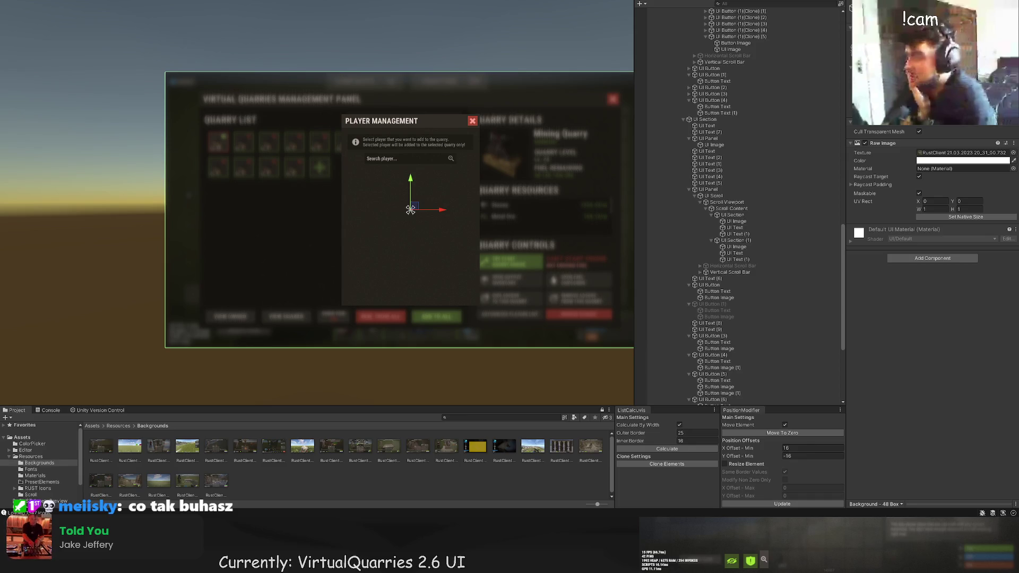
{"action": "scroll", "coordinate": [329, 276], "scroll_direction": "up", "scroll_amount": 2}
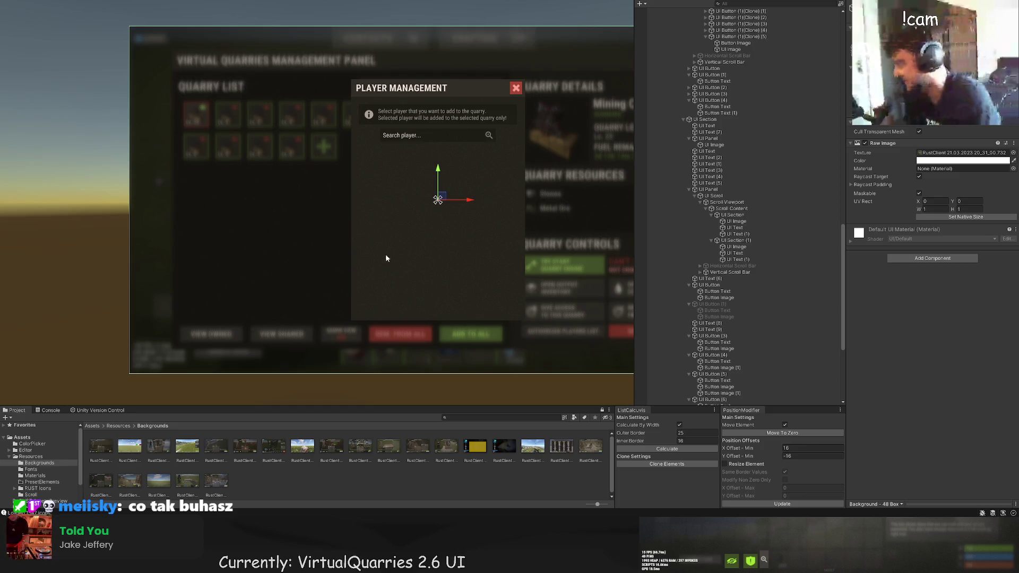
{"action": "scroll", "coordinate": [732, 339], "scroll_direction": "down", "scroll_amount": 8}
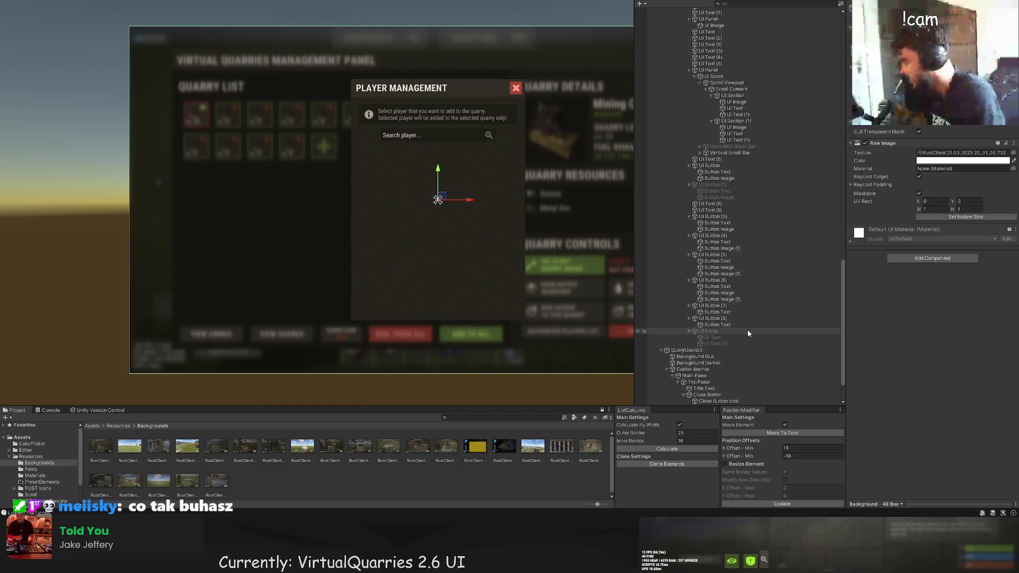
{"action": "left_click", "coordinate": [725, 389]}
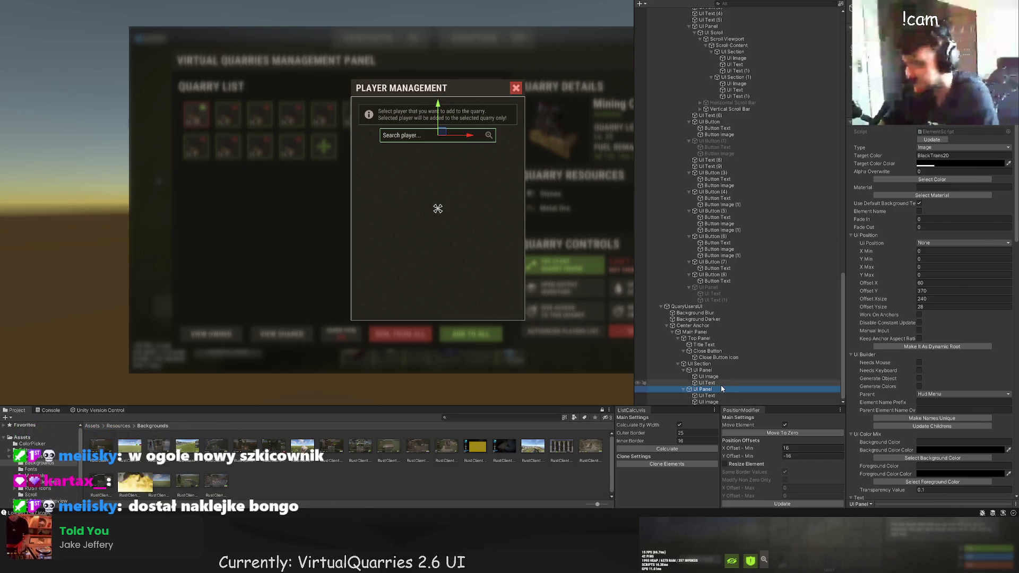
{"action": "left_click", "coordinate": [711, 395]}
{"action": "left_click", "coordinate": [720, 401]}
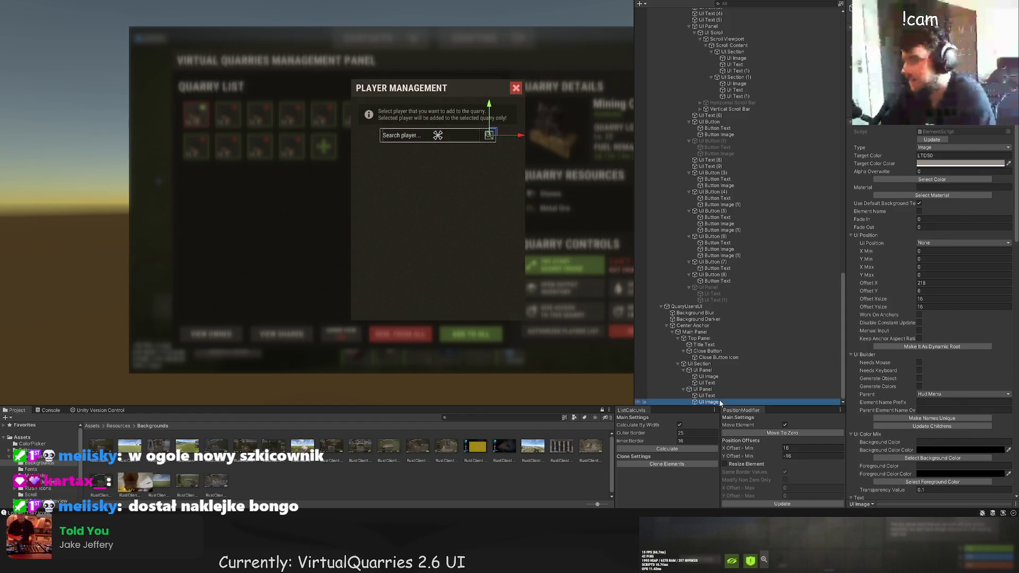
{"action": "left_click", "coordinate": [707, 396]}
{"action": "left_click", "coordinate": [711, 389]}
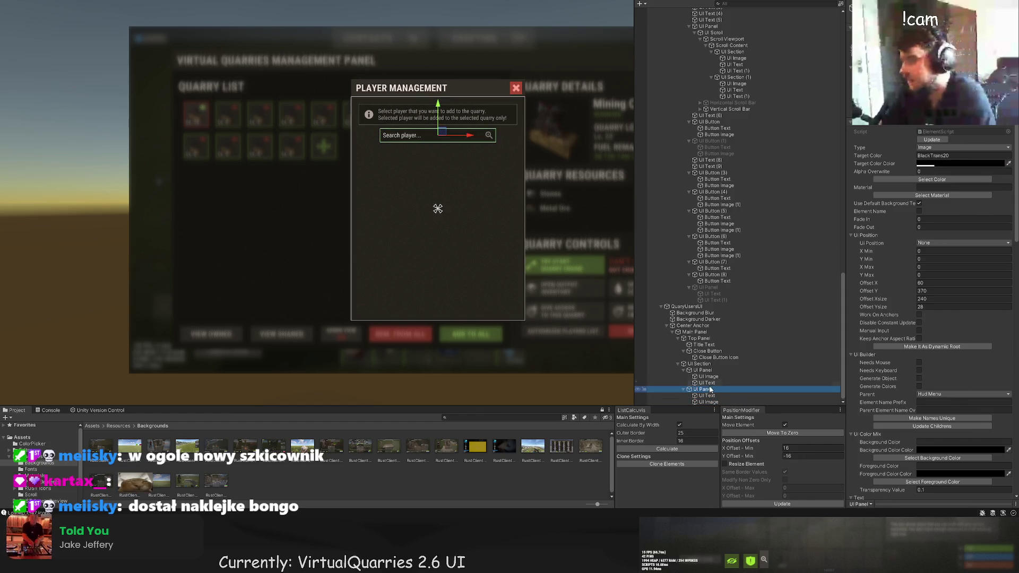
{"action": "left_click", "coordinate": [703, 370]}
{"action": "left_click", "coordinate": [699, 363]}
{"action": "left_click", "coordinate": [703, 370]}
{"action": "left_click", "coordinate": [708, 377]}
{"action": "left_click", "coordinate": [707, 383]}
{"action": "left_click", "coordinate": [702, 389]}
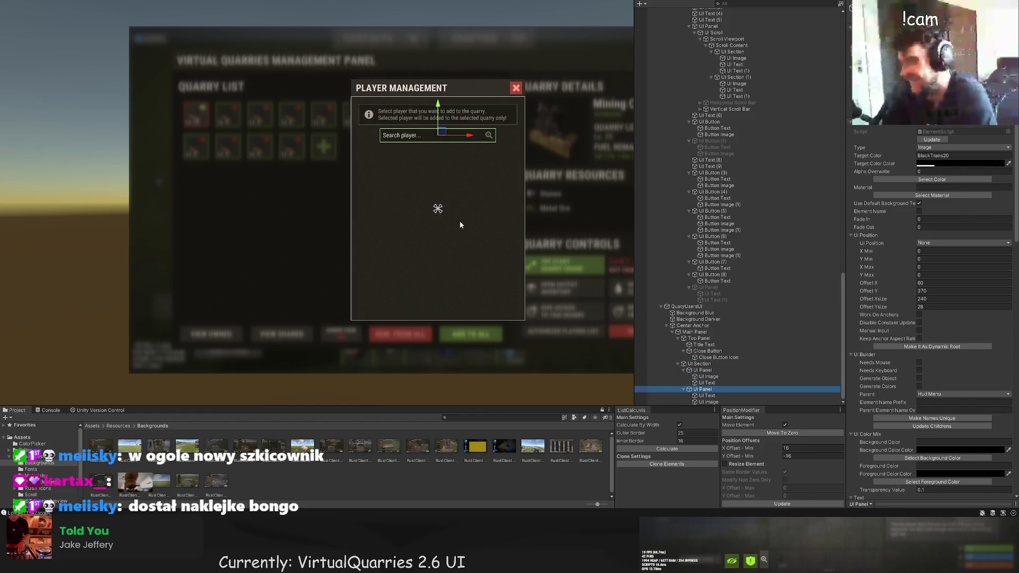
{"action": "left_click", "coordinate": [691, 326]}
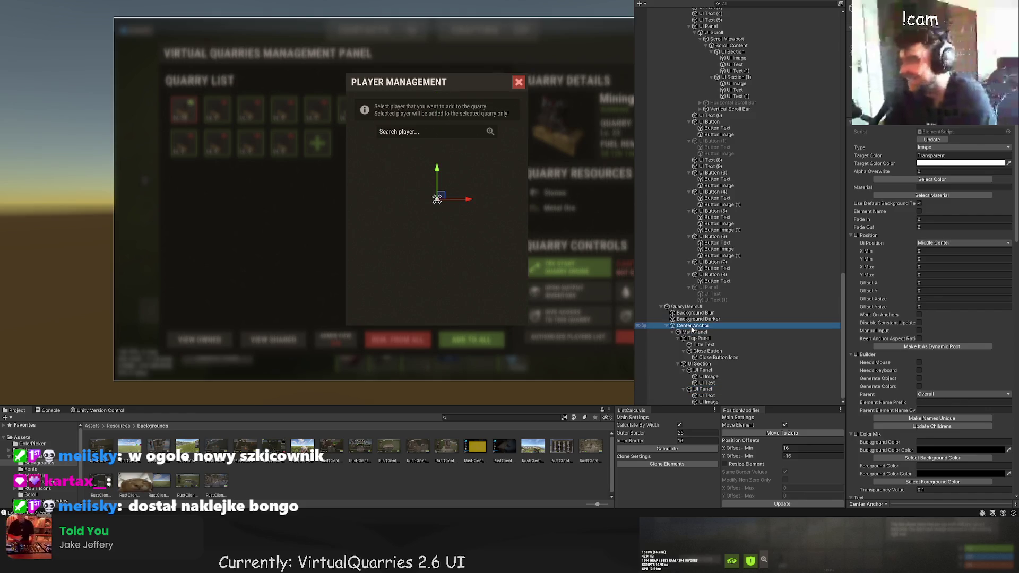
{"action": "left_click", "coordinate": [696, 332]}
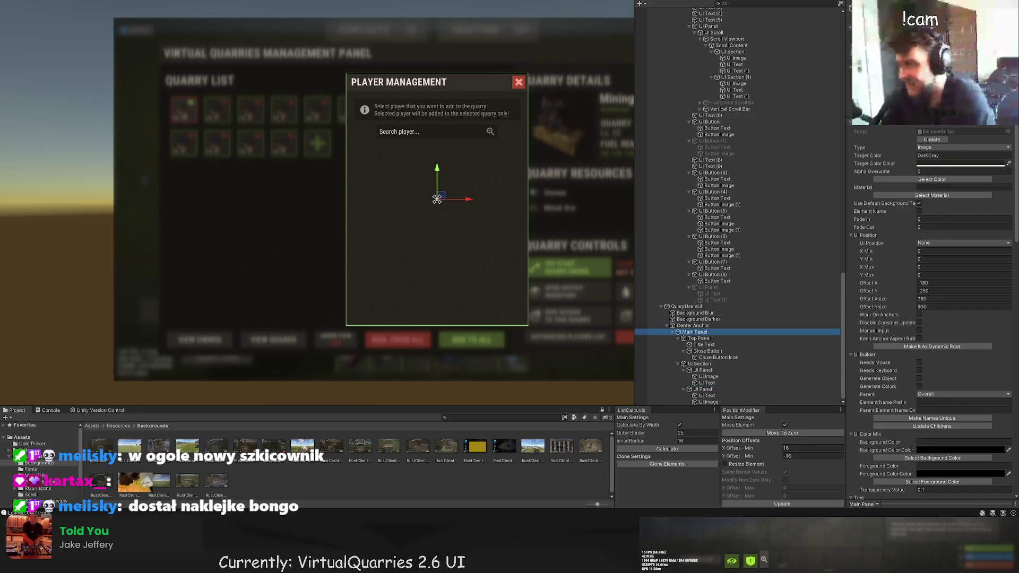
{"action": "left_click", "coordinate": [141, 55]}
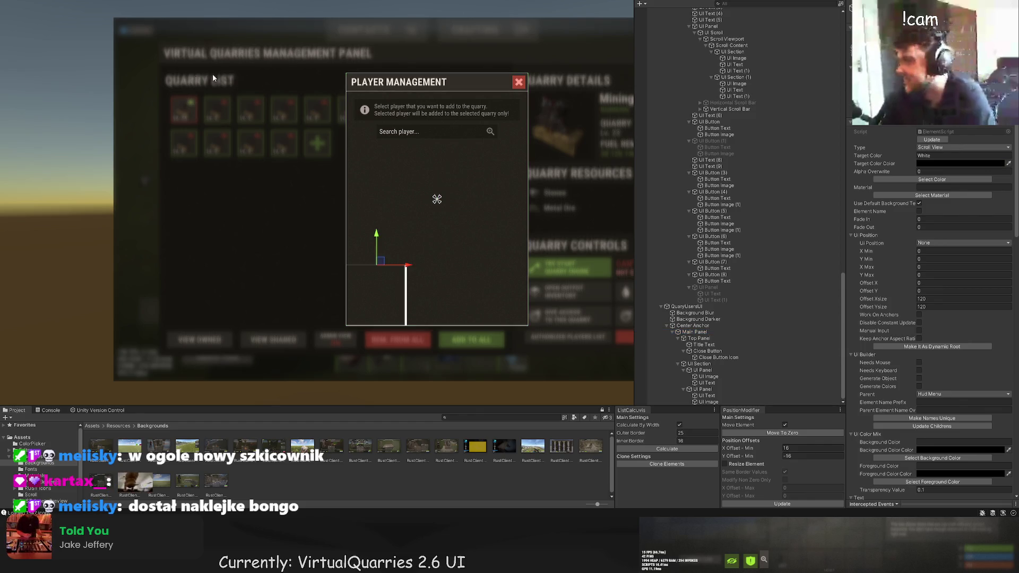
{"action": "scroll", "coordinate": [411, 132], "scroll_direction": "up", "scroll_amount": 3}
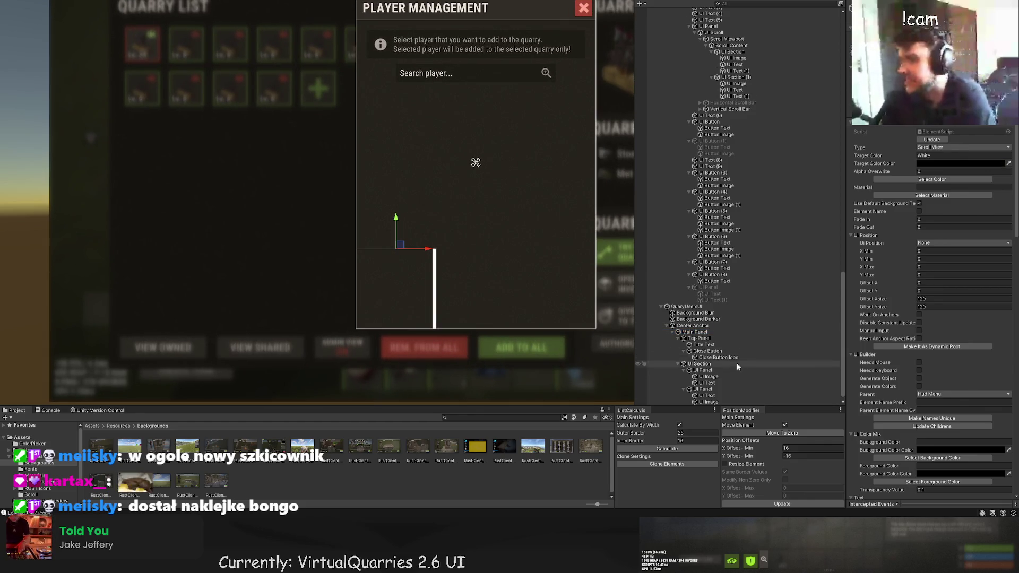
{"action": "left_click", "coordinate": [699, 364]}
{"action": "left_click", "coordinate": [701, 370]}
{"action": "left_click", "coordinate": [707, 390]}
{"action": "key", "text": "Down"}
{"action": "key", "text": "Down"}
{"action": "key", "text": "Down"}
{"action": "left_click", "coordinate": [711, 391]}
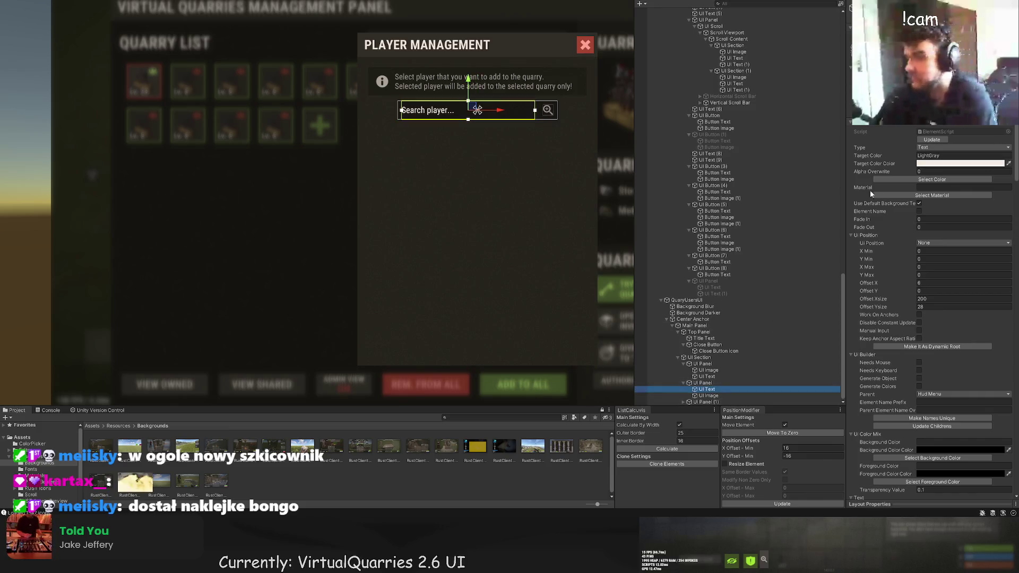
Duplicate the search bar panel and move the copy just below the search bar.
{"action": "key", "text": "Down"}
{"action": "key", "text": "Down"}
{"action": "key", "text": "f"}
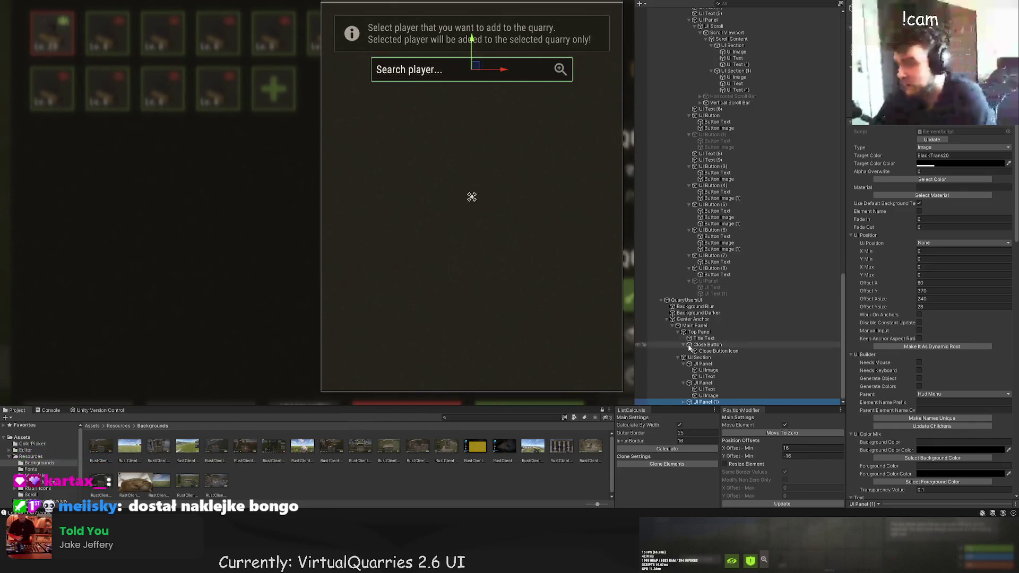
{"action": "key", "text": "ctrl+d"}
{"action": "left_click_drag", "start_coordinate": [469, 41], "coordinate": [468, 71]}
{"action": "left_click_drag", "start_coordinate": [501, 102], "coordinate": [475, 100]}
Resize the copy into a tall 315 by 338 list area ending above the buttons.
{"action": "key", "text": "t"}
{"action": "mouse_move", "coordinate": [547, 112]}
{"action": "left_mouse_down"}
{"action": "mouse_move", "coordinate": [600, 398]}
{"action": "mouse_move", "coordinate": [609, 392]}
{"action": "left_mouse_up"}
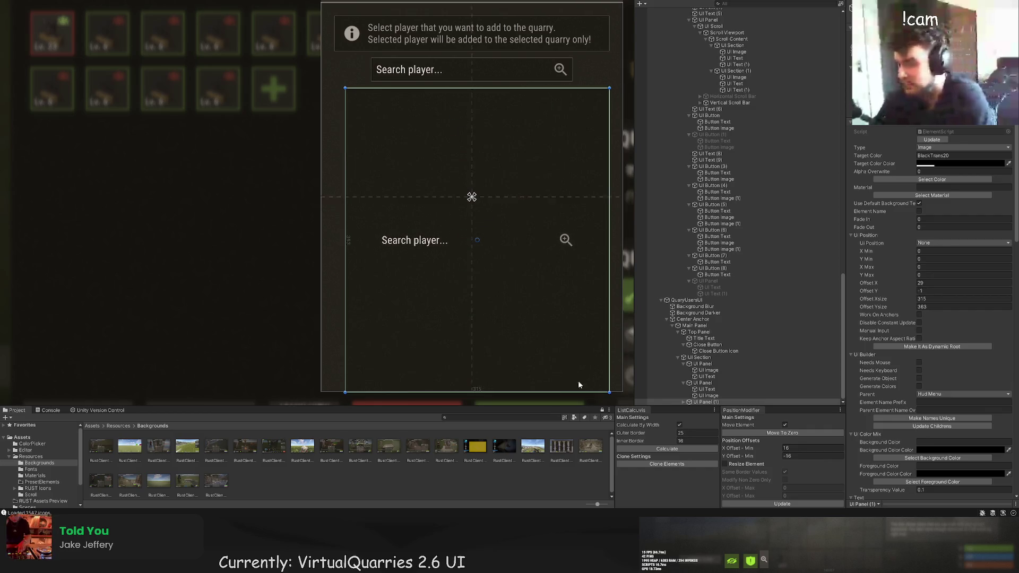
{"action": "scroll", "coordinate": [513, 382], "scroll_direction": "up", "scroll_amount": 3}
{"action": "left_click_drag", "start_coordinate": [477, 401], "coordinate": [460, 365]}
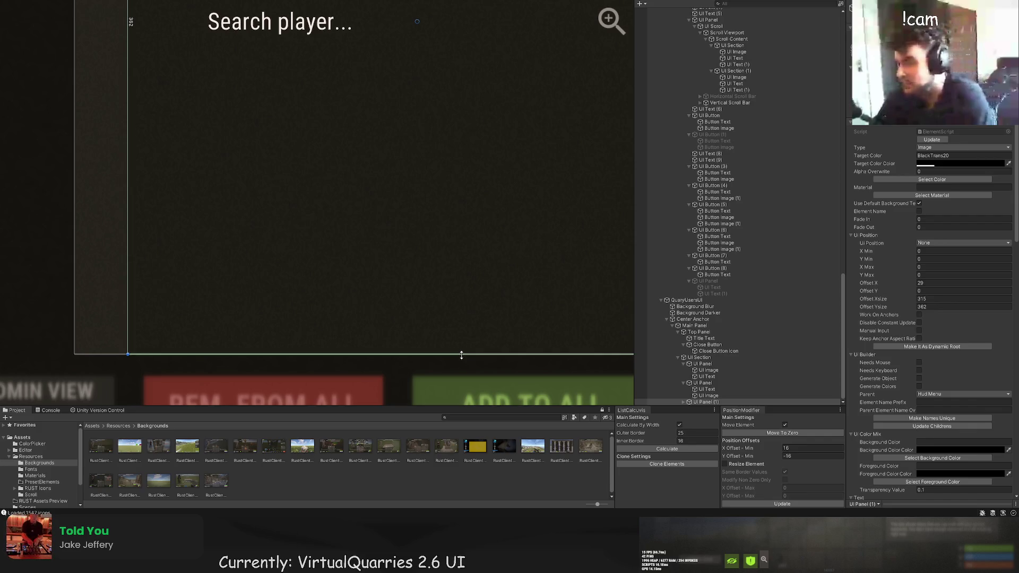
{"action": "key", "text": "Right"}
{"action": "key", "text": "Down"}
{"action": "left_click_drag", "start_coordinate": [475, 317], "coordinate": [475, 277]}
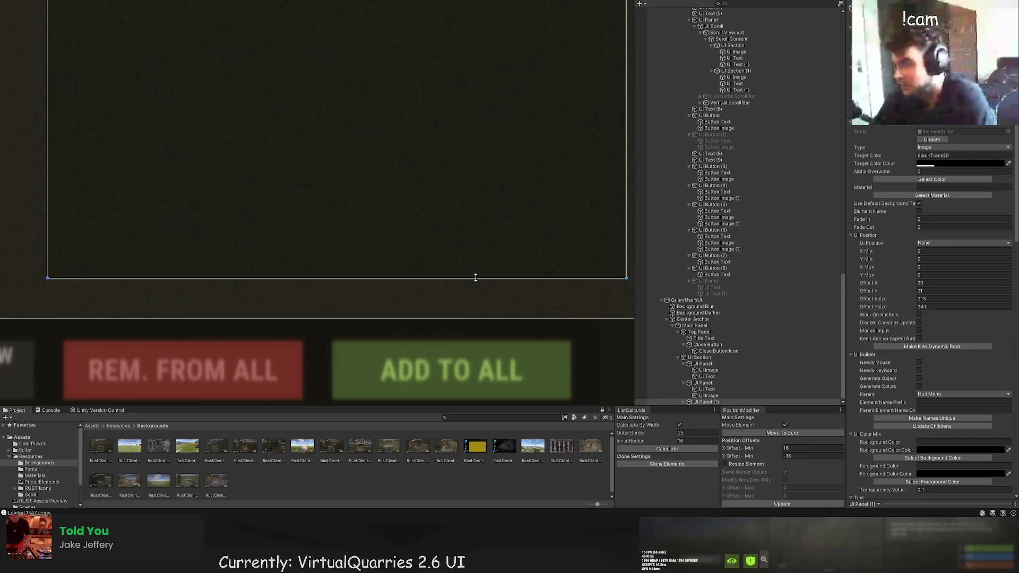
{"action": "scroll", "coordinate": [447, 275], "scroll_direction": "down", "scroll_amount": 5}
{"action": "left_click_drag", "start_coordinate": [280, 258], "coordinate": [282, 252]}
{"action": "scroll", "coordinate": [314, 219], "scroll_direction": "down", "scroll_amount": 6}
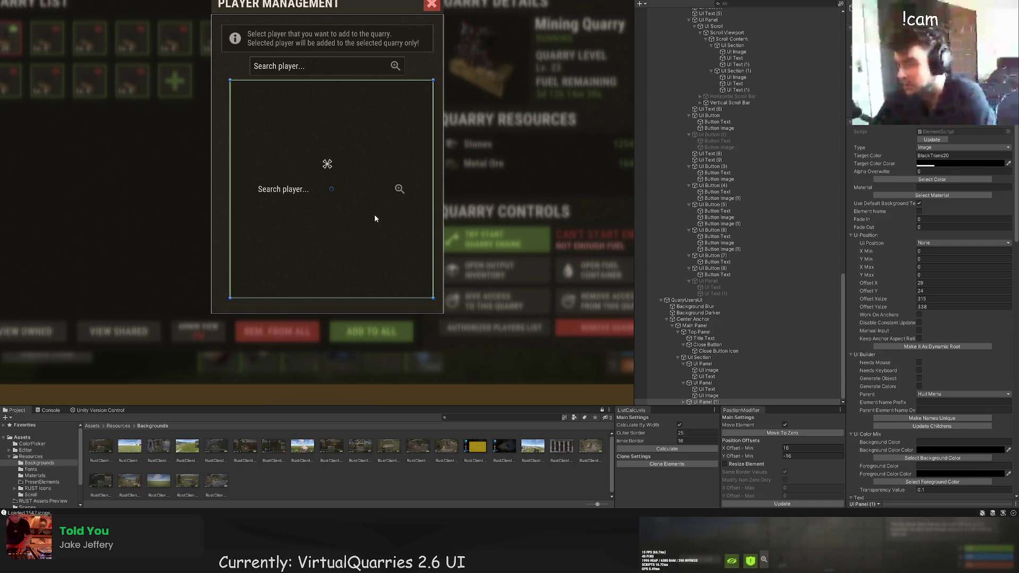
Narrow the list area from its right side and adjust its position.
{"action": "scroll", "coordinate": [349, 238], "scroll_direction": "up", "scroll_amount": 3}
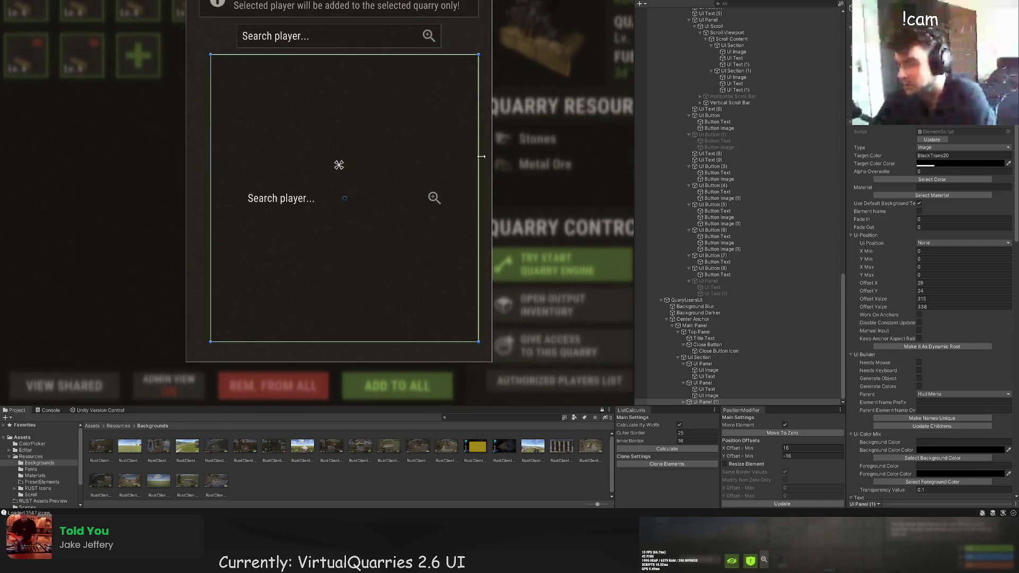
{"action": "left_click_drag", "start_coordinate": [476, 135], "coordinate": [446, 137]}
{"action": "key", "text": "w"}
{"action": "left_click_drag", "start_coordinate": [357, 198], "coordinate": [364, 197]}
{"action": "scroll", "coordinate": [330, 168], "scroll_direction": "up", "scroll_amount": 3}
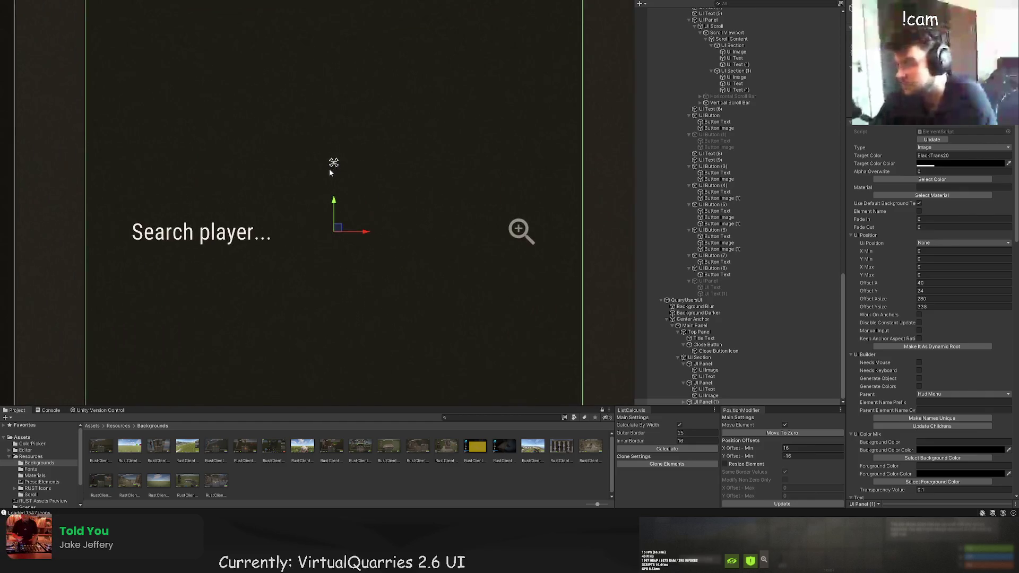
{"action": "scroll", "coordinate": [345, 173], "scroll_direction": "down", "scroll_amount": 4}
{"action": "scroll", "coordinate": [350, 175], "scroll_direction": "down", "scroll_amount": 2}
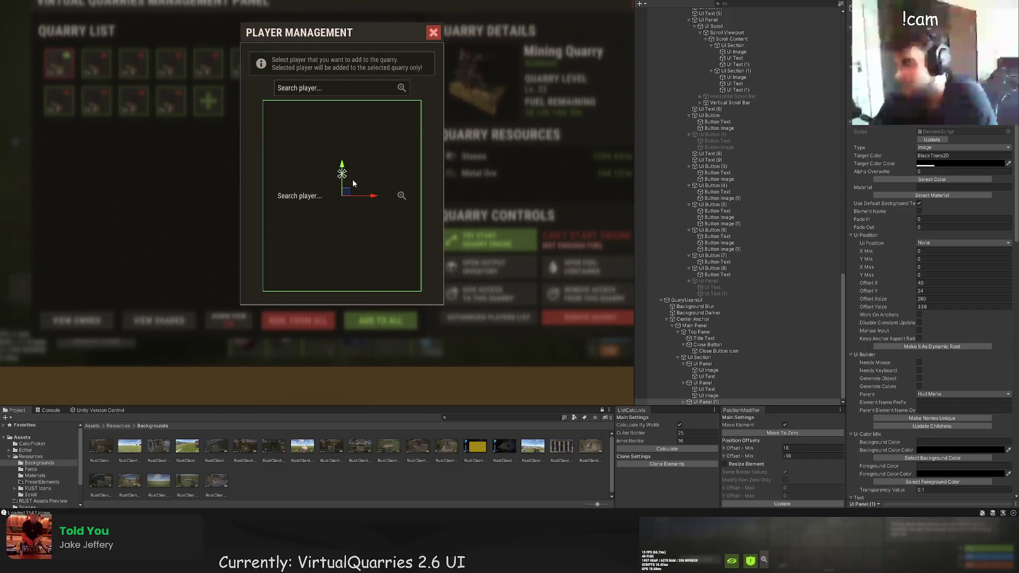
{"action": "scroll", "coordinate": [342, 175], "scroll_direction": "up", "scroll_amount": 6}
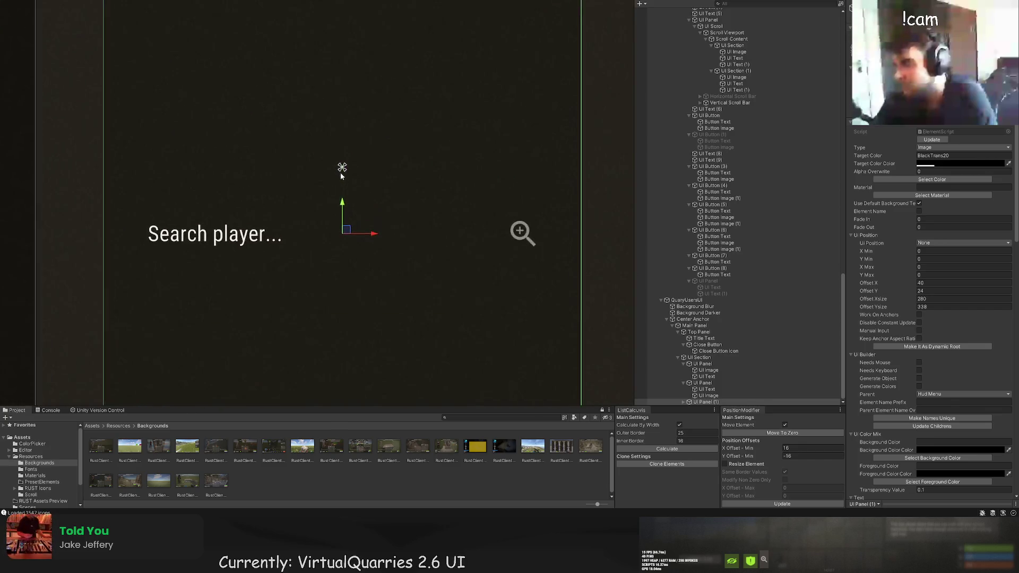
{"action": "mouse_move", "coordinate": [345, 195]}
{"action": "left_mouse_down"}
{"action": "mouse_move", "coordinate": [347, 135]}
{"action": "mouse_move", "coordinate": [346, 233]}
{"action": "mouse_move", "coordinate": [409, 149]}
{"action": "left_mouse_up"}
{"action": "scroll", "coordinate": [371, 207], "scroll_direction": "down", "scroll_amount": 5}
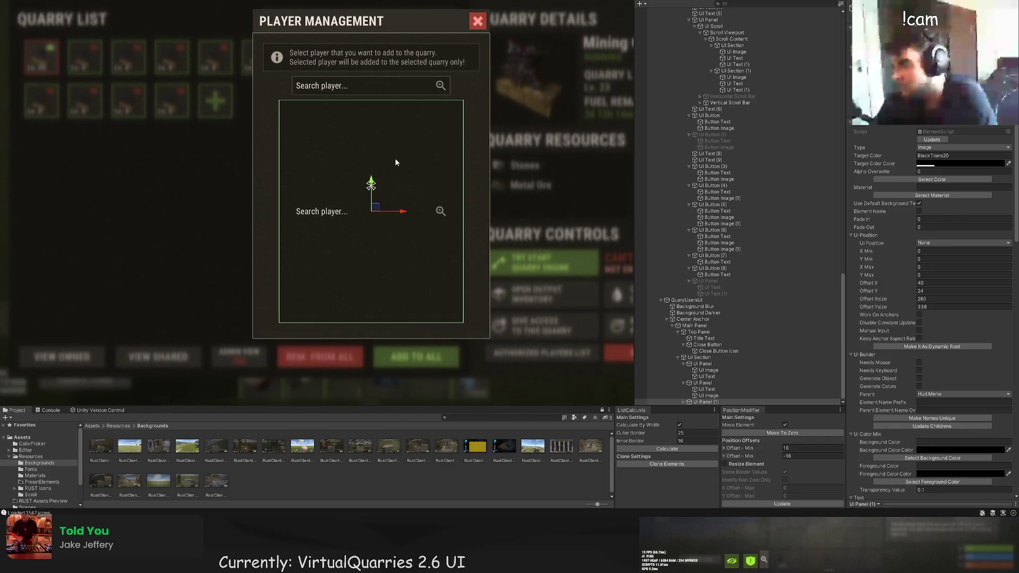
{"action": "scroll", "coordinate": [336, 104], "scroll_direction": "up", "scroll_amount": 2}
{"action": "scroll", "coordinate": [416, 176], "scroll_direction": "up", "scroll_amount": 5}
Shrink the list panel from the left to width 260 and place it at X offset 50.
{"action": "left_click", "coordinate": [401, 169]}
{"action": "scroll", "coordinate": [407, 170], "scroll_direction": "down", "scroll_amount": 6}
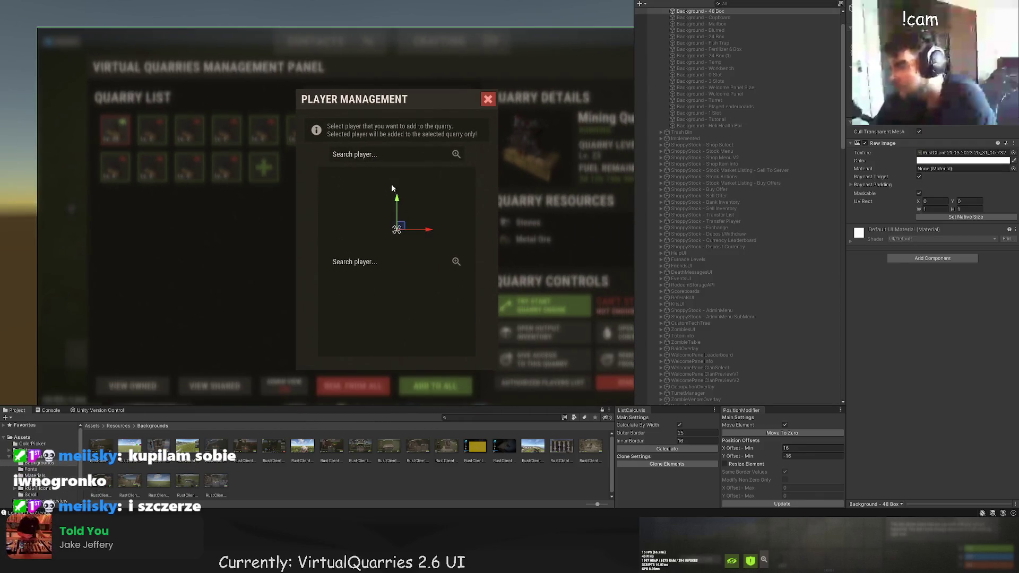
{"action": "left_click_drag", "start_coordinate": [391, 182], "coordinate": [380, 157]}
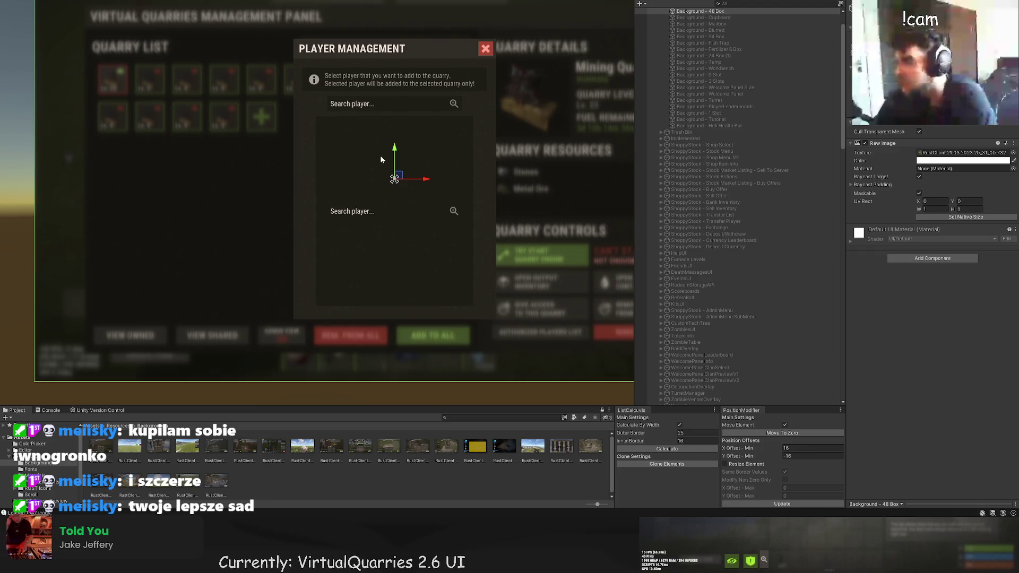
{"action": "left_click", "coordinate": [406, 144]}
{"action": "scroll", "coordinate": [317, 144], "scroll_direction": "up", "scroll_amount": 2}
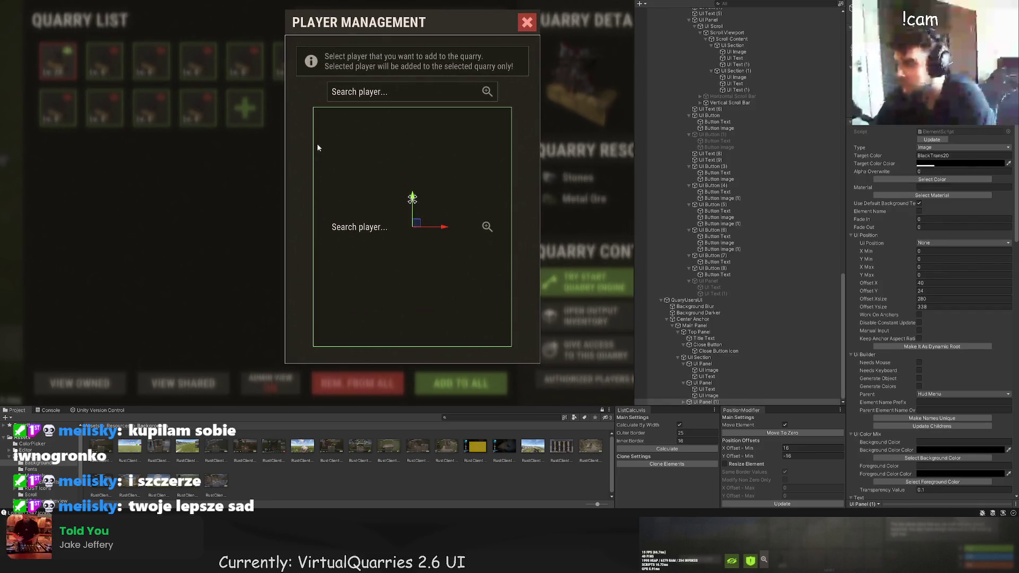
{"action": "left_click_drag", "start_coordinate": [316, 136], "coordinate": [331, 137]}
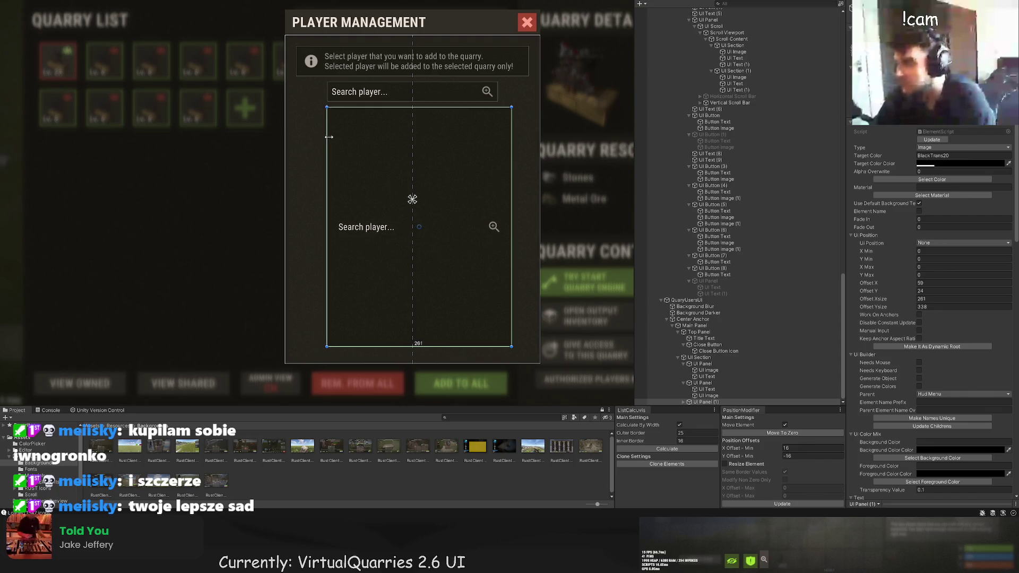
{"action": "key", "text": "w"}
{"action": "mouse_move", "coordinate": [445, 230]}
{"action": "left_mouse_down"}
{"action": "mouse_move", "coordinate": [416, 167]}
{"action": "mouse_move", "coordinate": [410, 182]}
{"action": "left_mouse_up"}
{"action": "scroll", "coordinate": [415, 222], "scroll_direction": "up", "scroll_amount": 3}
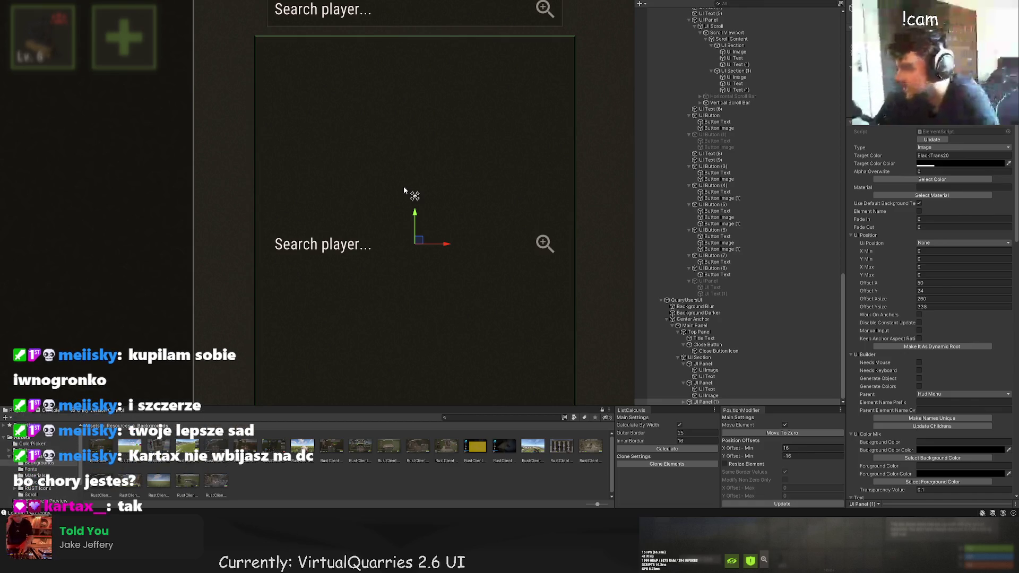
{"action": "scroll", "coordinate": [442, 260], "scroll_direction": "down", "scroll_amount": 2}
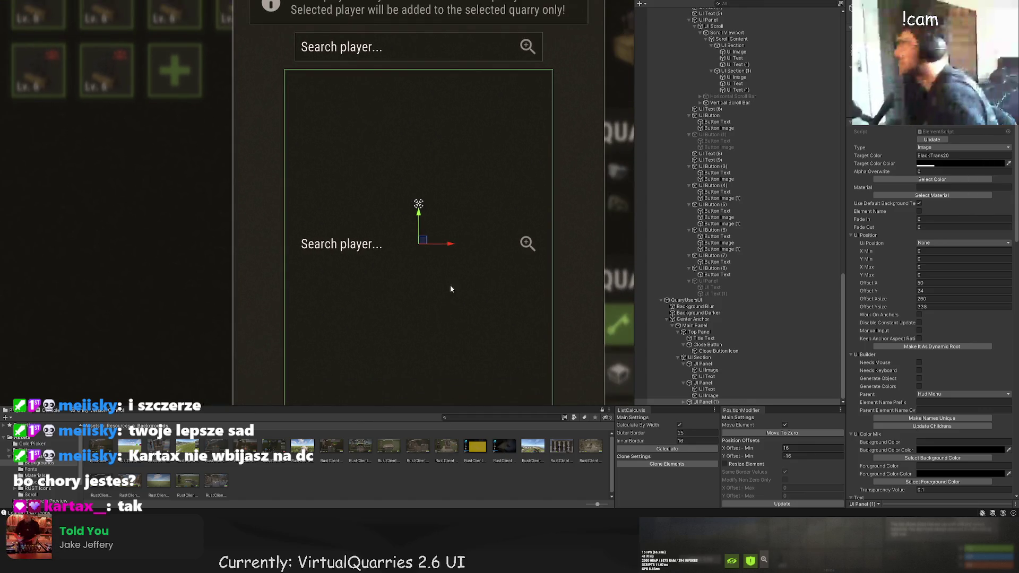
Inspect the search field's text and magnifier children, then return to the parent panel.
{"action": "left_click", "coordinate": [700, 402]}
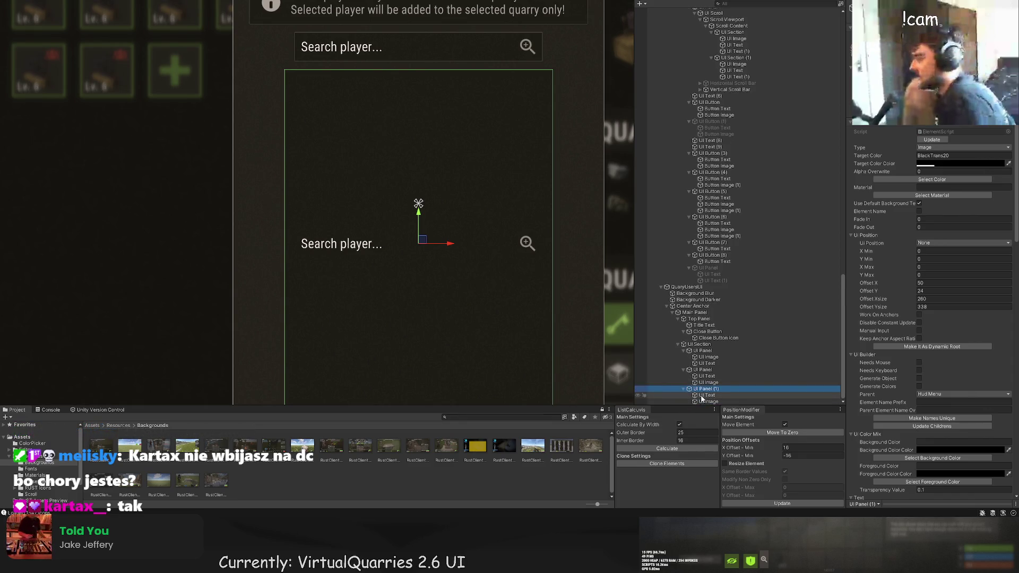
{"action": "left_click", "coordinate": [701, 396]}
{"action": "left_click", "coordinate": [718, 402]}
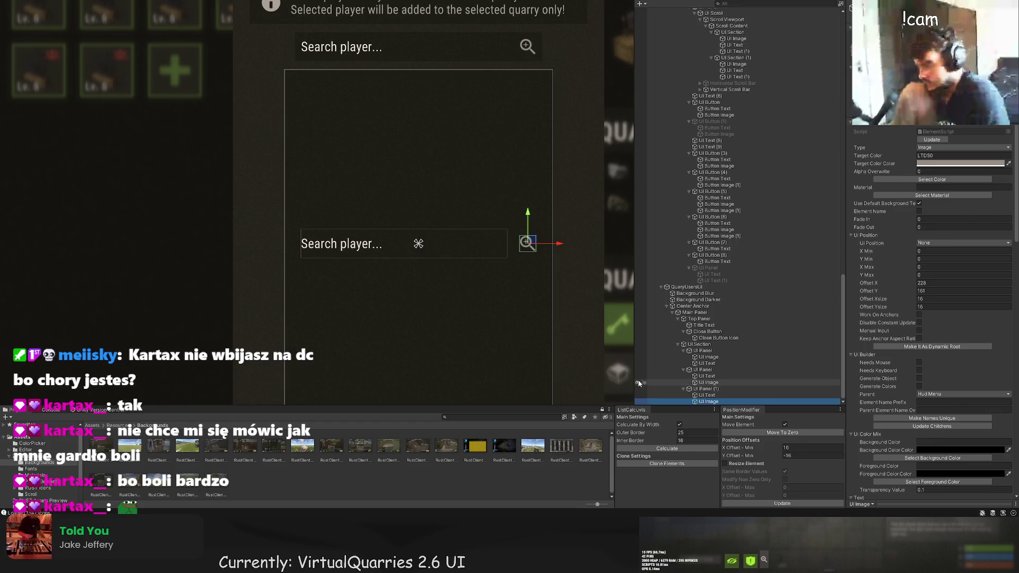
{"action": "left_click", "coordinate": [699, 394]}
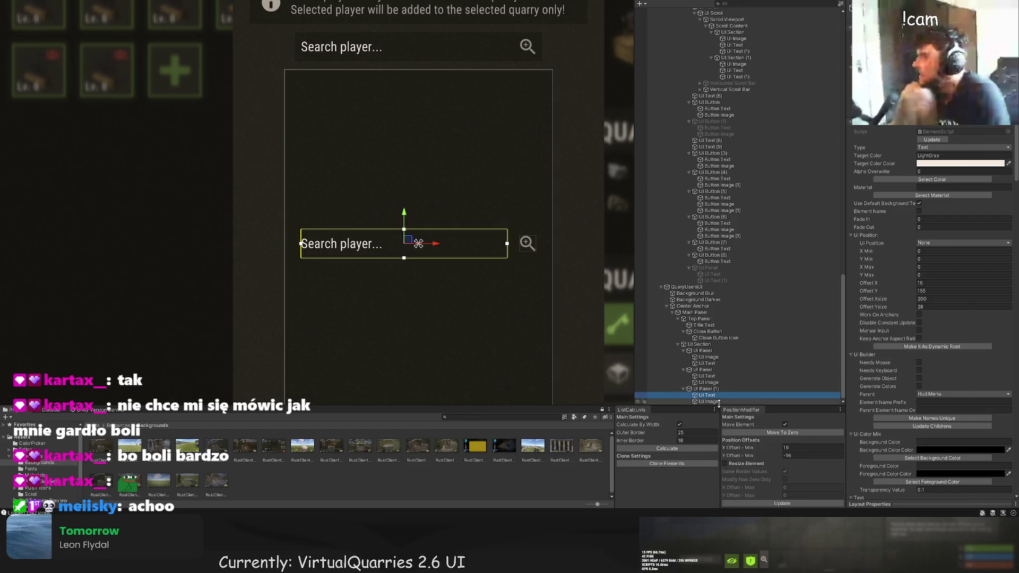
{"action": "left_click", "coordinate": [719, 402]}
{"action": "key", "text": "Up"}
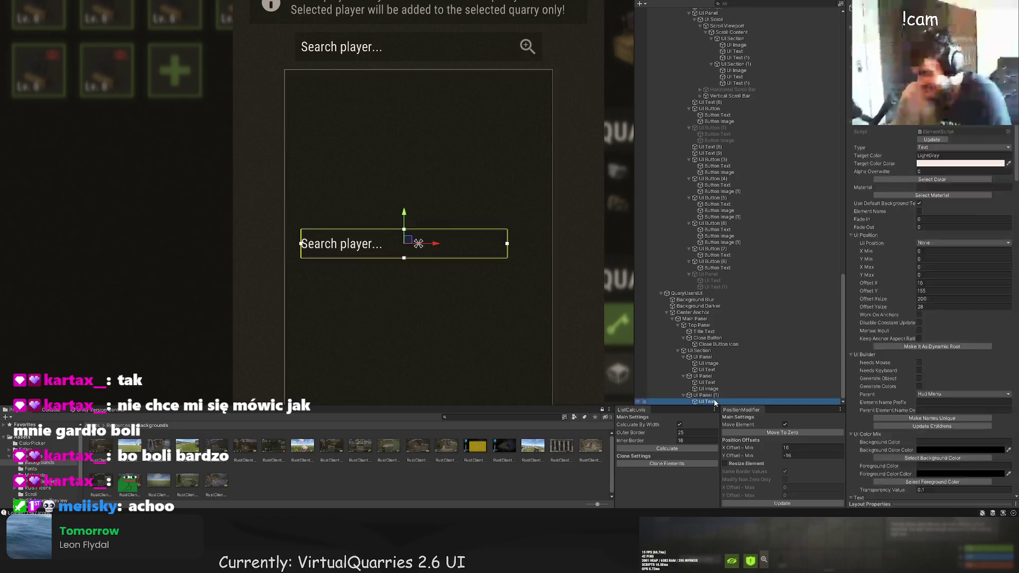
{"action": "key", "text": "Up"}
{"action": "scroll", "coordinate": [519, 290], "scroll_direction": "down", "scroll_amount": 2}
{"action": "scroll", "coordinate": [519, 290], "scroll_direction": "down", "scroll_amount": 2}
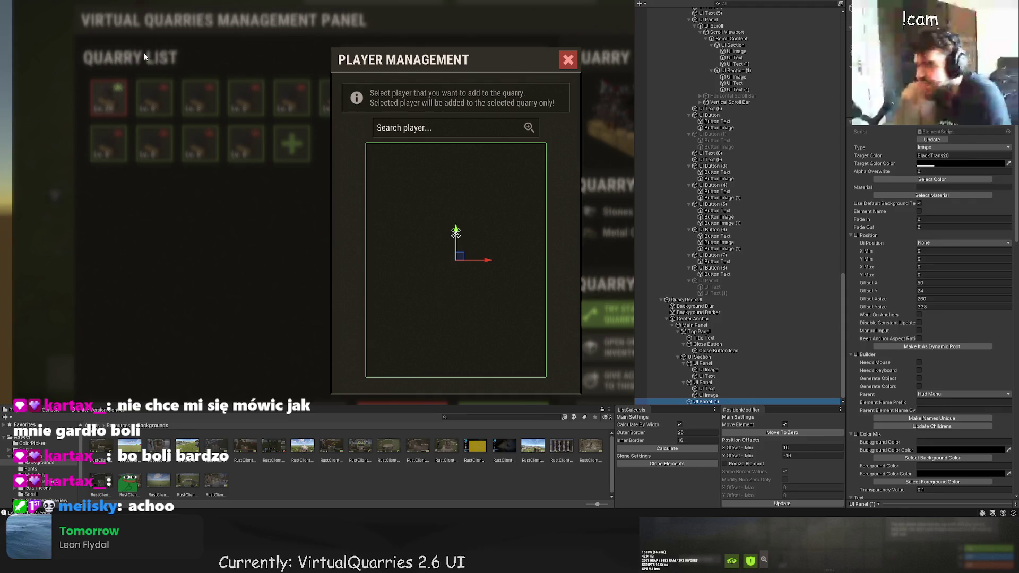
Stretch the scroll view to fill the list area at 260 by 338.
{"action": "left_click", "coordinate": [456, 329]}
{"action": "scroll", "coordinate": [460, 270], "scroll_direction": "up", "scroll_amount": 2}
{"action": "mouse_move", "coordinate": [474, 289]}
{"action": "left_mouse_down"}
{"action": "mouse_move", "coordinate": [588, 96]}
{"action": "mouse_move", "coordinate": [603, 94]}
{"action": "left_mouse_up"}
{"action": "scroll", "coordinate": [602, 88], "scroll_direction": "up", "scroll_amount": 2}
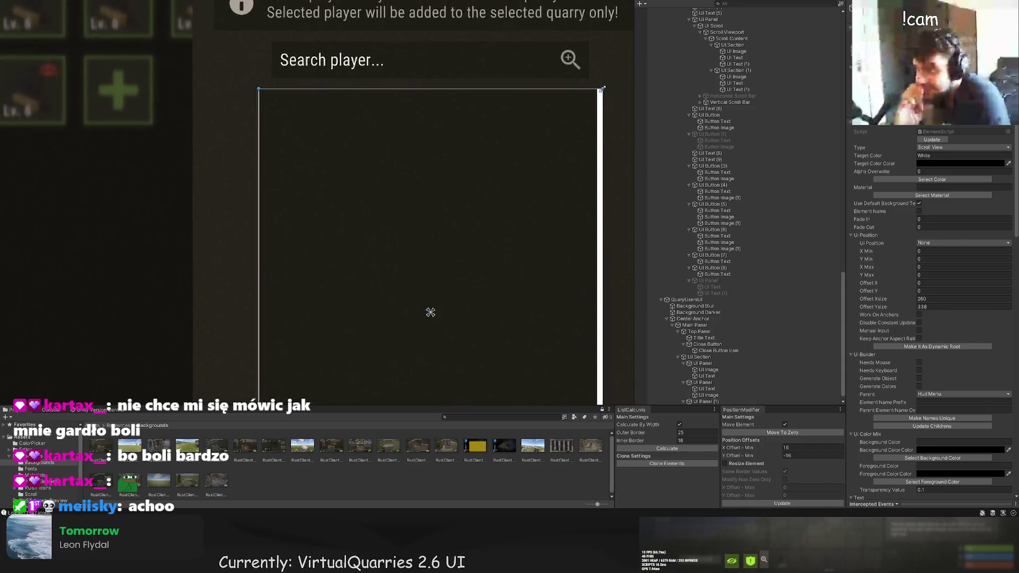
{"action": "scroll", "coordinate": [601, 88], "scroll_direction": "up", "scroll_amount": 2}
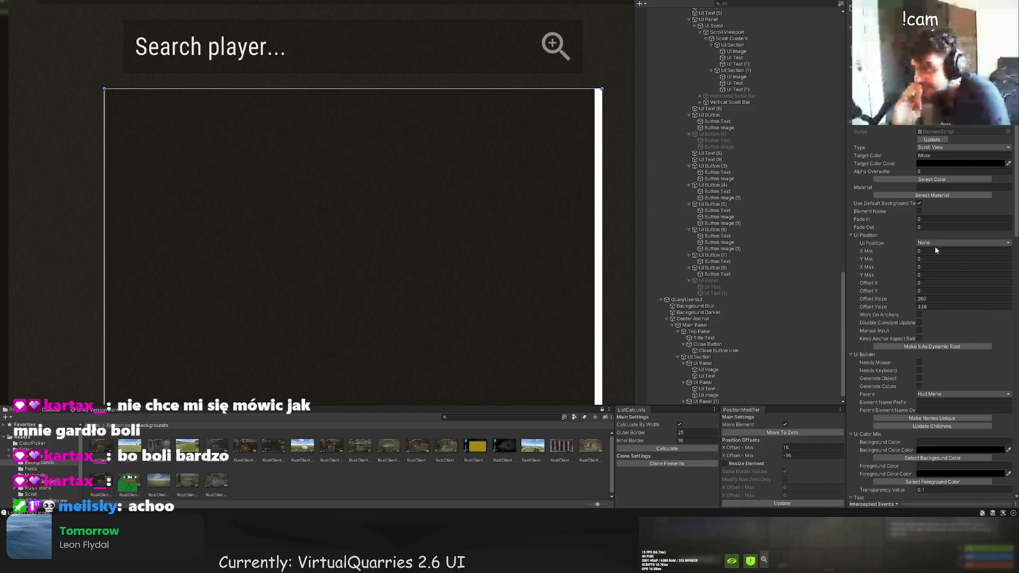
{"action": "scroll", "coordinate": [935, 250], "scroll_direction": "down", "scroll_amount": 15}
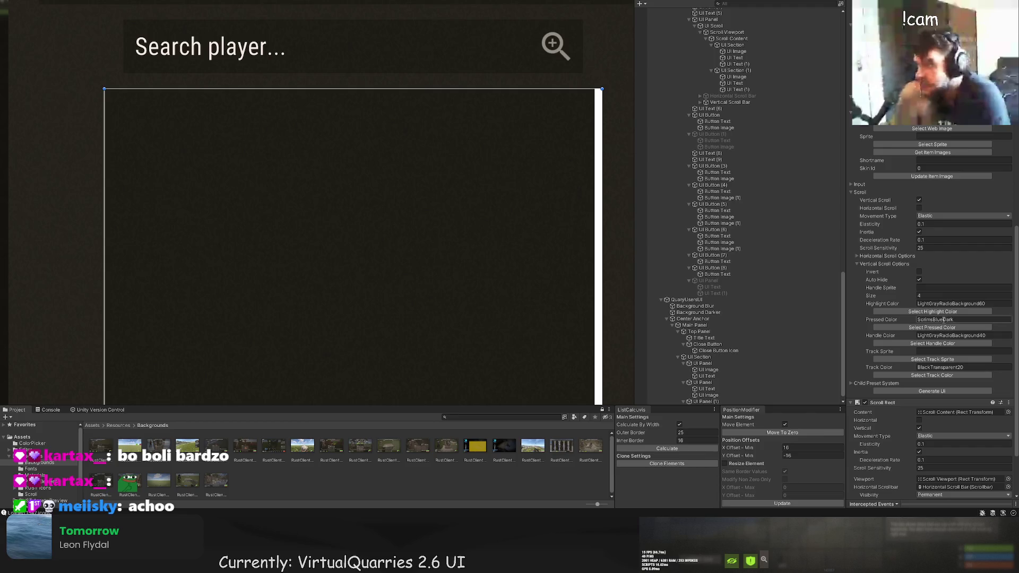
Set the scroll bar's highlight, pressed and handle colours to LTD15 and its track to BlackTrans10.
{"action": "left_click", "coordinate": [940, 327]}
{"action": "left_click", "coordinate": [294, 186]}
{"action": "left_click", "coordinate": [882, 328]}
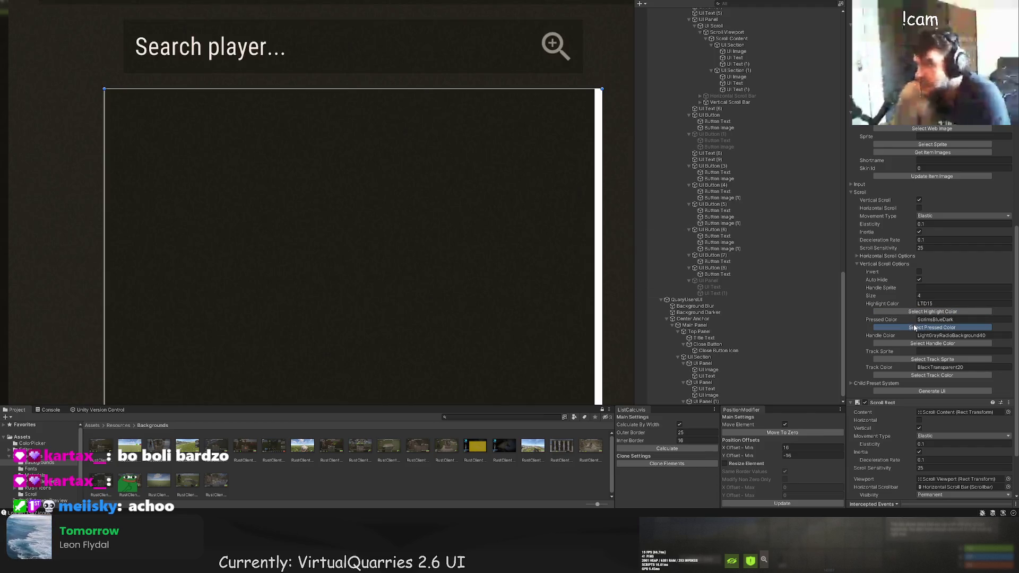
{"action": "left_click", "coordinate": [297, 183]}
{"action": "left_click", "coordinate": [884, 344]}
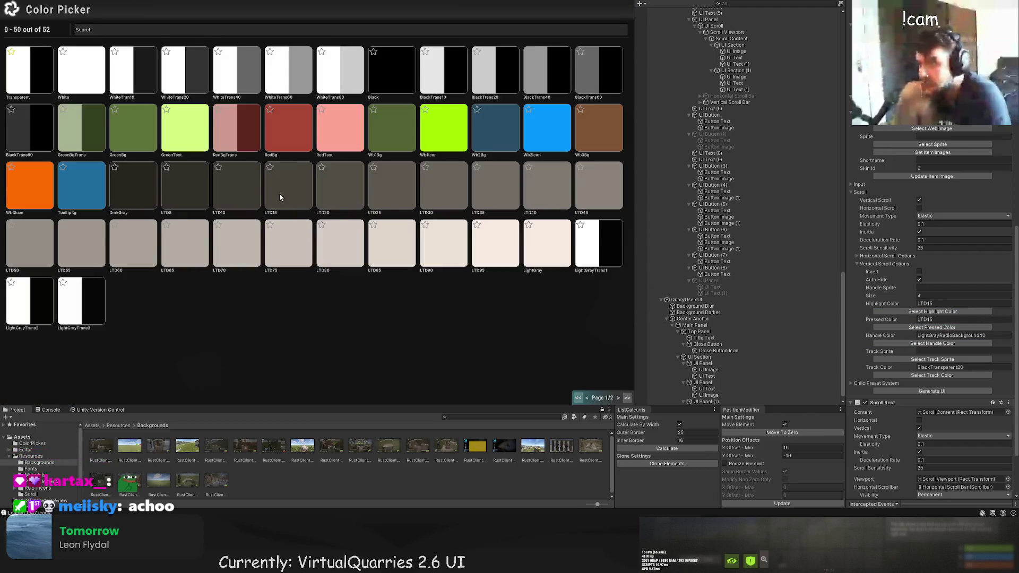
{"action": "left_click", "coordinate": [280, 198]}
{"action": "left_click", "coordinate": [920, 377]}
{"action": "left_click", "coordinate": [445, 70]}
{"action": "scroll", "coordinate": [463, 244], "scroll_direction": "down", "scroll_amount": 5}
{"action": "left_click_drag", "start_coordinate": [452, 257], "coordinate": [419, 206]}
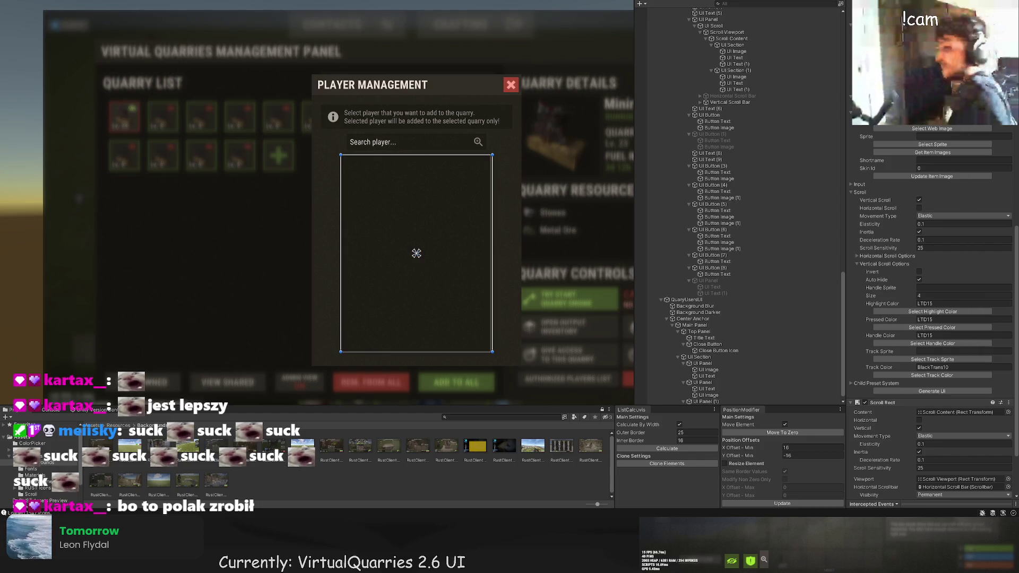
{"action": "scroll", "coordinate": [411, 253], "scroll_direction": "up", "scroll_amount": 2}
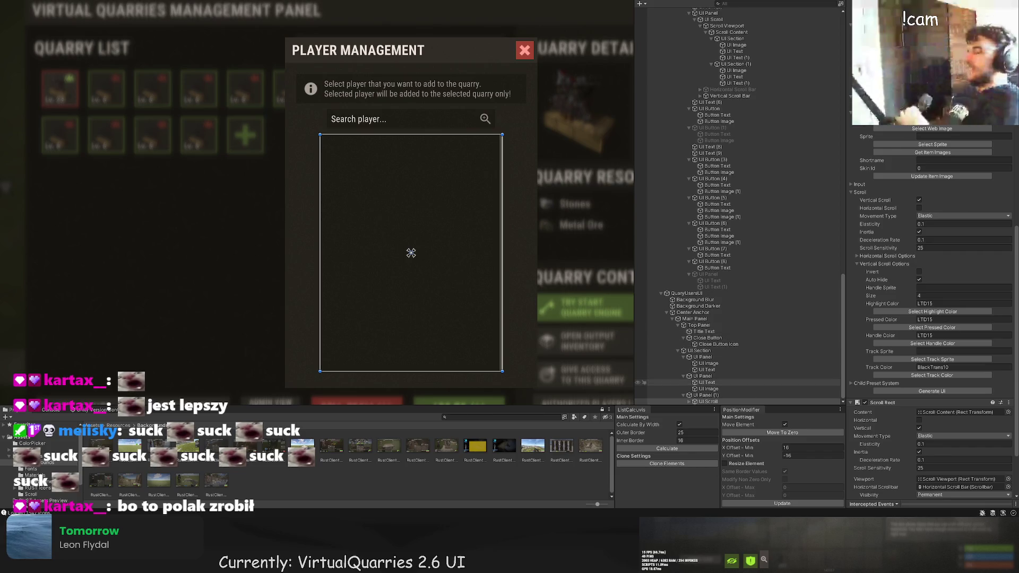
Expand UI Scroll and Scroll Viewport and select the Scroll Content.
{"action": "left_click", "coordinate": [689, 401]}
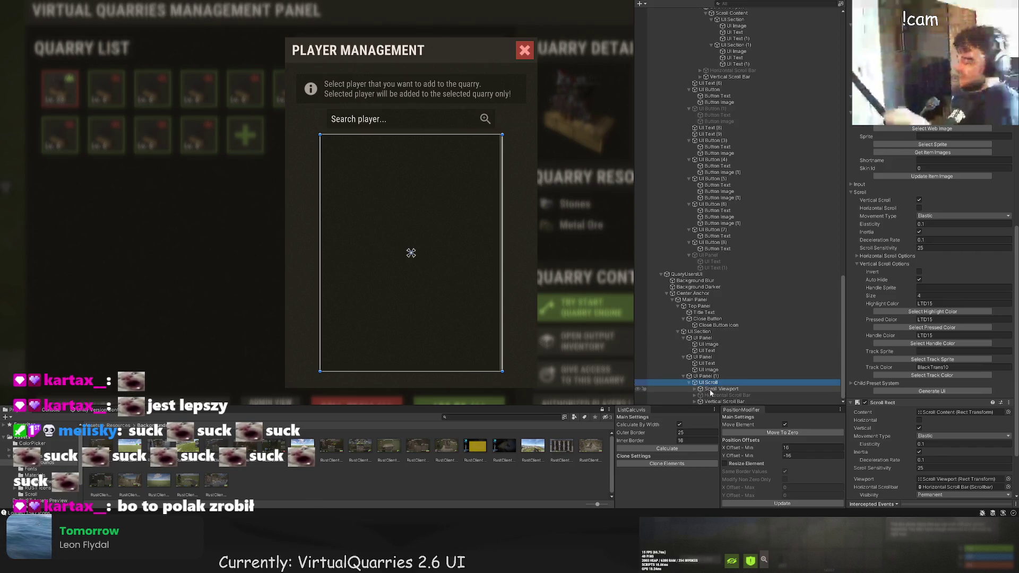
{"action": "left_click", "coordinate": [695, 389]}
{"action": "left_click", "coordinate": [714, 389]}
{"action": "scroll", "coordinate": [519, 289], "scroll_direction": "up", "scroll_amount": 1}
{"action": "mouse_move", "coordinate": [490, 220]}
{"action": "left_mouse_down"}
{"action": "mouse_move", "coordinate": [432, 218]}
{"action": "mouse_move", "coordinate": [496, 220]}
{"action": "left_mouse_up"}
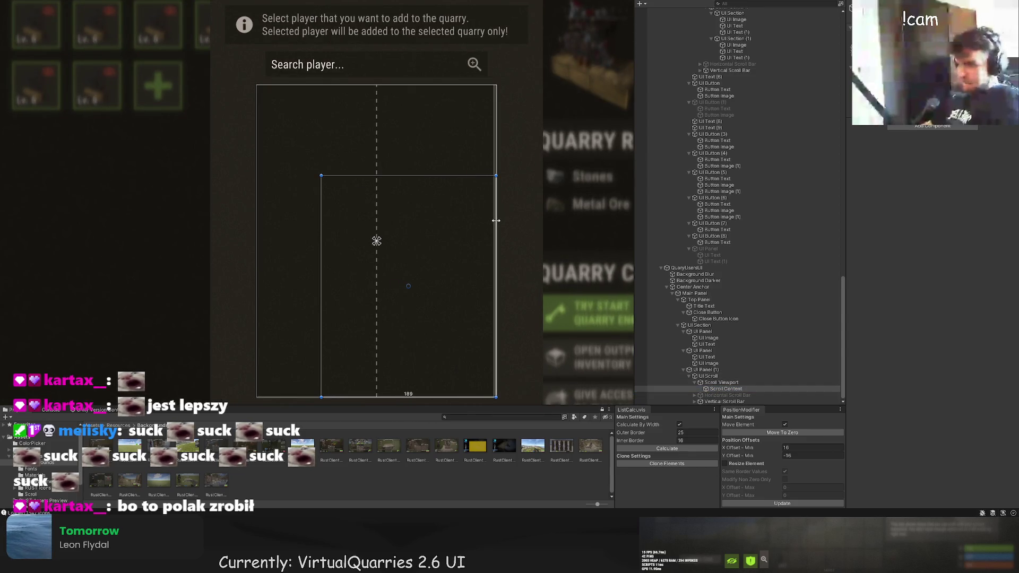
{"action": "scroll", "coordinate": [496, 215], "scroll_direction": "up", "scroll_amount": 3}
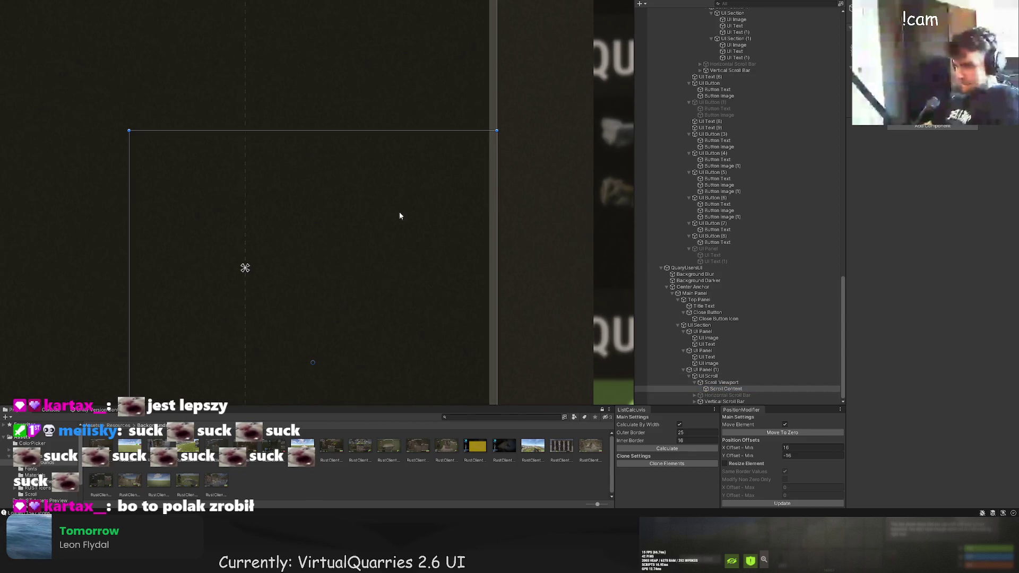
{"action": "key", "text": "f"}
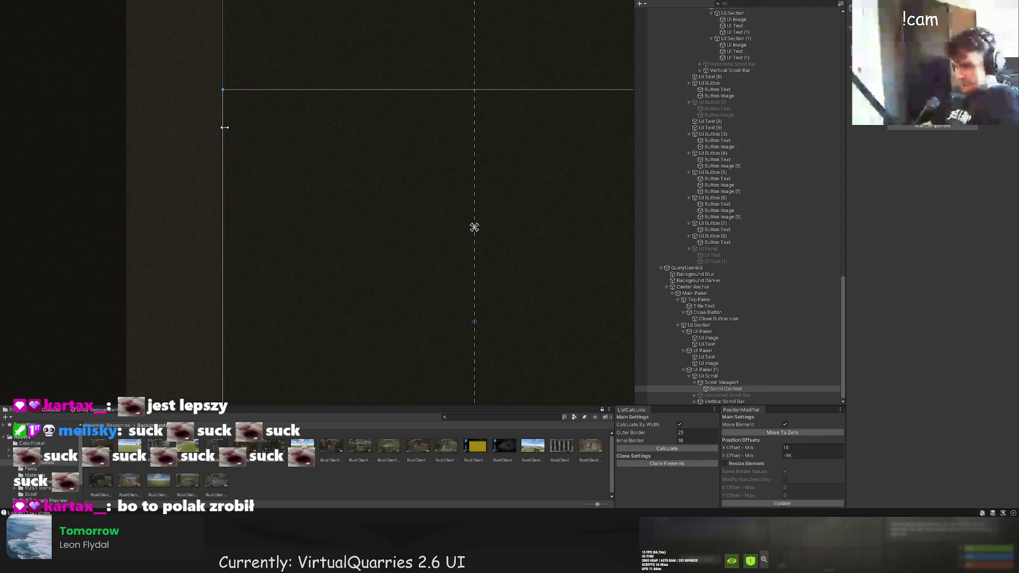
Stretch the Scroll Content to height 528 and add a UI Button inside it.
{"action": "scroll", "coordinate": [358, 226], "scroll_direction": "down", "scroll_amount": 5}
{"action": "left_click_drag", "start_coordinate": [367, 203], "coordinate": [353, 117]}
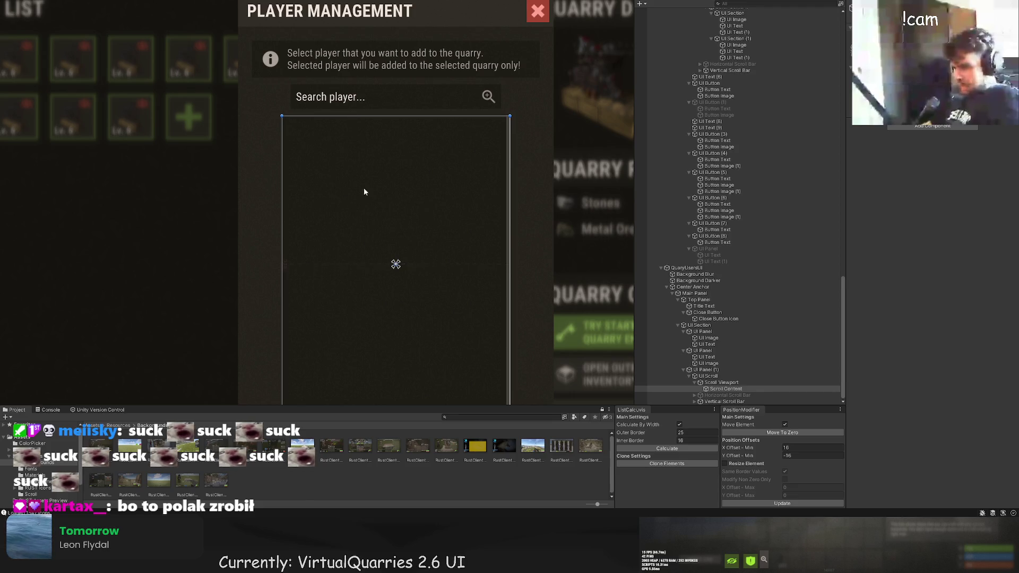
{"action": "scroll", "coordinate": [392, 228], "scroll_direction": "down", "scroll_amount": 3}
{"action": "left_click_drag", "start_coordinate": [389, 240], "coordinate": [379, 354]}
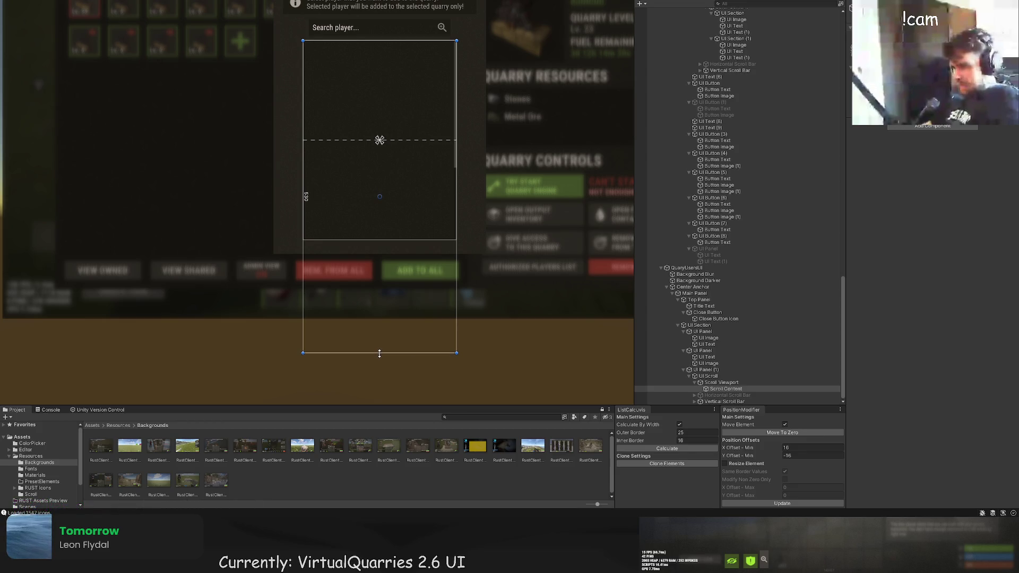
{"action": "scroll", "coordinate": [363, 214], "scroll_direction": "down", "scroll_amount": 3}
{"action": "scroll", "coordinate": [371, 191], "scroll_direction": "up", "scroll_amount": 5}
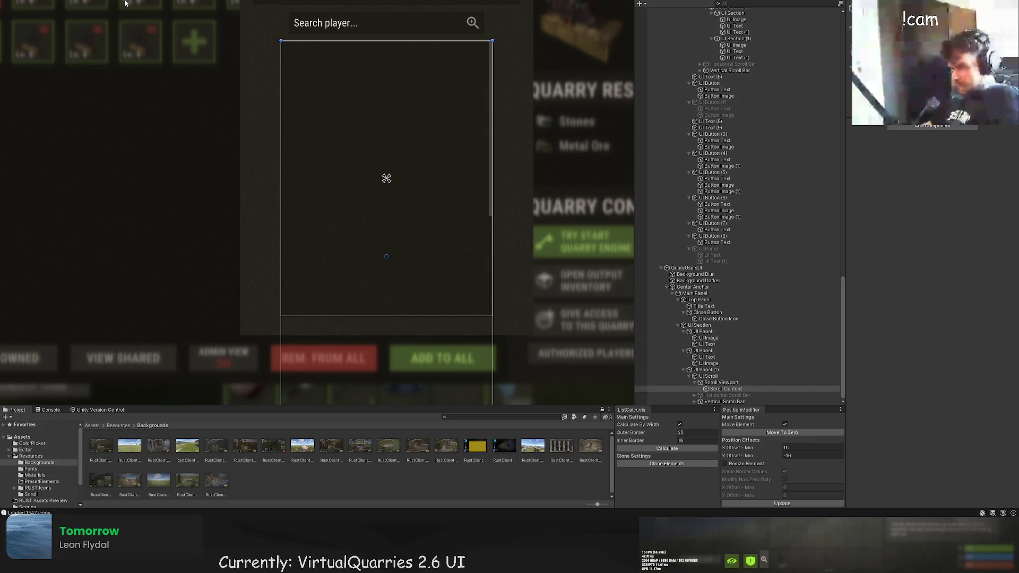
{"action": "key", "text": "ctrl+shift+v"}
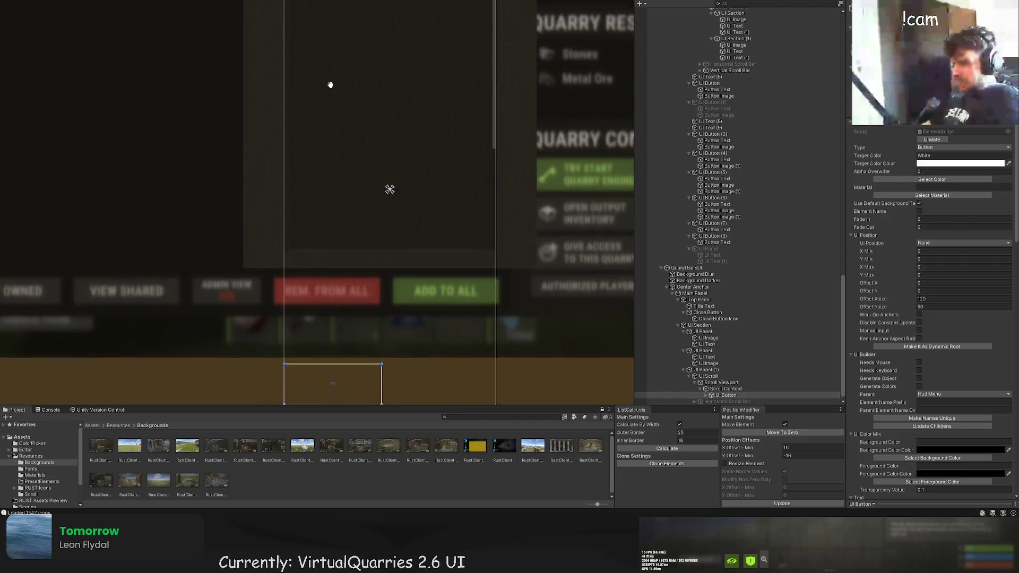
Move the new button up to the top of the player list.
{"action": "scroll", "coordinate": [327, 222], "scroll_direction": "down", "scroll_amount": 2}
{"action": "left_click_drag", "start_coordinate": [321, 251], "coordinate": [338, 46]}
{"action": "scroll", "coordinate": [338, 46], "scroll_direction": "up", "scroll_amount": 3}
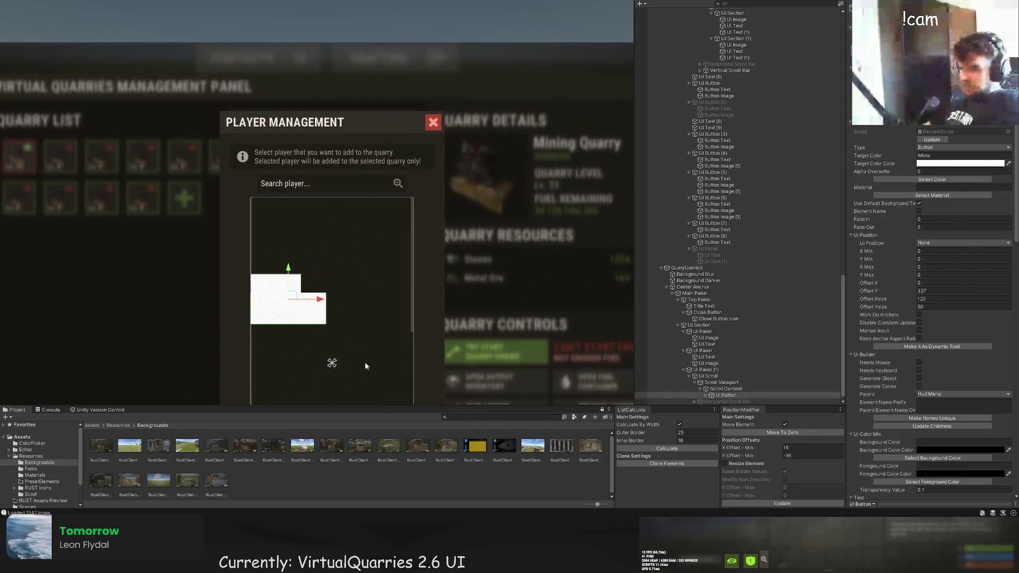
{"action": "scroll", "coordinate": [366, 353], "scroll_direction": "up", "scroll_amount": 2}
{"action": "mouse_move", "coordinate": [287, 276]}
{"action": "left_mouse_down"}
{"action": "mouse_move", "coordinate": [292, 159]}
{"action": "mouse_move", "coordinate": [331, 155]}
{"action": "mouse_move", "coordinate": [307, 125]}
{"action": "mouse_move", "coordinate": [317, 127]}
{"action": "mouse_move", "coordinate": [312, 141]}
{"action": "mouse_move", "coordinate": [321, 126]}
{"action": "mouse_move", "coordinate": [315, 155]}
{"action": "mouse_move", "coordinate": [537, 174]}
{"action": "left_mouse_up"}
{"action": "scroll", "coordinate": [269, 217], "scroll_direction": "up", "scroll_amount": 4}
{"action": "key", "text": "f"}
Resize the button into a thin 228 by 24 row.
{"action": "key", "text": "t"}
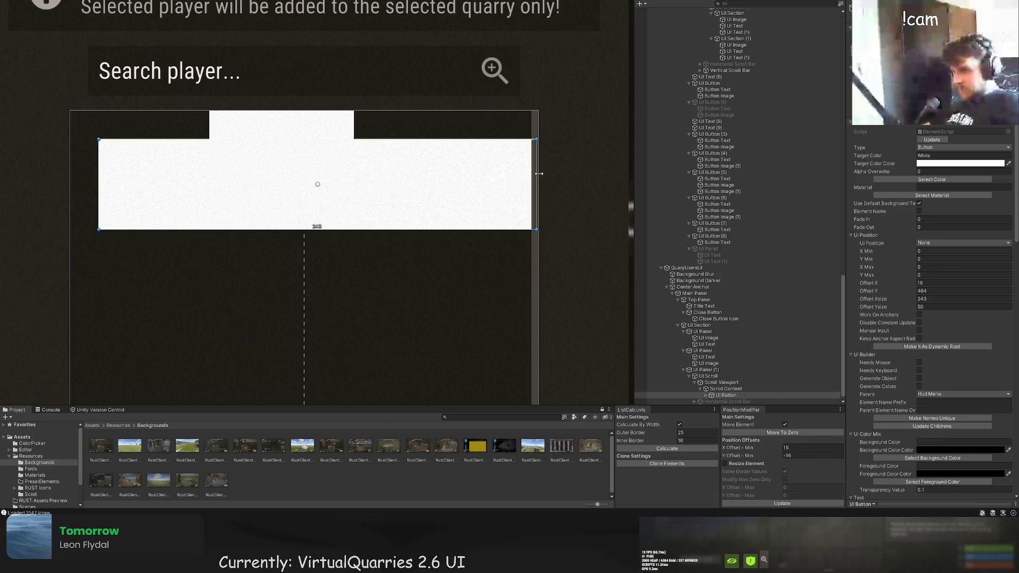
{"action": "mouse_move", "coordinate": [538, 173]}
{"action": "left_mouse_down"}
{"action": "mouse_move", "coordinate": [495, 176]}
{"action": "mouse_move", "coordinate": [511, 176]}
{"action": "left_mouse_up"}
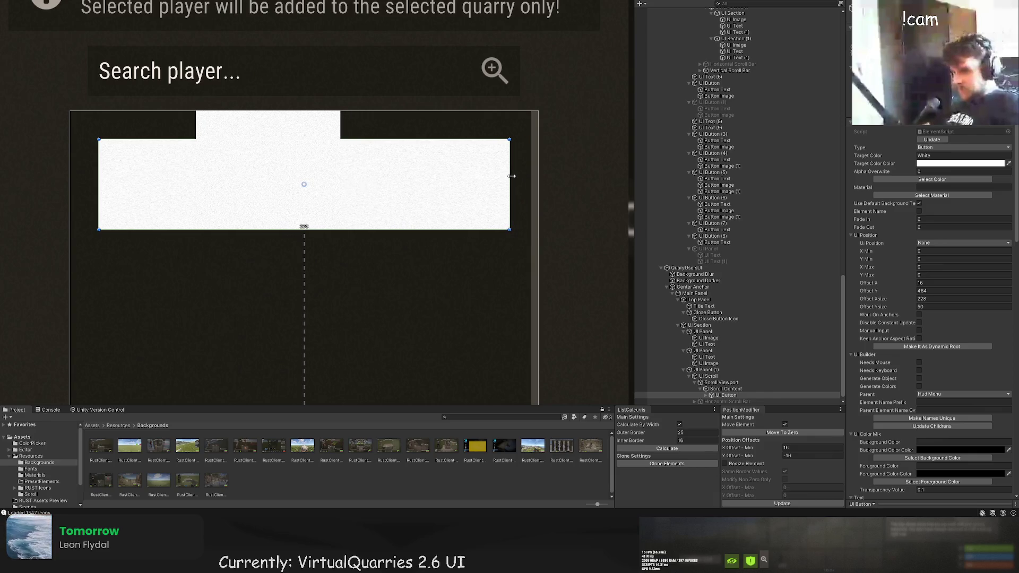
{"action": "scroll", "coordinate": [507, 184], "scroll_direction": "down", "scroll_amount": 2}
{"action": "left_click_drag", "start_coordinate": [411, 223], "coordinate": [420, 186]}
Give the player button a dark LTD10 background and its text the light LTD80 colour.
{"action": "left_click", "coordinate": [932, 180]}
{"action": "left_click", "coordinate": [242, 189]}
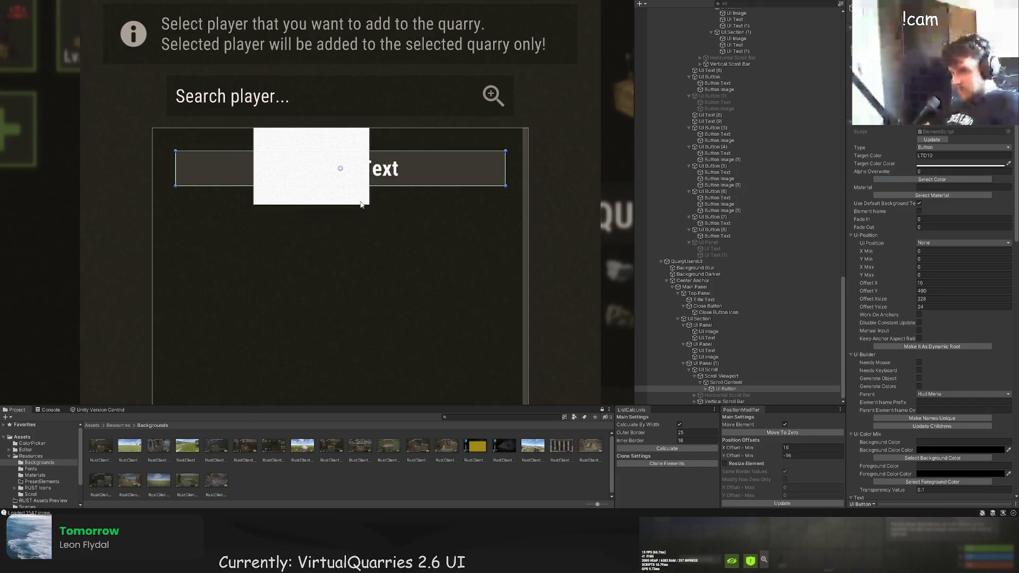
{"action": "left_click", "coordinate": [706, 390]}
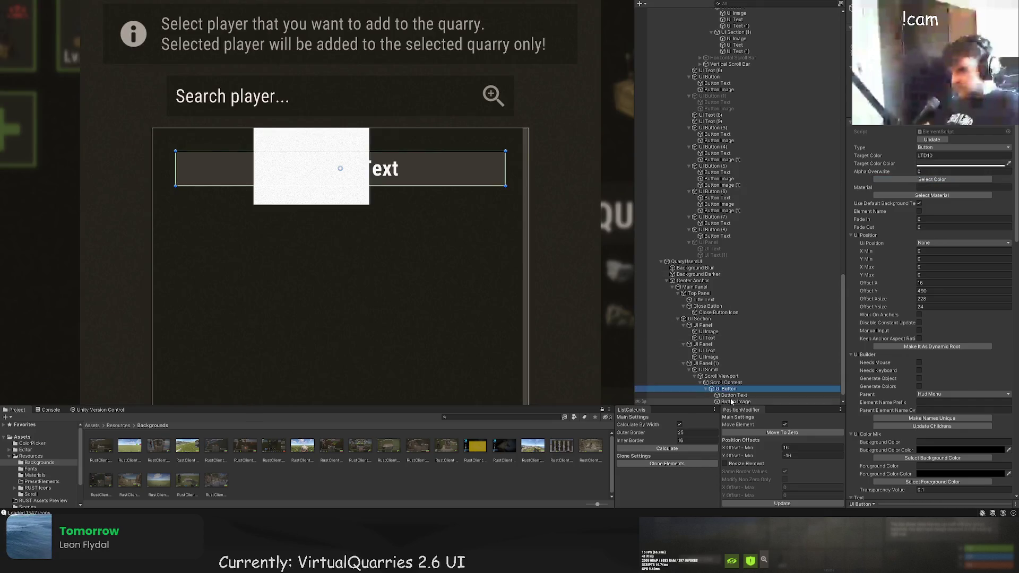
{"action": "left_click", "coordinate": [732, 396]}
{"action": "left_click", "coordinate": [932, 179]}
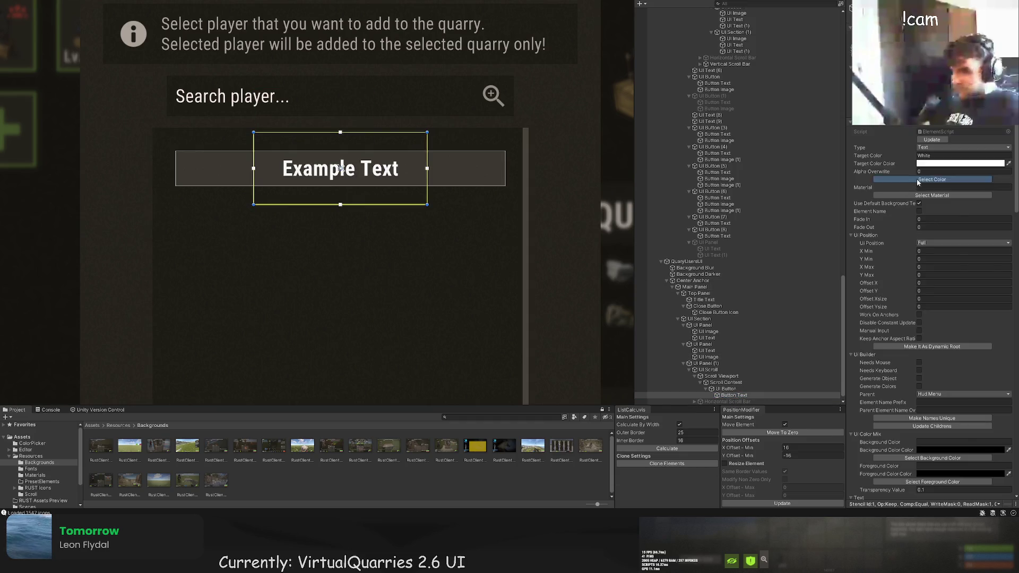
{"action": "left_click", "coordinate": [344, 250]}
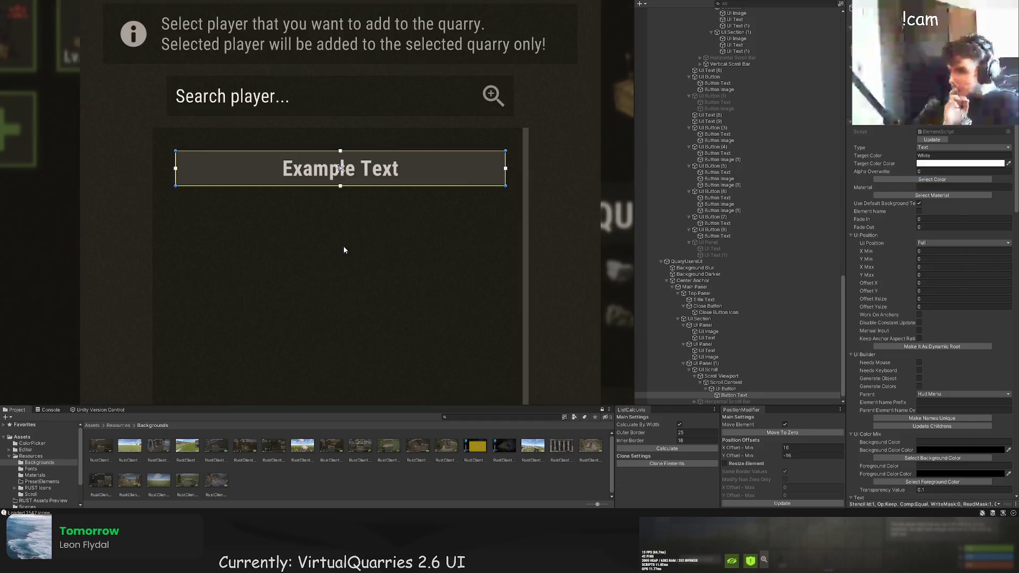
Replace the button's placeholder label with the name 'ThePitereq'.
{"action": "scroll", "coordinate": [929, 266], "scroll_direction": "down", "scroll_amount": 10}
{"action": "left_click", "coordinate": [902, 374]}
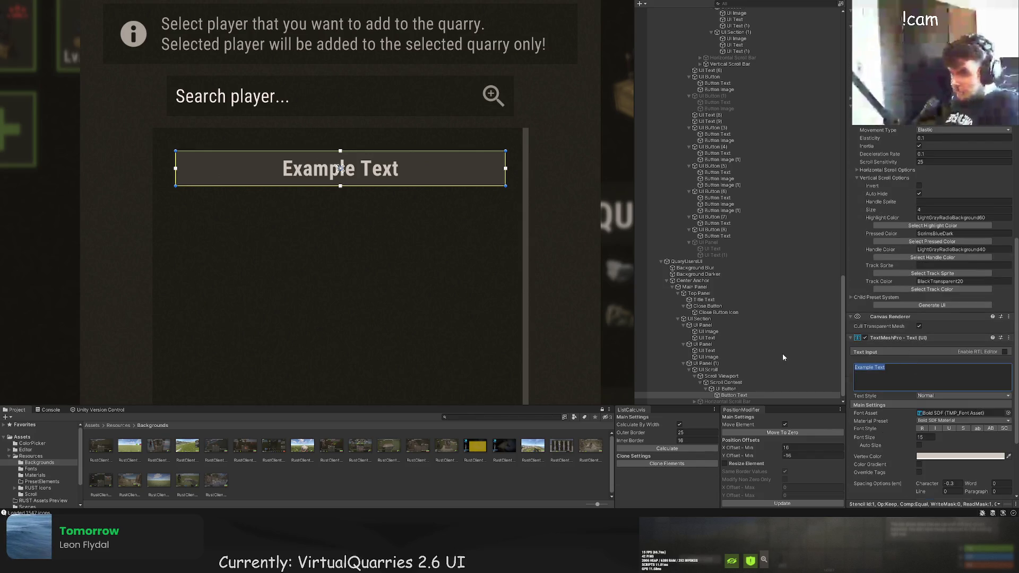
{"action": "key", "text": "BackSpace"}
{"action": "type", "text": "Thew"}
{"action": "key", "text": "BackSpace"}
{"action": "type", "text": "Pite"}
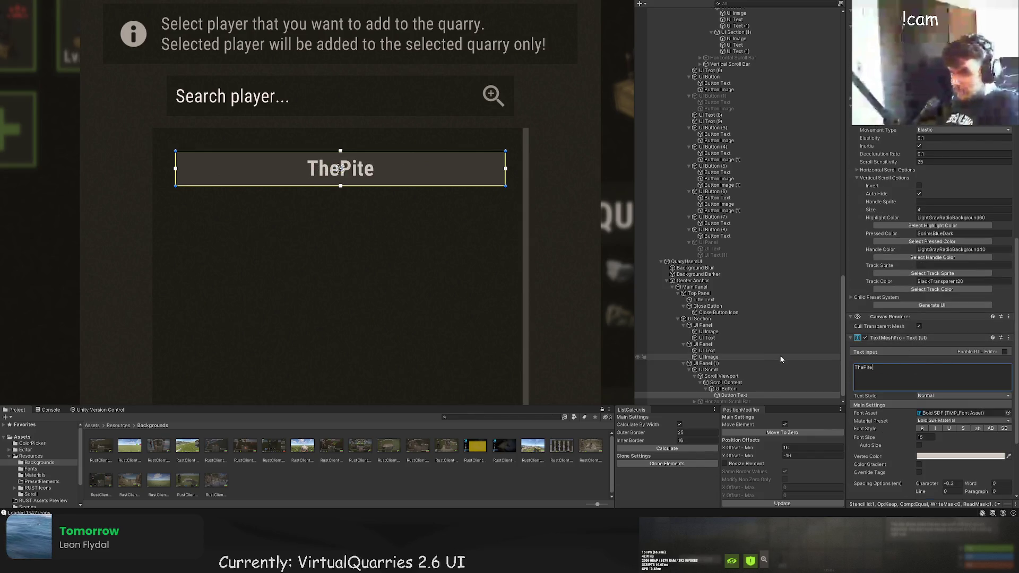
{"action": "type", "text": "reqw"}
{"action": "key", "text": "BackSpace"}
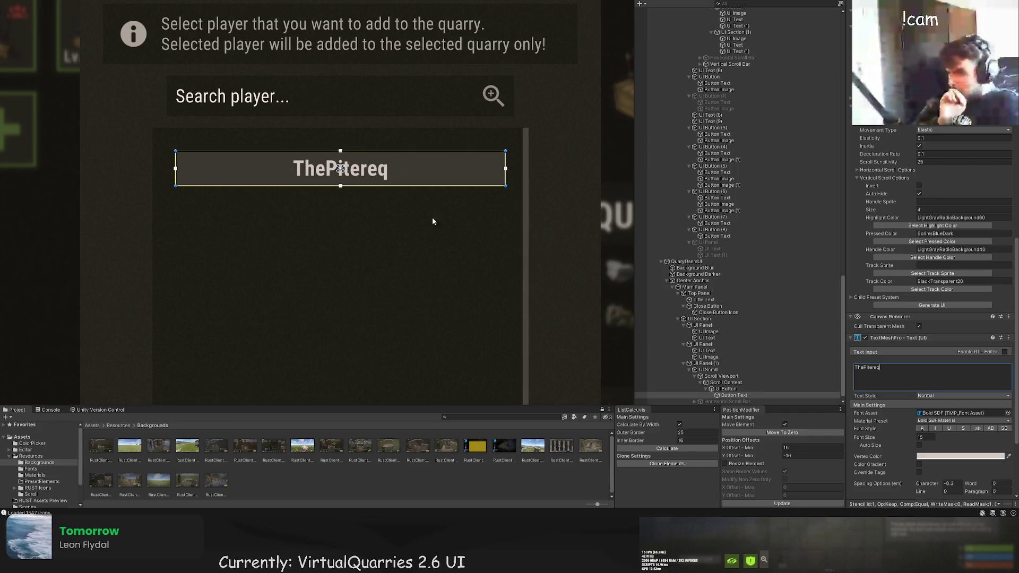
{"action": "scroll", "coordinate": [456, 220], "scroll_direction": "down", "scroll_amount": 5}
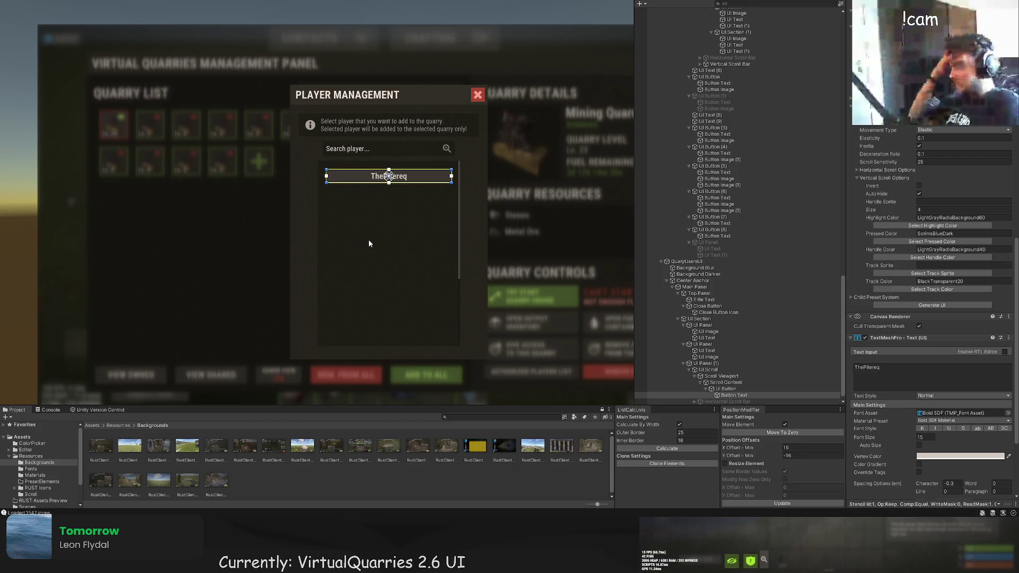
{"action": "left_click", "coordinate": [726, 388]}
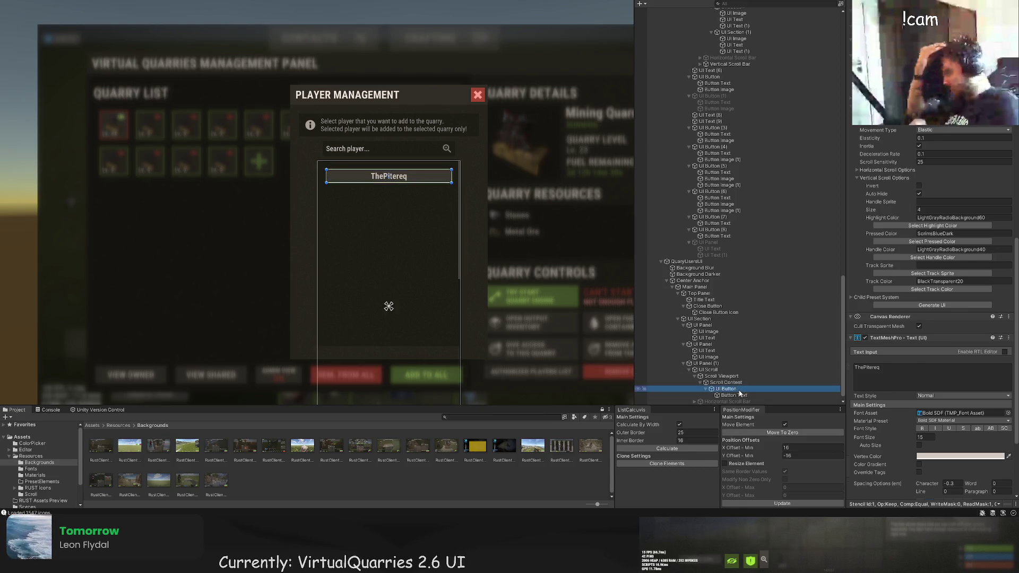
{"action": "scroll", "coordinate": [419, 217], "scroll_direction": "up", "scroll_amount": 5}
{"action": "scroll", "coordinate": [442, 146], "scroll_direction": "up", "scroll_amount": 5}
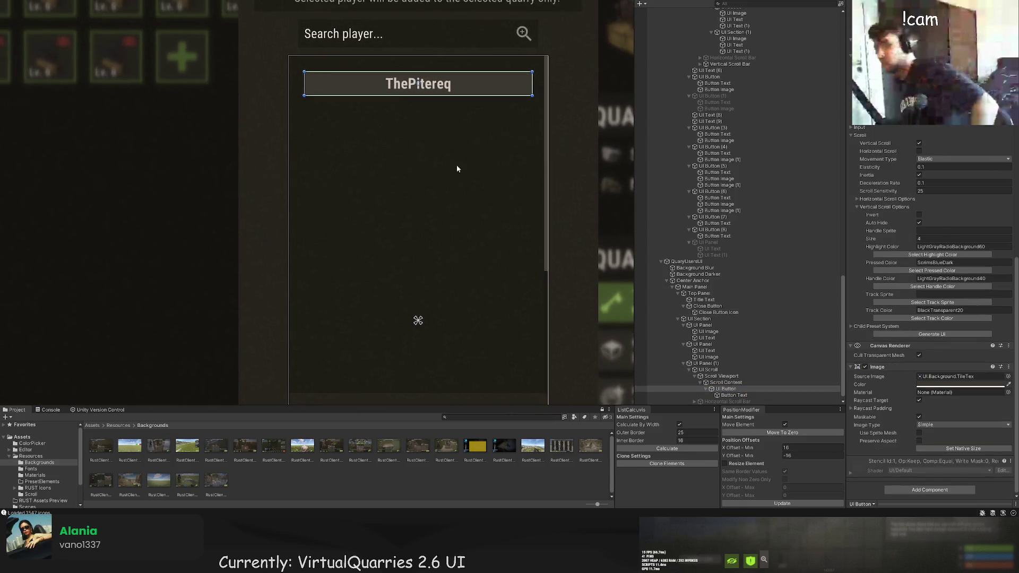
Duplicate the player button and move the copy just below the first entry.
{"action": "key", "text": "ctrl+d"}
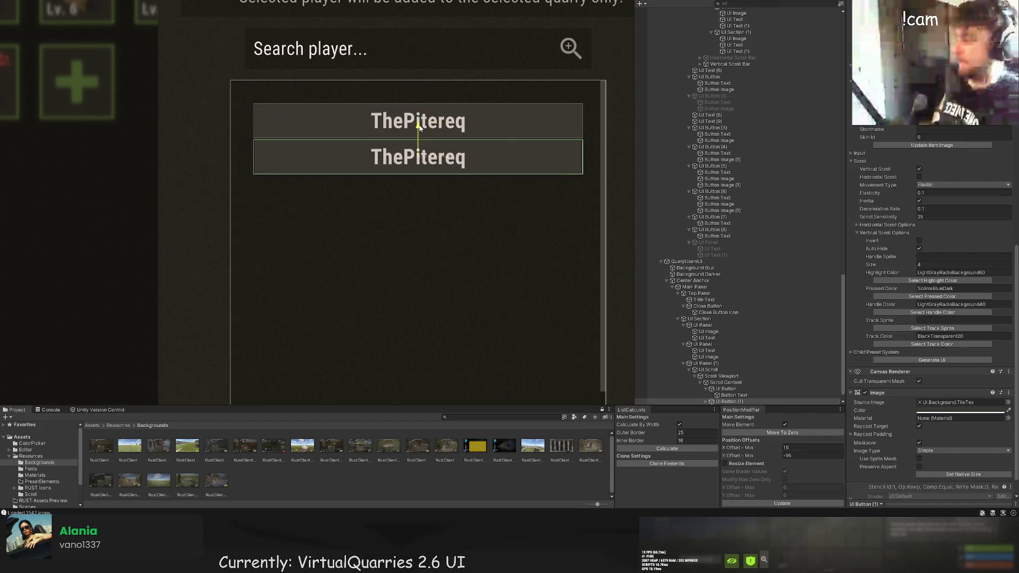
{"action": "scroll", "coordinate": [414, 143], "scroll_direction": "up", "scroll_amount": 3}
{"action": "left_click_drag", "start_coordinate": [414, 143], "coordinate": [418, 156]}
Make the top player button's background green.
{"action": "left_click", "coordinate": [727, 376]}
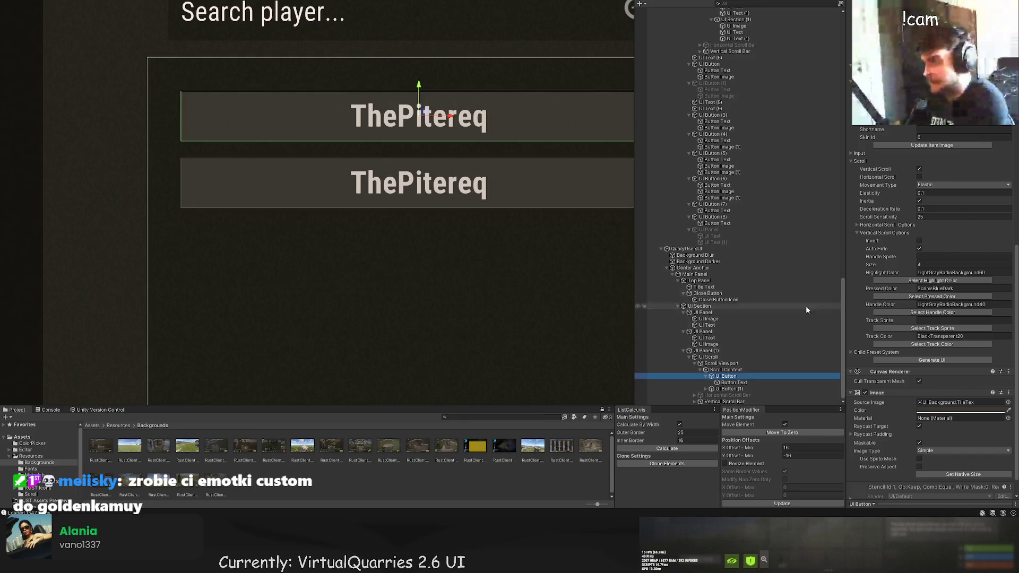
{"action": "scroll", "coordinate": [938, 150], "scroll_direction": "up", "scroll_amount": 8}
{"action": "left_click", "coordinate": [932, 383]}
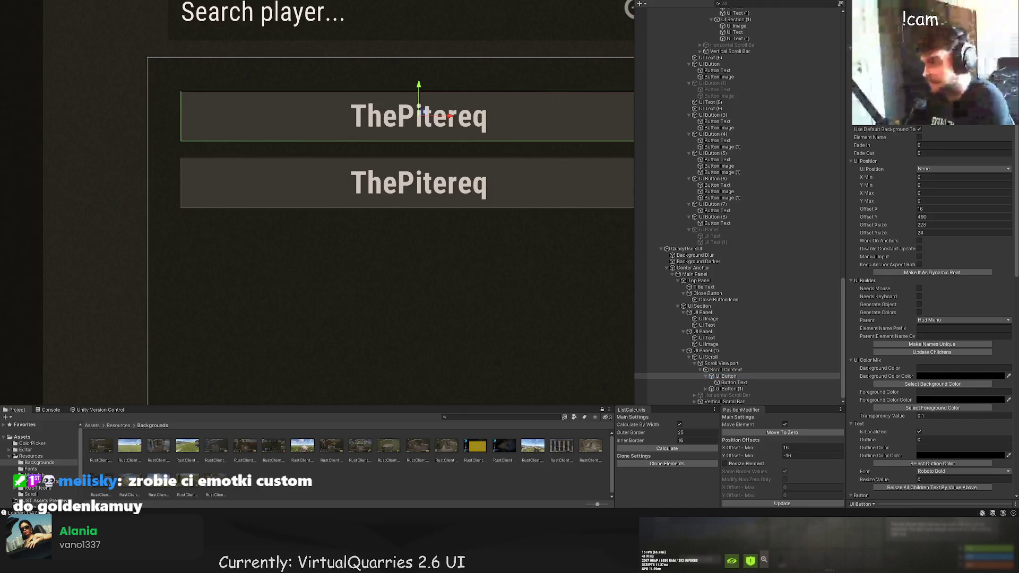
{"action": "left_click", "coordinate": [186, 144]}
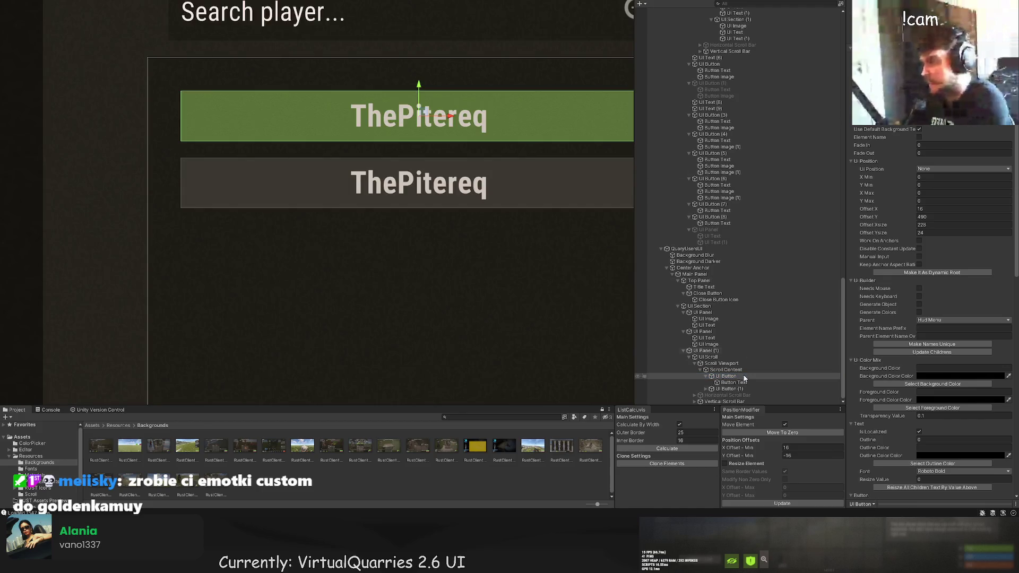
Colour the top entry's text light green and deselect to preview the panel.
{"action": "left_click", "coordinate": [734, 383]}
{"action": "left_click", "coordinate": [932, 407]}
{"action": "left_click", "coordinate": [185, 128]}
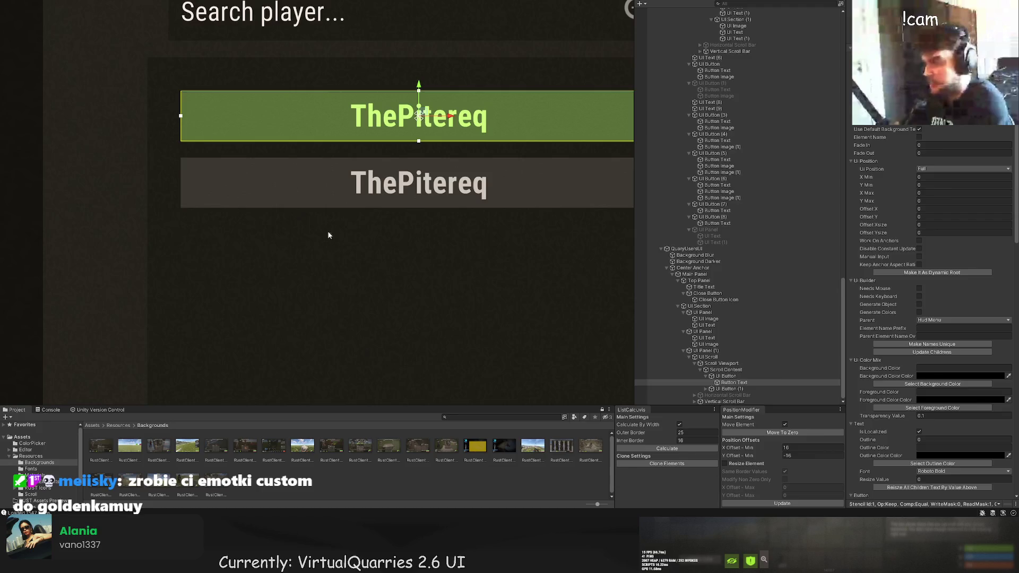
{"action": "left_click", "coordinate": [318, 216]}
{"action": "scroll", "coordinate": [345, 252], "scroll_direction": "down", "scroll_amount": 5}
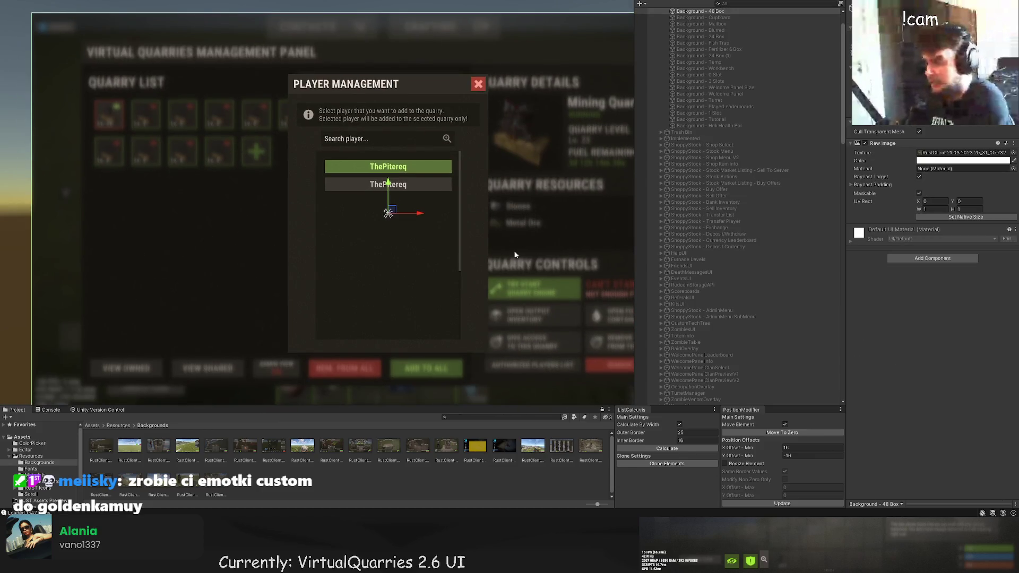
{"action": "left_click", "coordinate": [388, 169]}
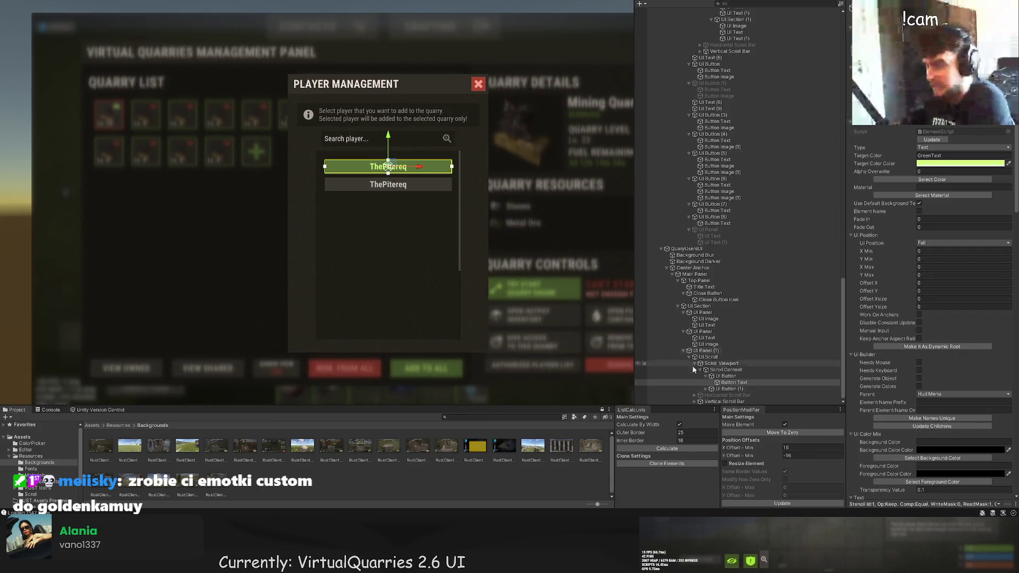
{"action": "scroll", "coordinate": [323, 209], "scroll_direction": "down", "scroll_amount": 2}
{"action": "scroll", "coordinate": [192, 191], "scroll_direction": "down", "scroll_amount": 2}
{"action": "left_click", "coordinate": [192, 190]}
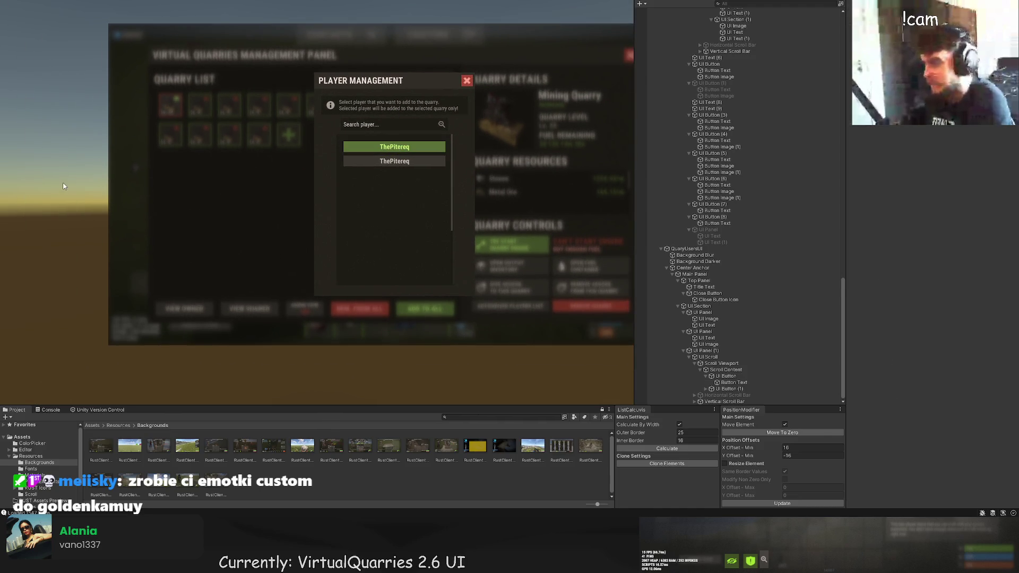
{"action": "left_click_drag", "start_coordinate": [111, 173], "coordinate": [111, 172]}
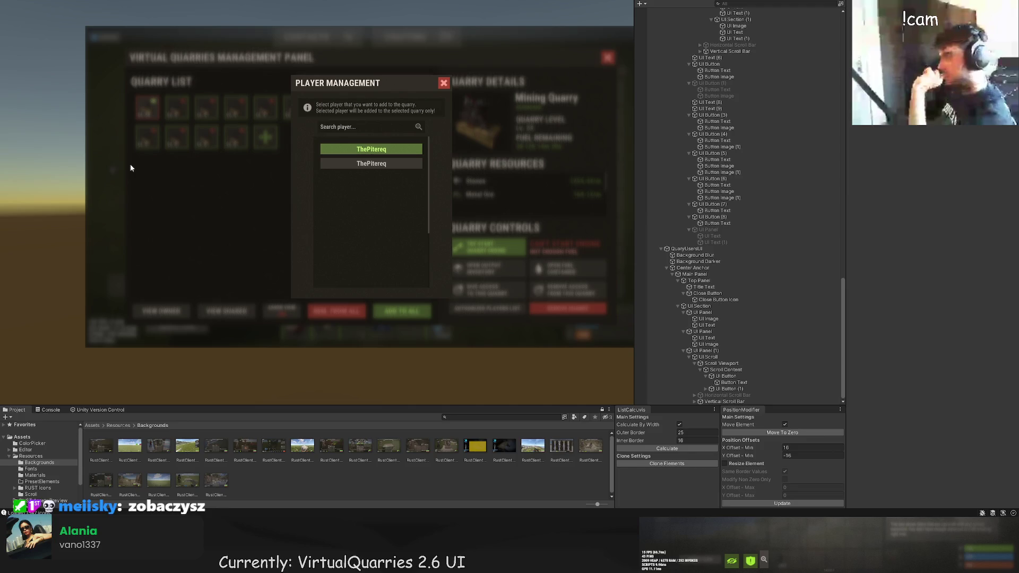
{"action": "scroll", "coordinate": [369, 185], "scroll_direction": "up", "scroll_amount": 3}
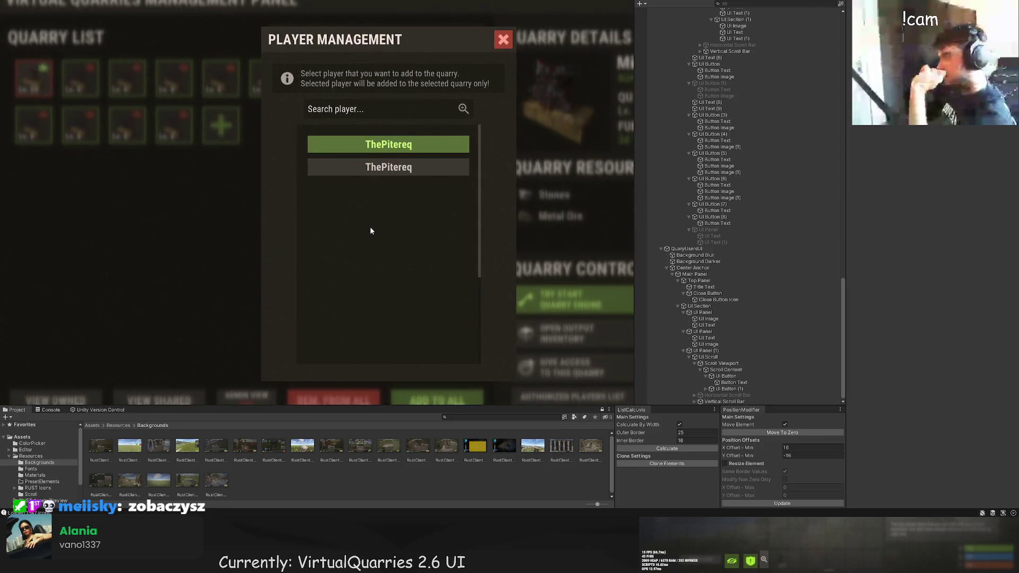
{"action": "scroll", "coordinate": [370, 232], "scroll_direction": "down", "scroll_amount": 5}
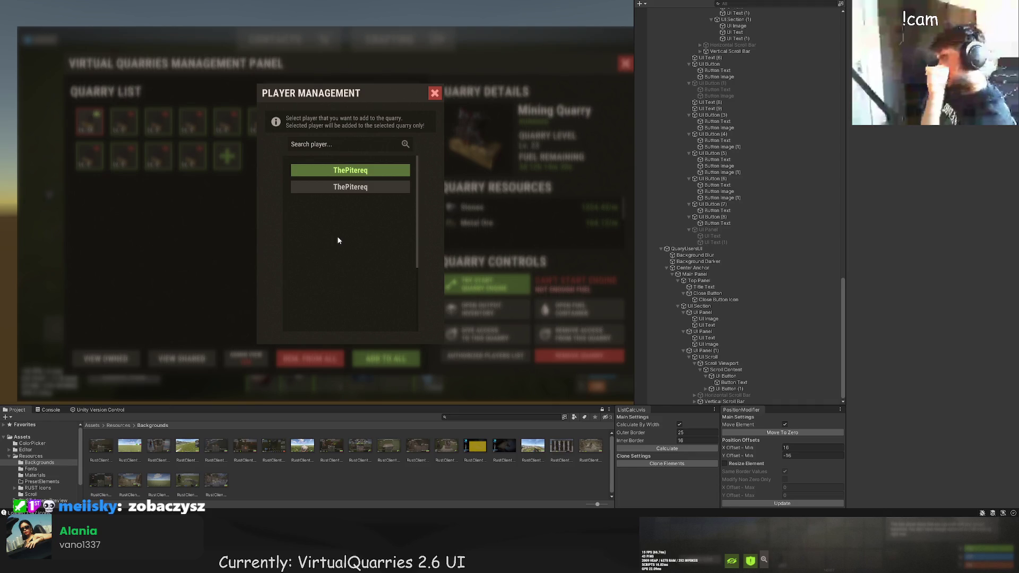
{"action": "scroll", "coordinate": [336, 241], "scroll_direction": "down", "scroll_amount": 4}
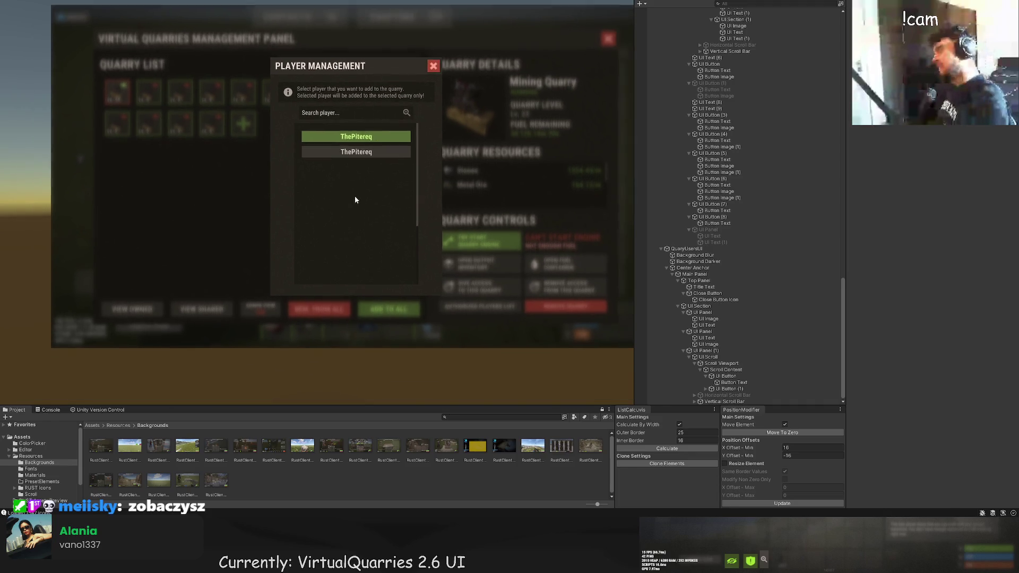
{"action": "left_click_drag", "start_coordinate": [370, 210], "coordinate": [380, 218]}
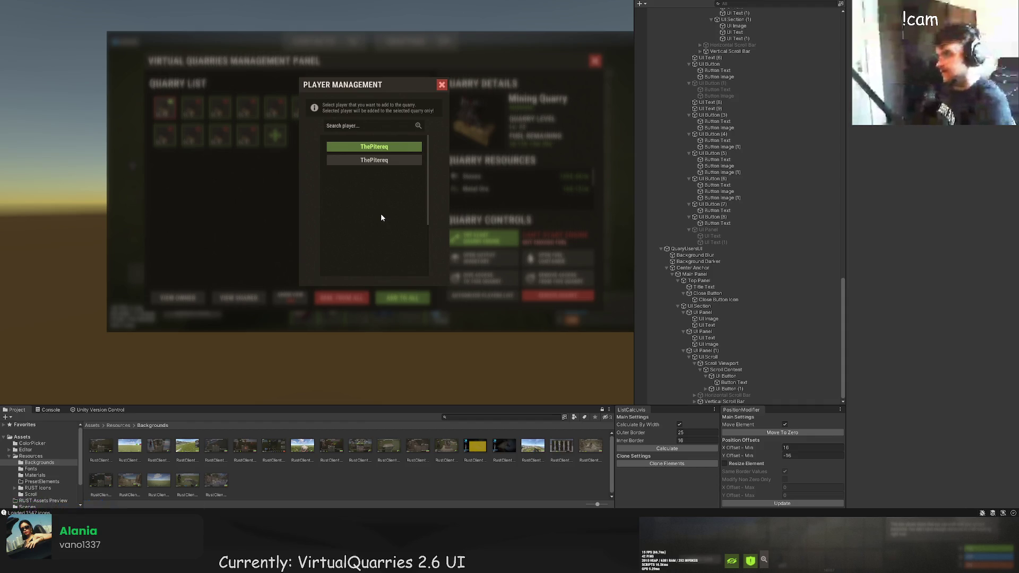
{"action": "left_click_drag", "start_coordinate": [391, 221], "coordinate": [396, 204]}
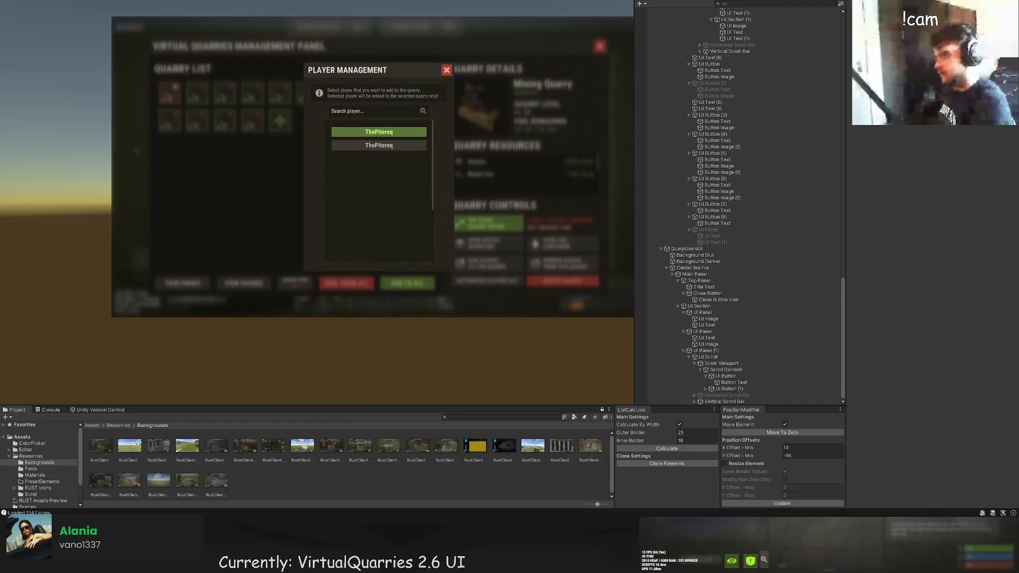